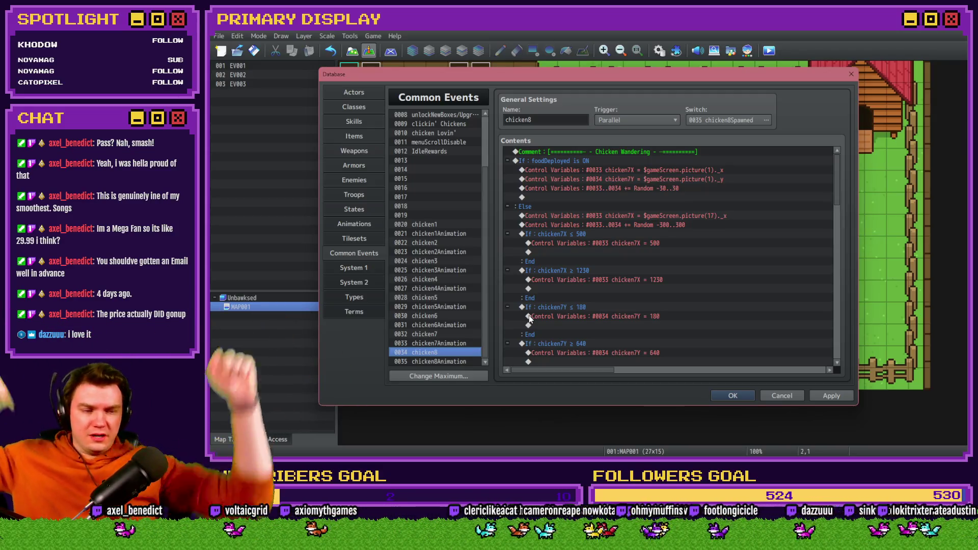
Step: In the food branch, retarget the first Control Variables line to 0035 chicken8X
{"action": "left_click", "coordinate": [632, 152]}
{"action": "left_click", "coordinate": [631, 161]}
{"action": "double_click", "coordinate": [630, 170]}
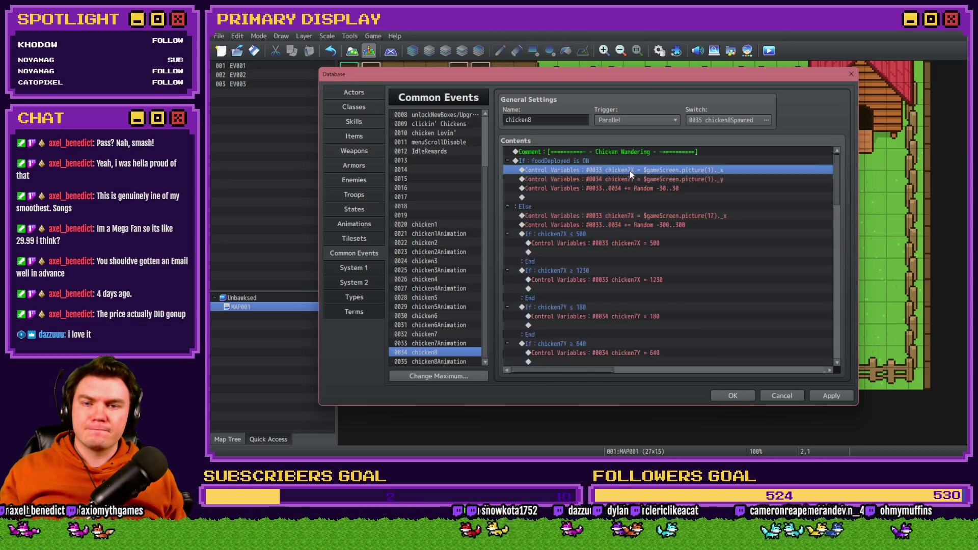
{"action": "left_click", "coordinate": [675, 189]}
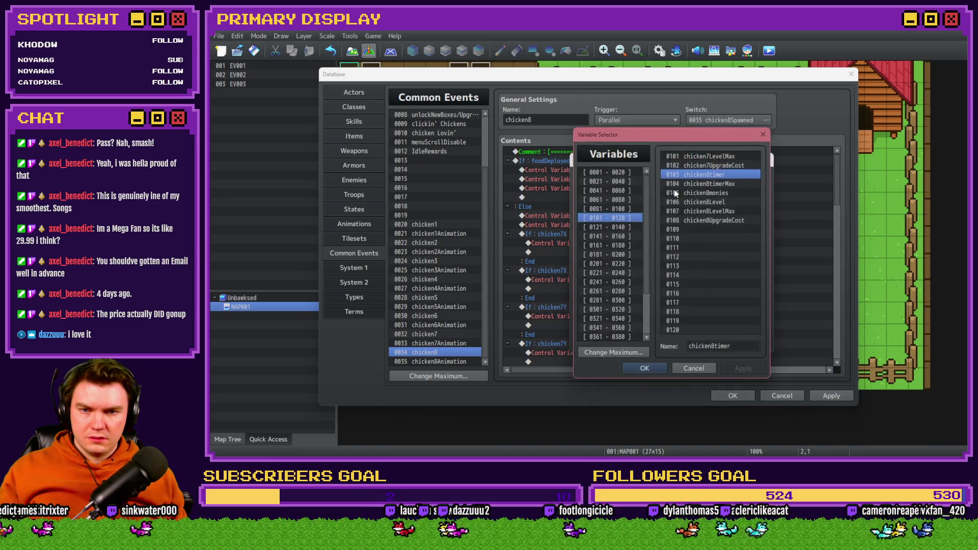
{"action": "left_click_drag", "start_coordinate": [626, 219], "coordinate": [622, 186]}
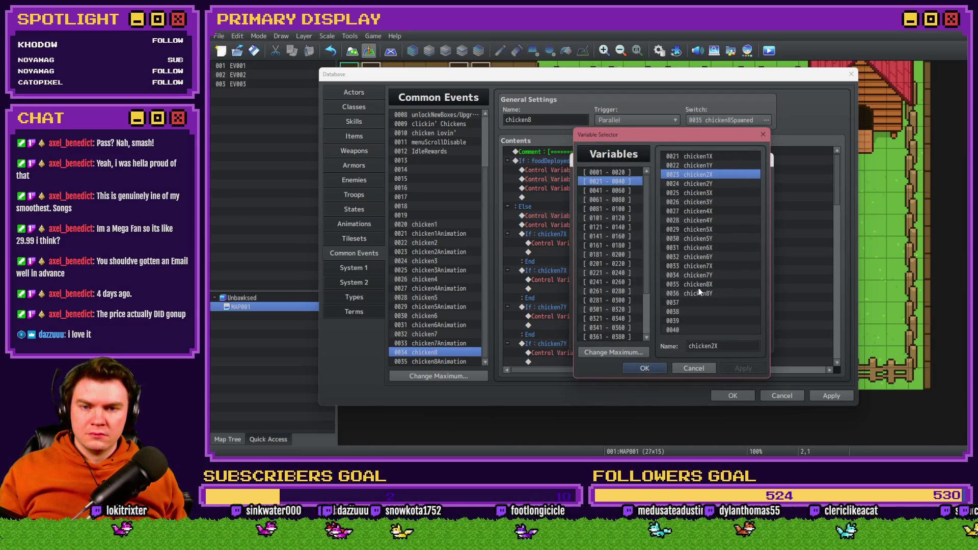
{"action": "double_click", "coordinate": [699, 284]}
{"action": "left_click", "coordinate": [693, 336]}
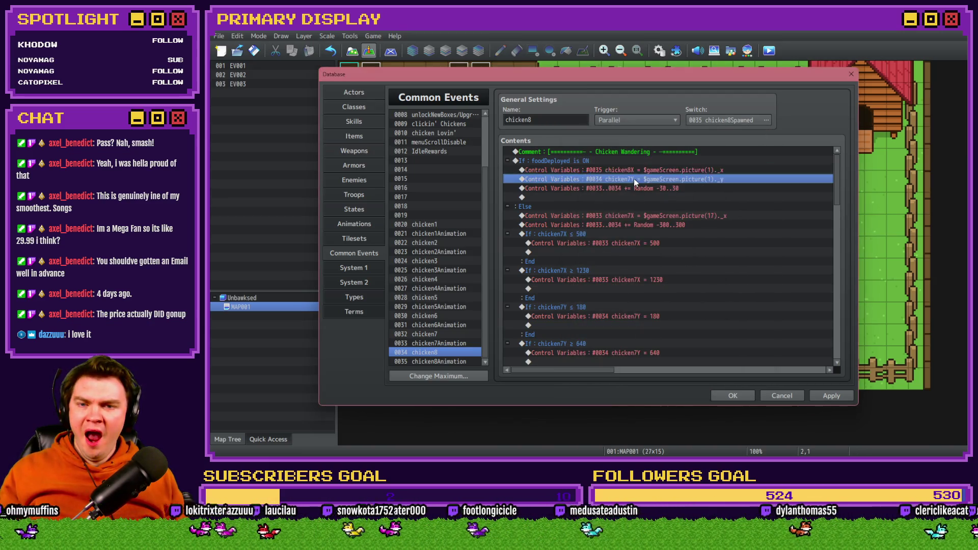
Step: Retarget the second assignment line to 0036 chicken8Y
{"action": "double_click", "coordinate": [634, 178]}
{"action": "left_click", "coordinate": [656, 194]}
{"action": "left_click", "coordinate": [712, 284]}
{"action": "left_click", "coordinate": [664, 366]}
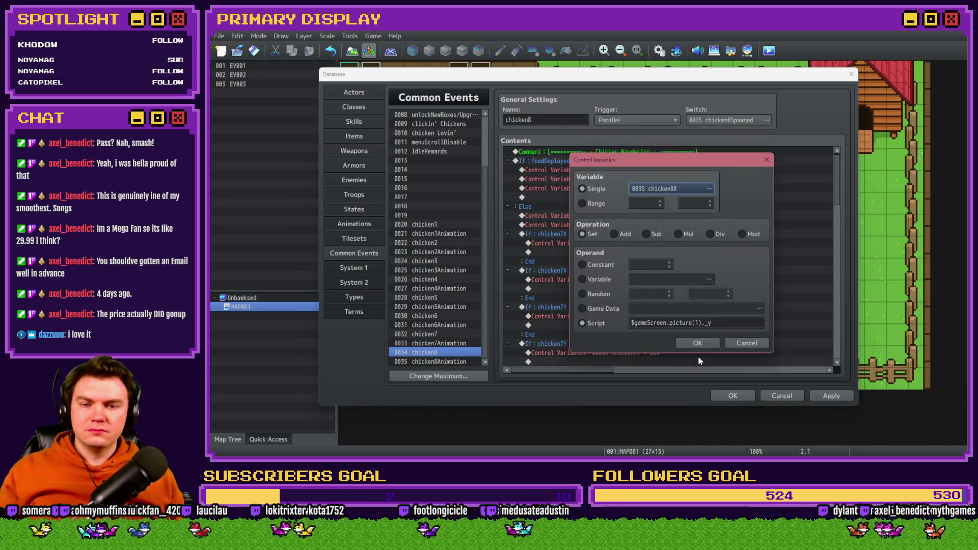
{"action": "left_click", "coordinate": [681, 189]}
{"action": "double_click", "coordinate": [710, 291]}
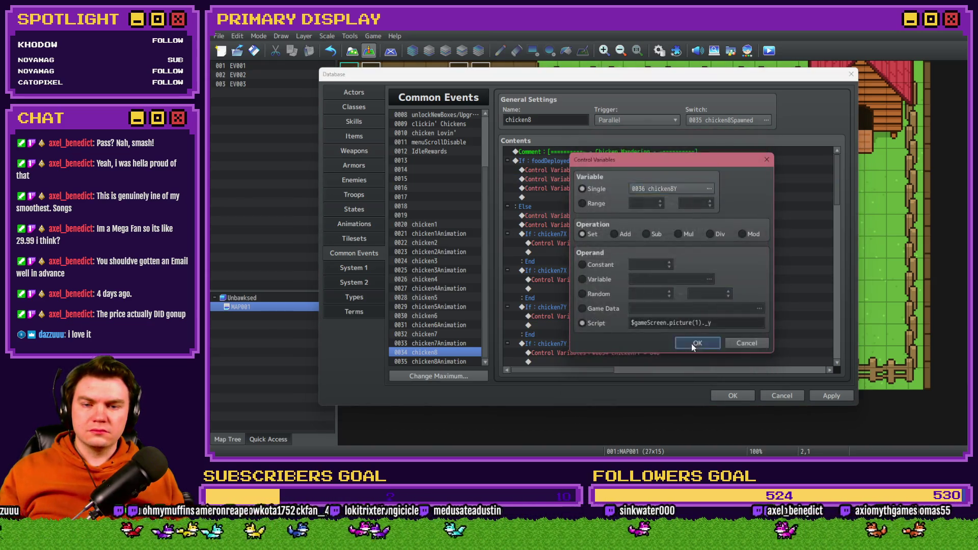
{"action": "left_click", "coordinate": [692, 343]}
Step: Set the random offset line's variable range to 35~36
{"action": "left_click", "coordinate": [615, 189]}
{"action": "double_click", "coordinate": [617, 189]}
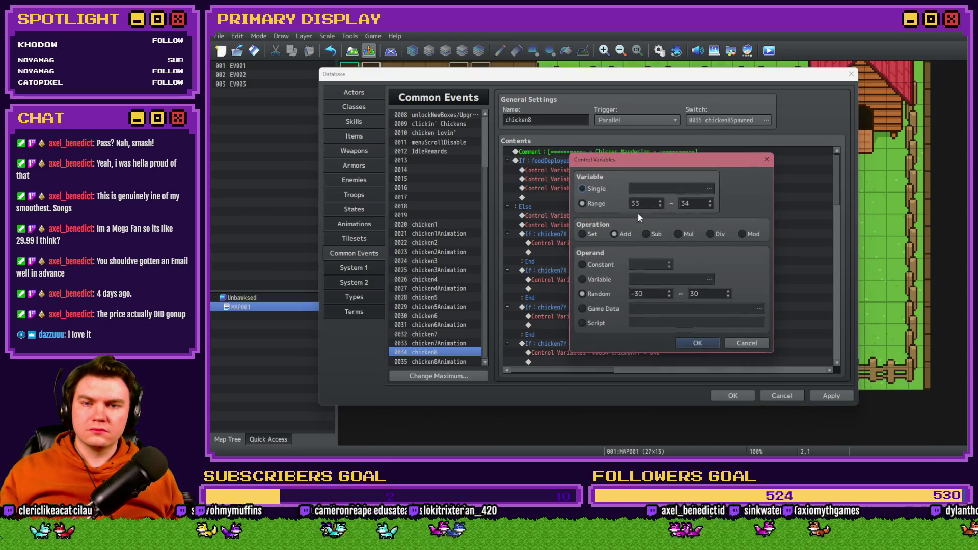
{"action": "double_click", "coordinate": [641, 204]}
{"action": "type", "text": "35"}
{"action": "double_click", "coordinate": [692, 203]}
{"action": "type", "text": "36"}
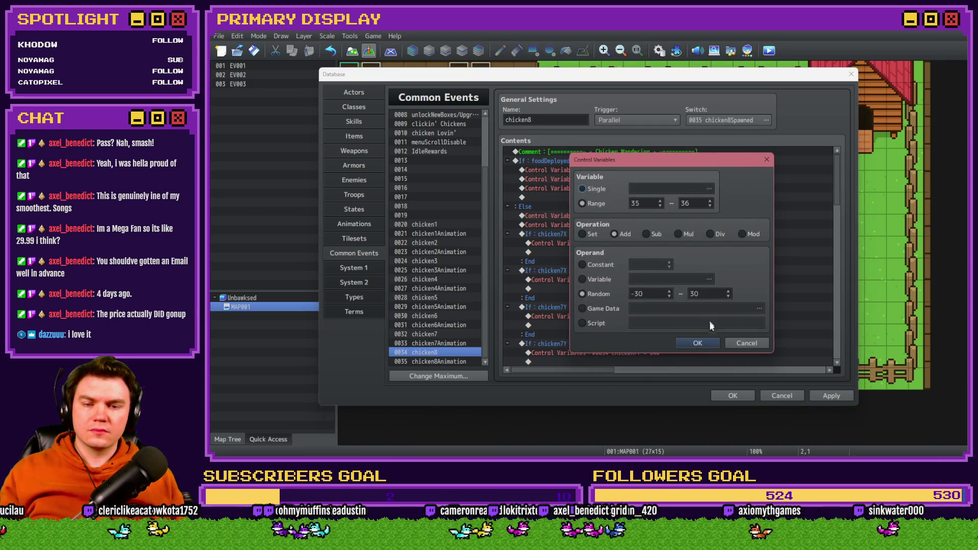
{"action": "left_click", "coordinate": [712, 341]}
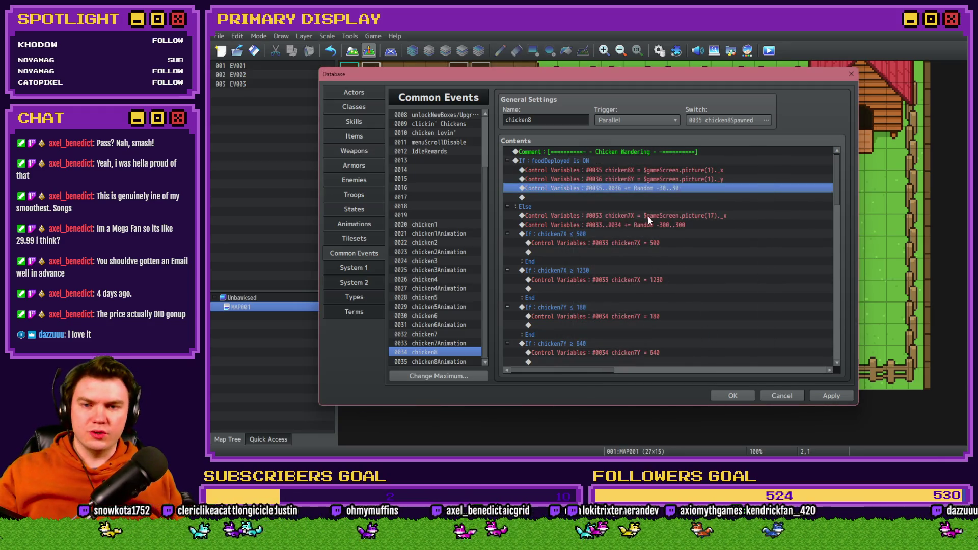
{"action": "double_click", "coordinate": [648, 216]}
{"action": "left_click", "coordinate": [682, 189]}
Step: Make the Else branch set 0035 chicken8X from the script picture(18)._x
{"action": "left_click", "coordinate": [703, 293]}
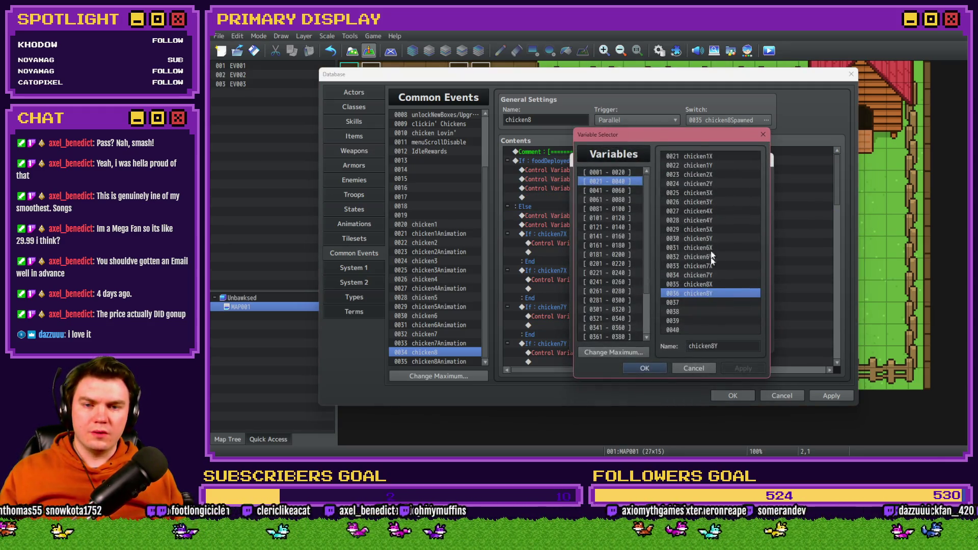
{"action": "left_click_drag", "start_coordinate": [658, 134], "coordinate": [480, 111]}
{"action": "double_click", "coordinate": [521, 261]}
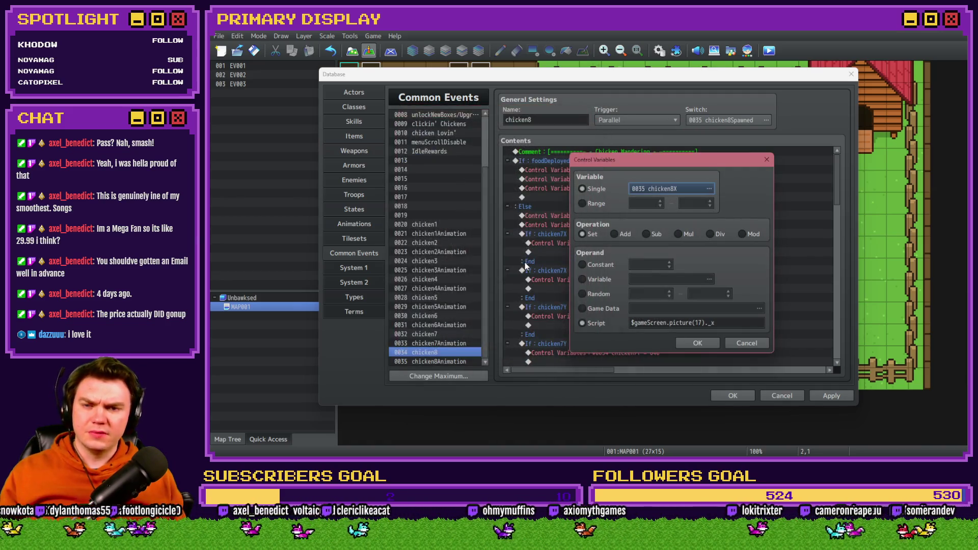
{"action": "left_click", "coordinate": [742, 323]}
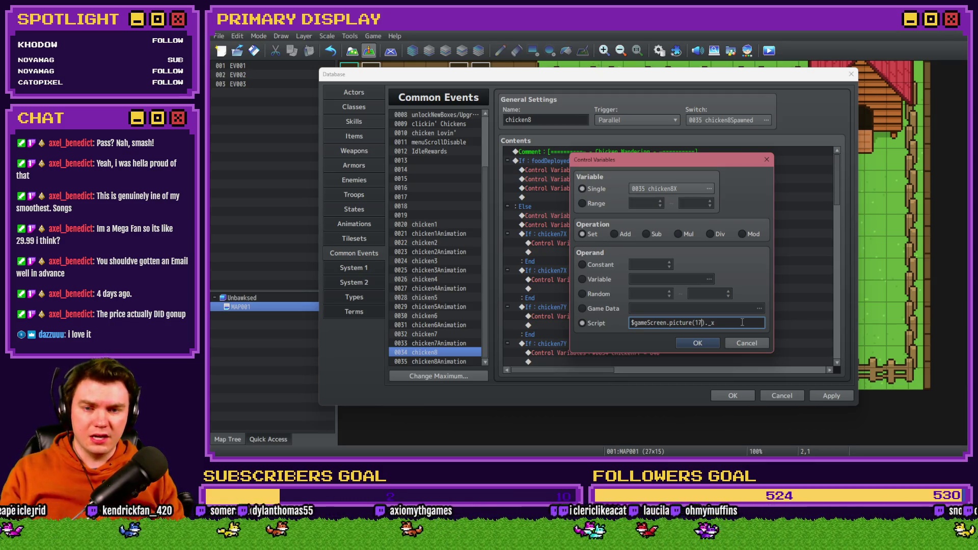
{"action": "left_click", "coordinate": [707, 322]}
{"action": "key", "text": "BackSpace"}
{"action": "type", "text": "8"}
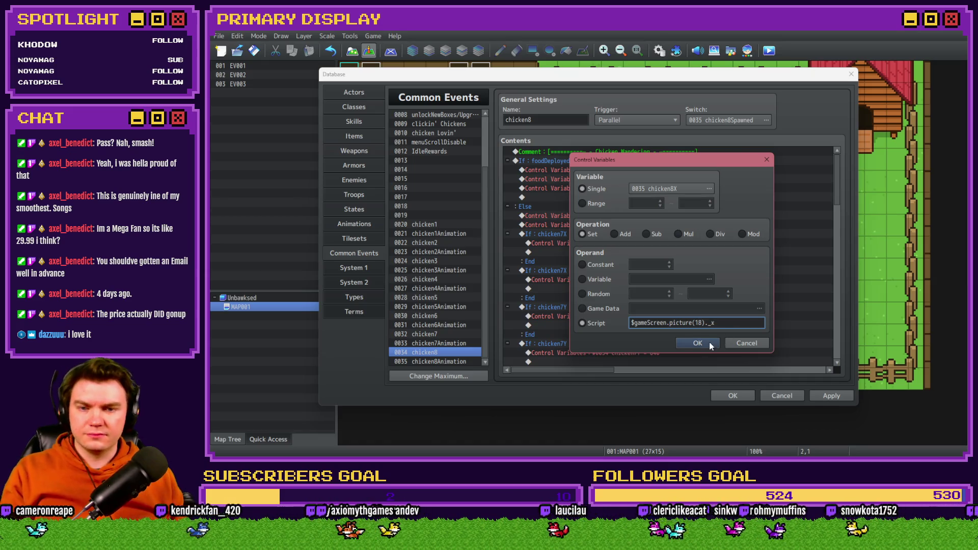
{"action": "left_click", "coordinate": [697, 343]}
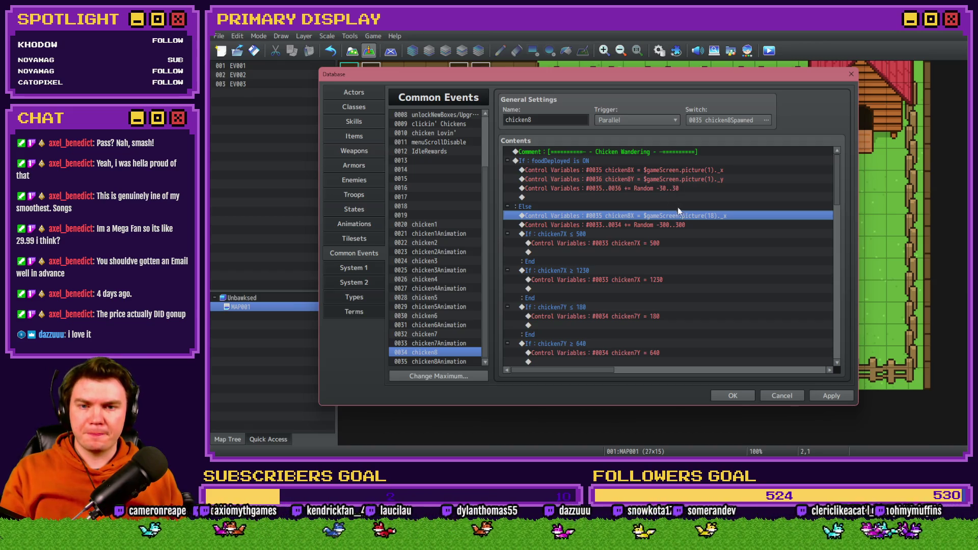
Step: Change the Else branch's random offset range end to 36, covering variables 35–36
{"action": "double_click", "coordinate": [679, 225]}
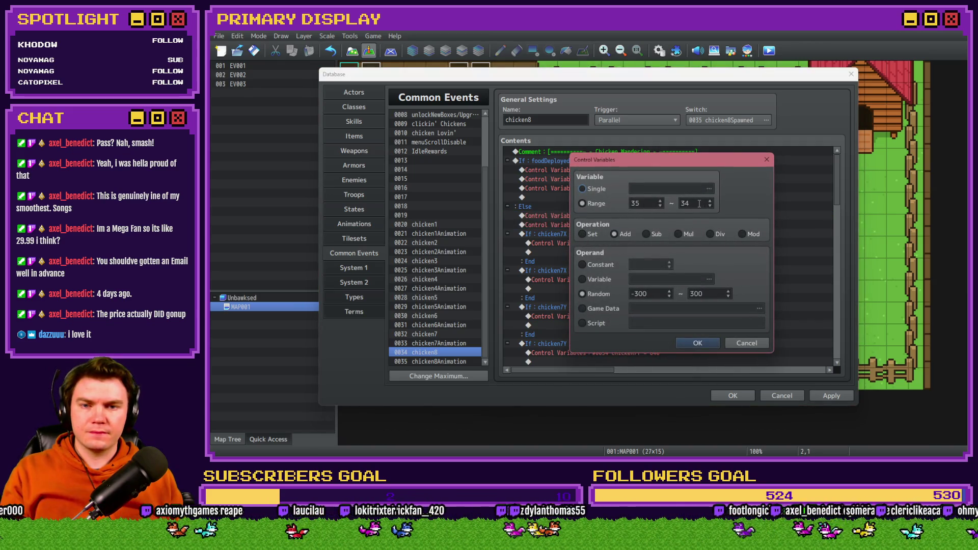
{"action": "key", "text": "BackSpace"}
{"action": "type", "text": "6"}
{"action": "left_click", "coordinate": [705, 346]}
{"action": "left_click", "coordinate": [601, 234]}
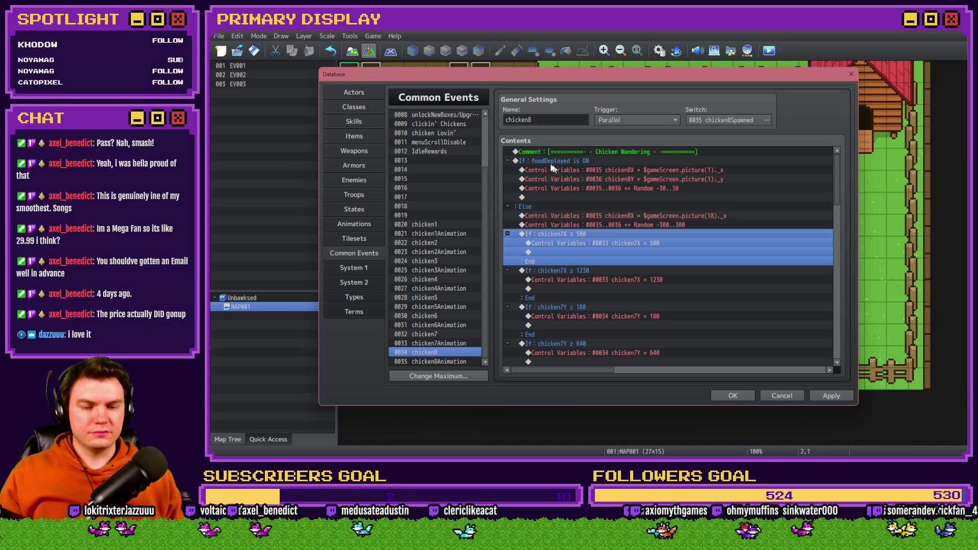
Step: Switch from RPG Maker MZ to the Photos app showing the rock garden picture
{"action": "key", "text": "alt+Tab"}
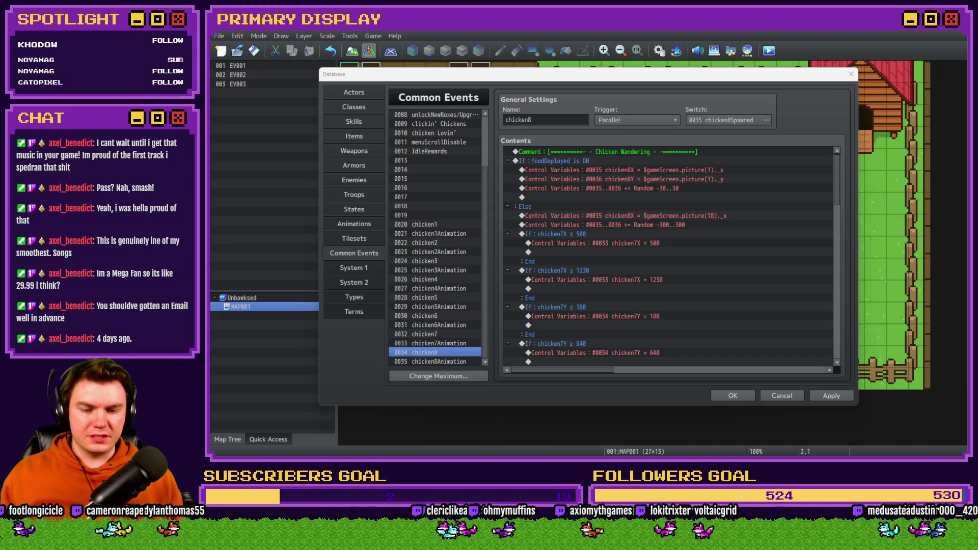
{"action": "key", "text": "super+e"}
{"action": "key", "text": "super+shift+Right"}
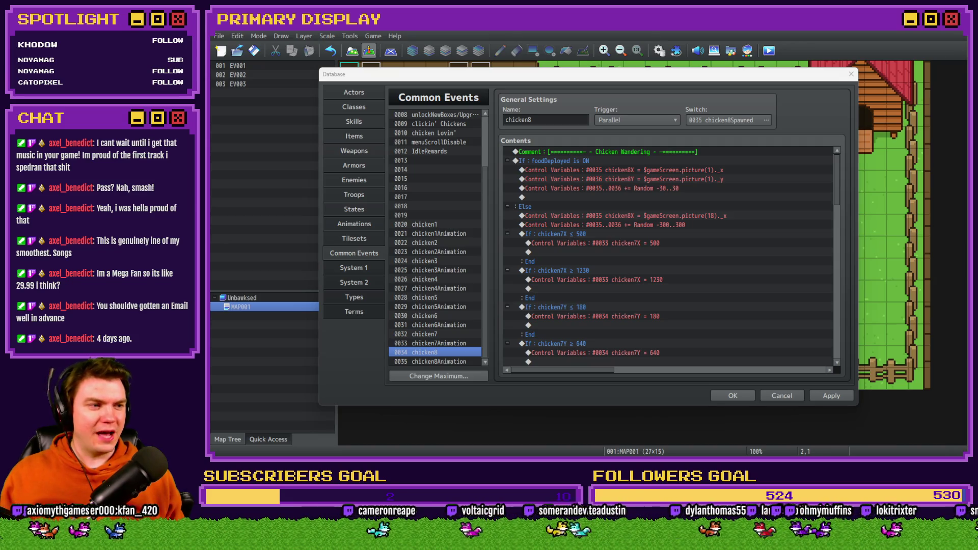
{"action": "key", "text": "super+shift+Left"}
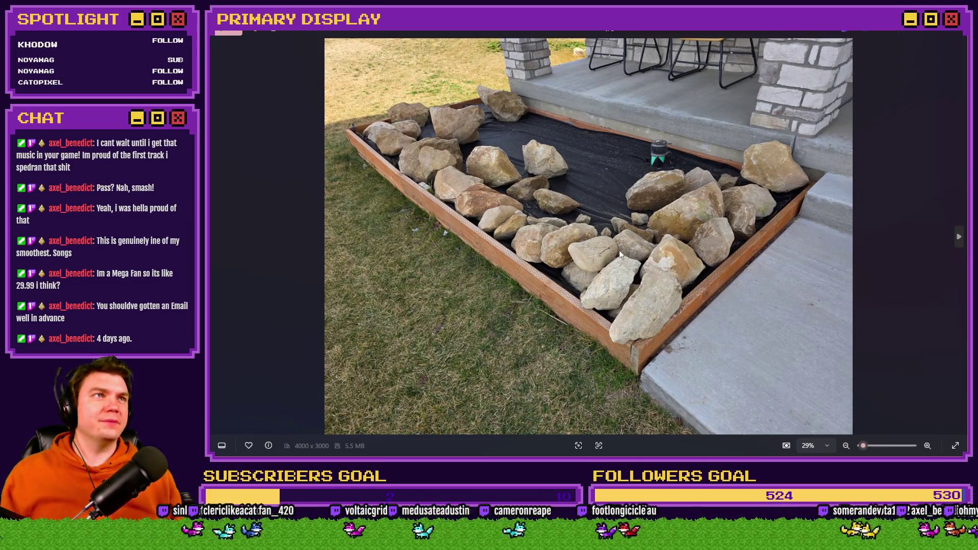
Step: Zoom into the rock-bed photo and pan around the sprinkler, stone pillar and wooden border
{"action": "scroll", "coordinate": [661, 247], "scroll_direction": "up", "scroll_amount": 3}
{"action": "scroll", "coordinate": [661, 247], "scroll_direction": "up", "scroll_amount": 4}
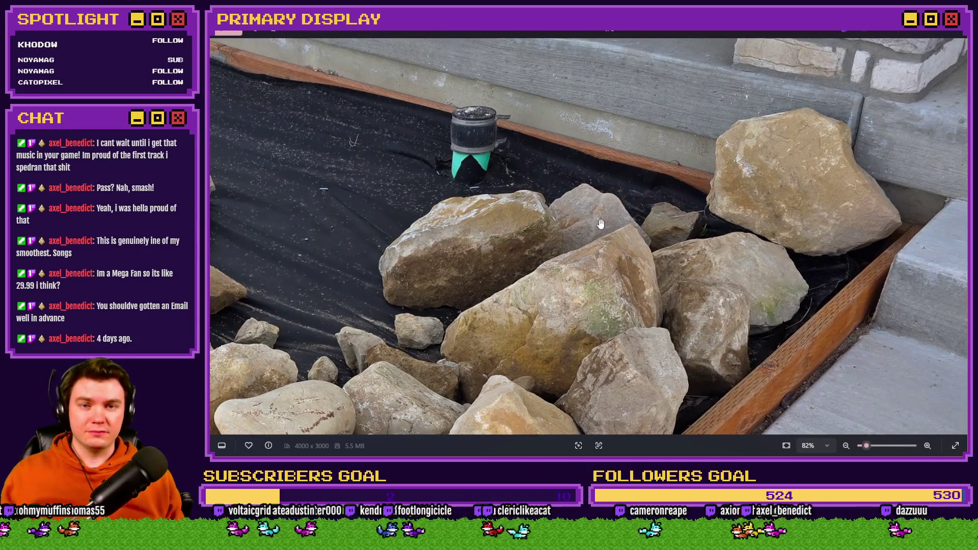
{"action": "mouse_move", "coordinate": [564, 251]}
{"action": "left_mouse_down"}
{"action": "mouse_move", "coordinate": [642, 214]}
{"action": "mouse_move", "coordinate": [652, 219]}
{"action": "mouse_move", "coordinate": [659, 190]}
{"action": "left_mouse_up"}
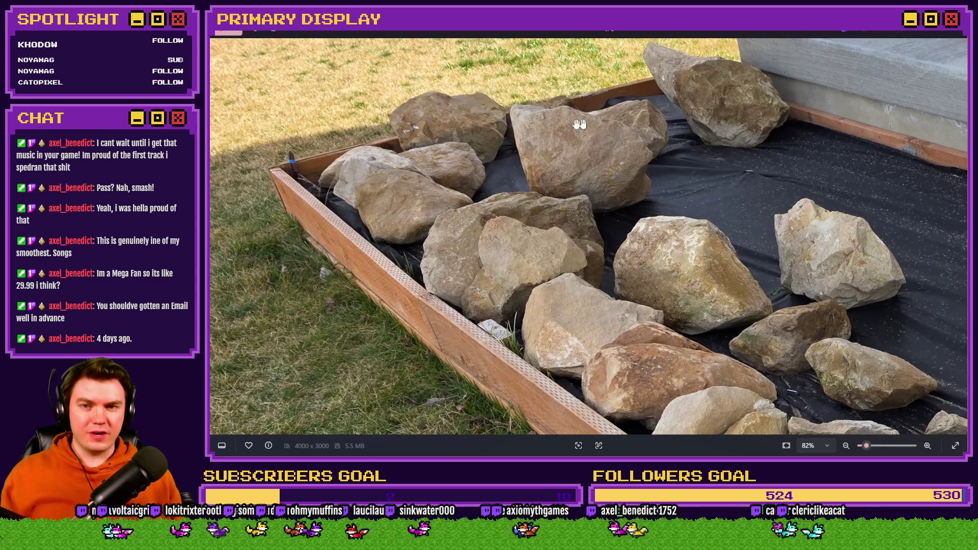
{"action": "left_click_drag", "start_coordinate": [692, 115], "coordinate": [683, 159]}
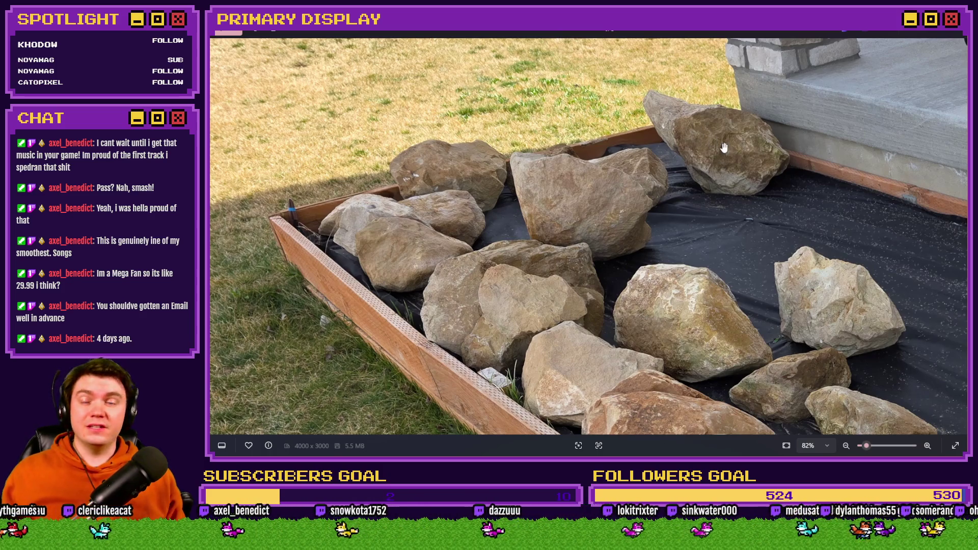
{"action": "left_click_drag", "start_coordinate": [716, 147], "coordinate": [610, 194]}
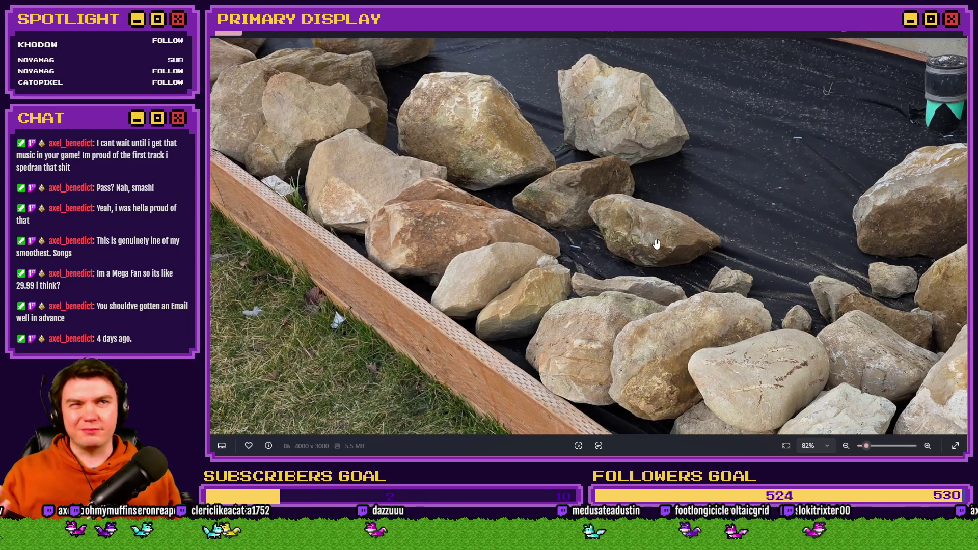
{"action": "left_click_drag", "start_coordinate": [654, 243], "coordinate": [691, 265]}
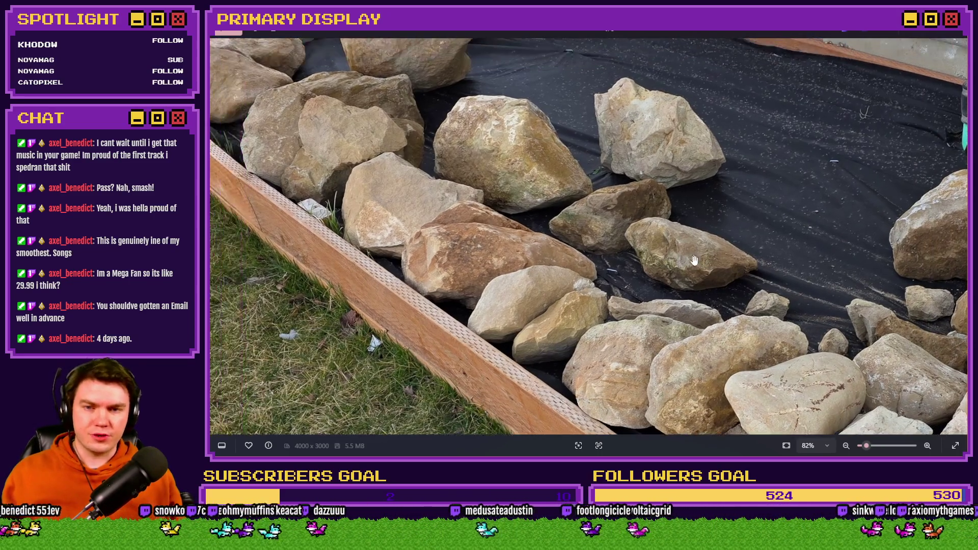
{"action": "left_click_drag", "start_coordinate": [623, 235], "coordinate": [672, 132]}
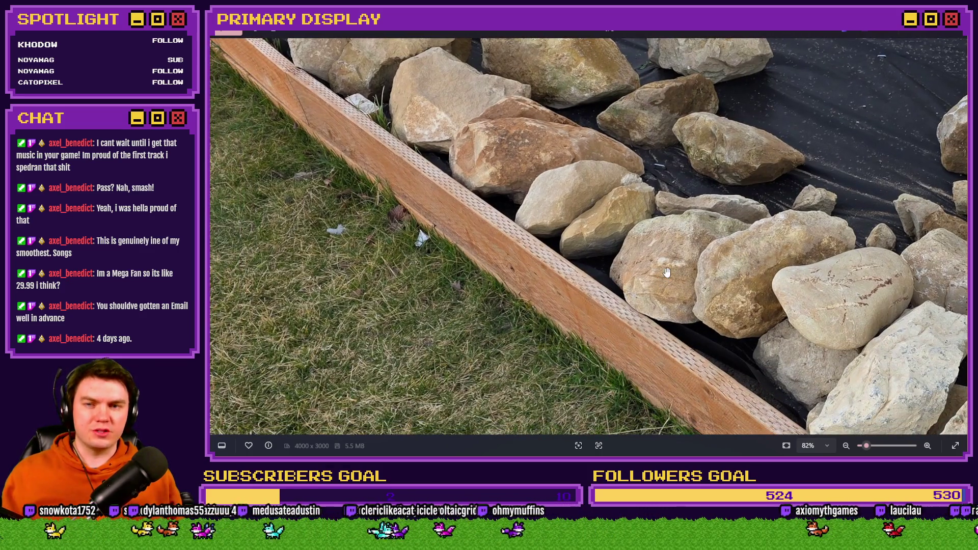
{"action": "left_click_drag", "start_coordinate": [669, 257], "coordinate": [682, 288]}
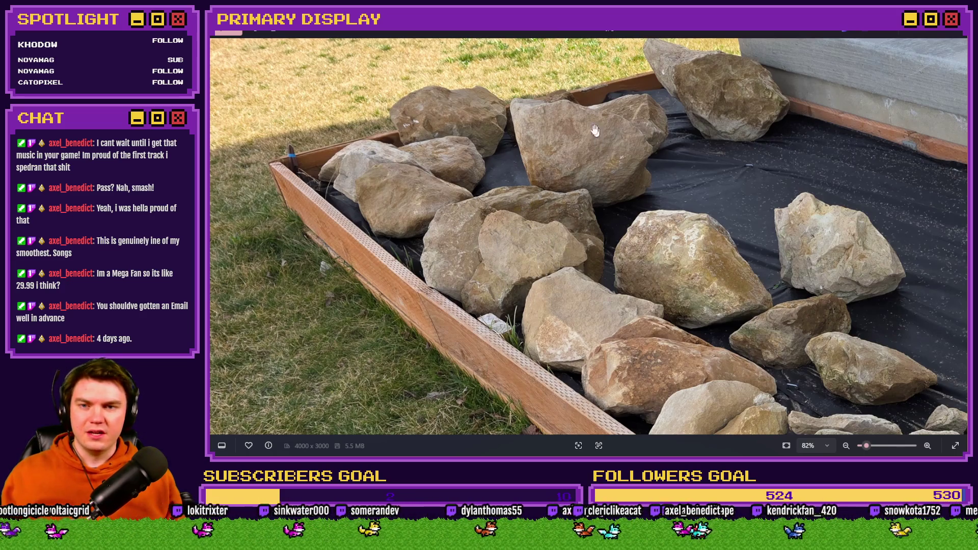
Step: Flip through the remaining rock-bed photos, ending on the wide shot of the bed's corner
{"action": "scroll", "coordinate": [720, 192], "scroll_direction": "down", "scroll_amount": 4}
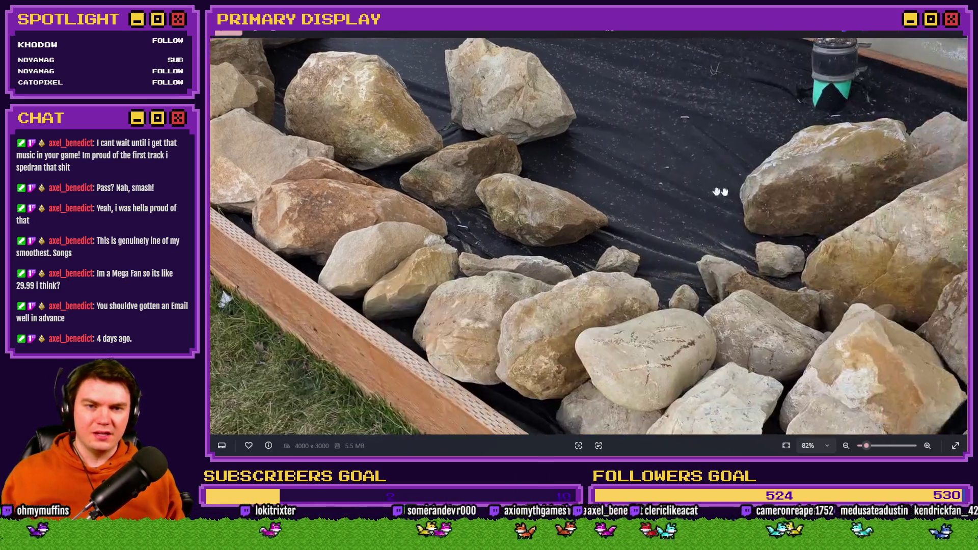
{"action": "scroll", "coordinate": [625, 300], "scroll_direction": "down", "scroll_amount": 2}
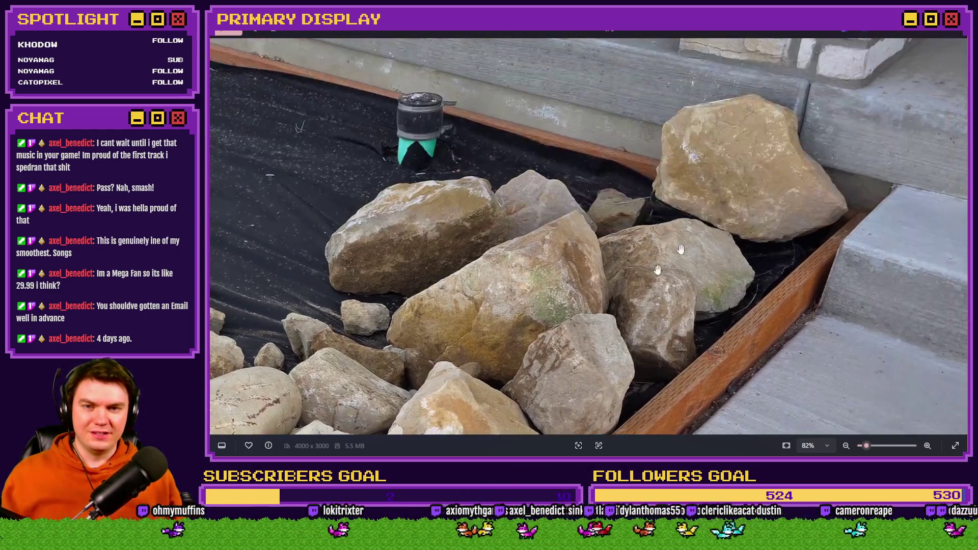
{"action": "scroll", "coordinate": [716, 119], "scroll_direction": "down", "scroll_amount": 1}
{"action": "scroll", "coordinate": [642, 181], "scroll_direction": "down", "scroll_amount": 3}
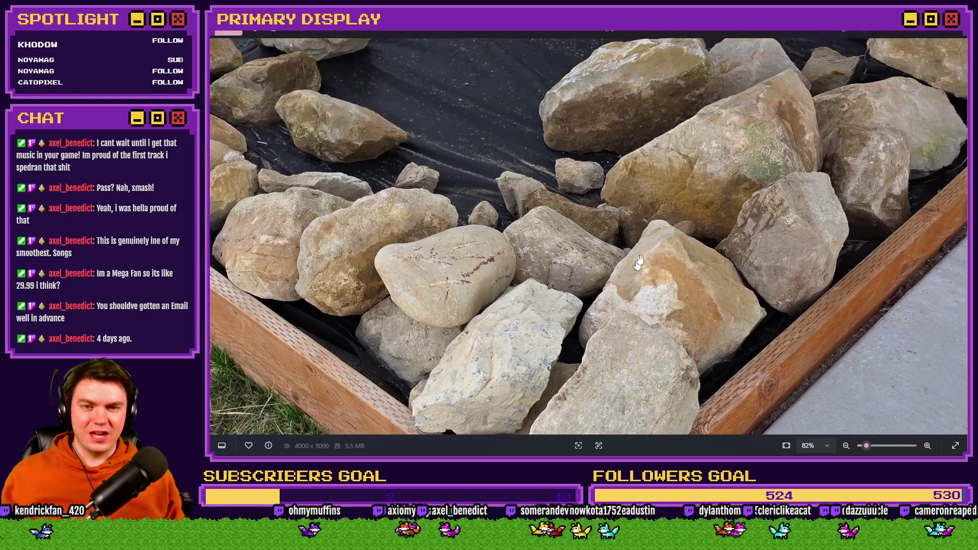
{"action": "scroll", "coordinate": [660, 210], "scroll_direction": "down", "scroll_amount": 4}
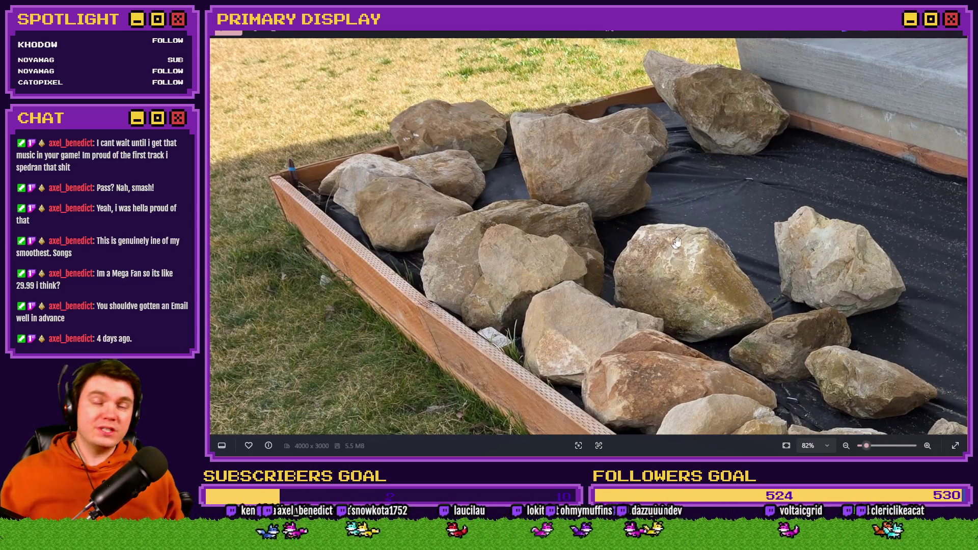
{"action": "scroll", "coordinate": [693, 232], "scroll_direction": "down", "scroll_amount": 2}
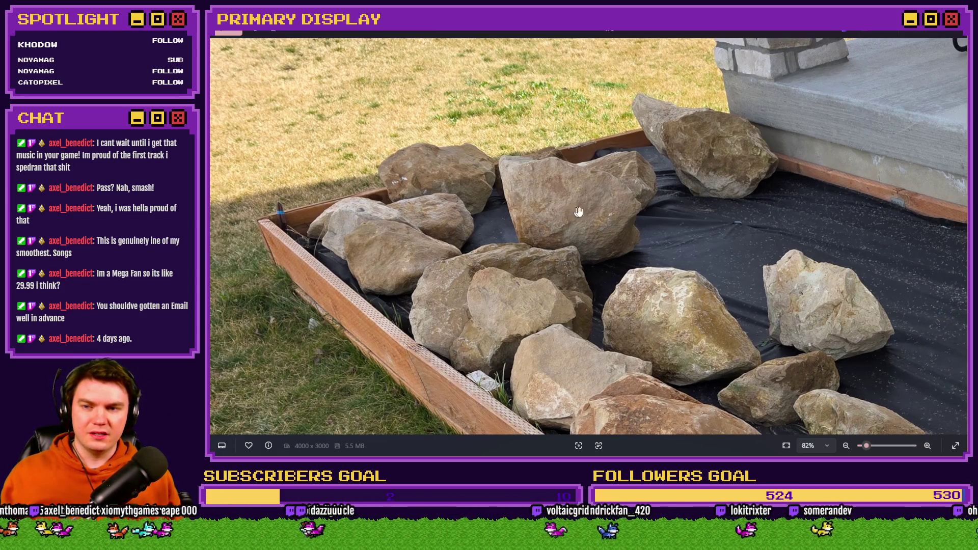
{"action": "scroll", "coordinate": [563, 211], "scroll_direction": "down", "scroll_amount": 2}
{"action": "scroll", "coordinate": [580, 196], "scroll_direction": "down", "scroll_amount": 3}
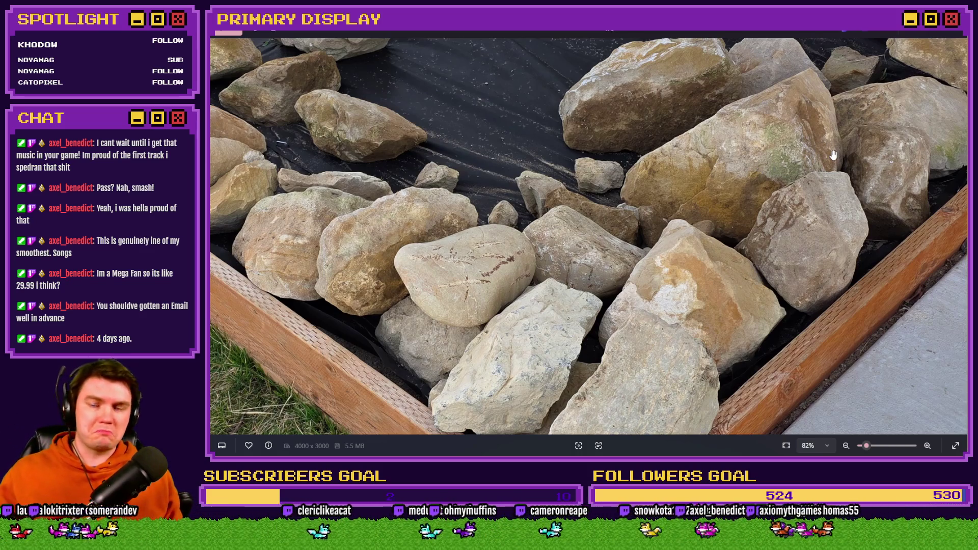
{"action": "scroll", "coordinate": [833, 155], "scroll_direction": "down", "scroll_amount": 6}
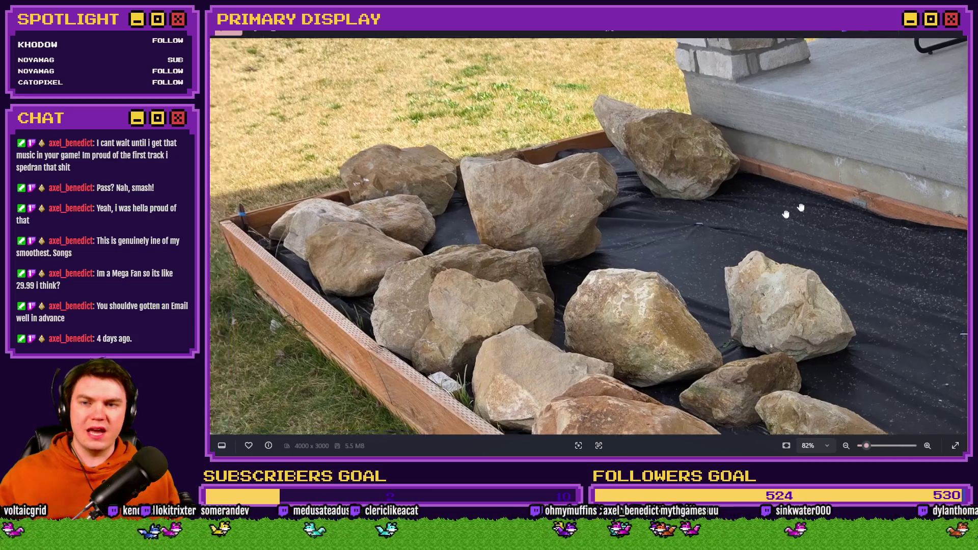
{"action": "scroll", "coordinate": [786, 214], "scroll_direction": "down", "scroll_amount": 3}
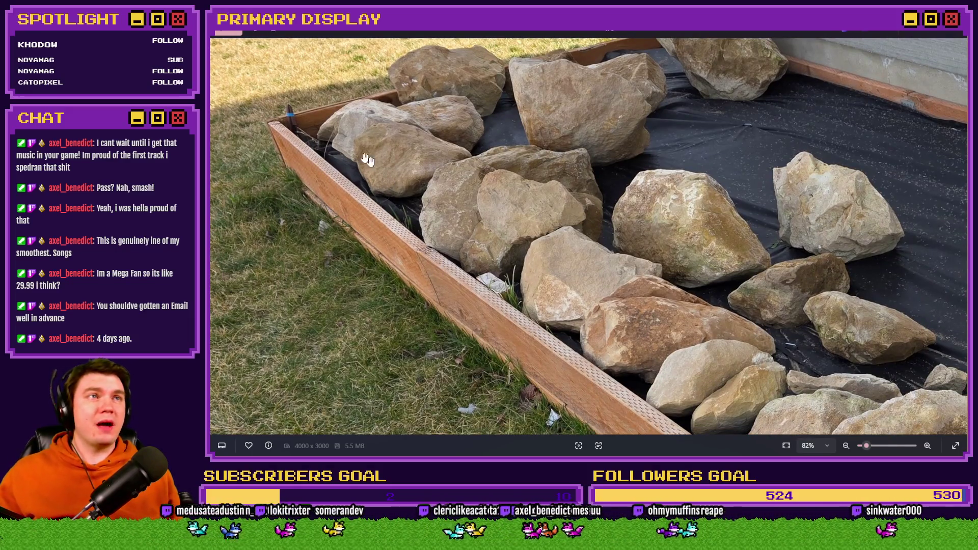
{"action": "scroll", "coordinate": [297, 199], "scroll_direction": "down", "scroll_amount": 1}
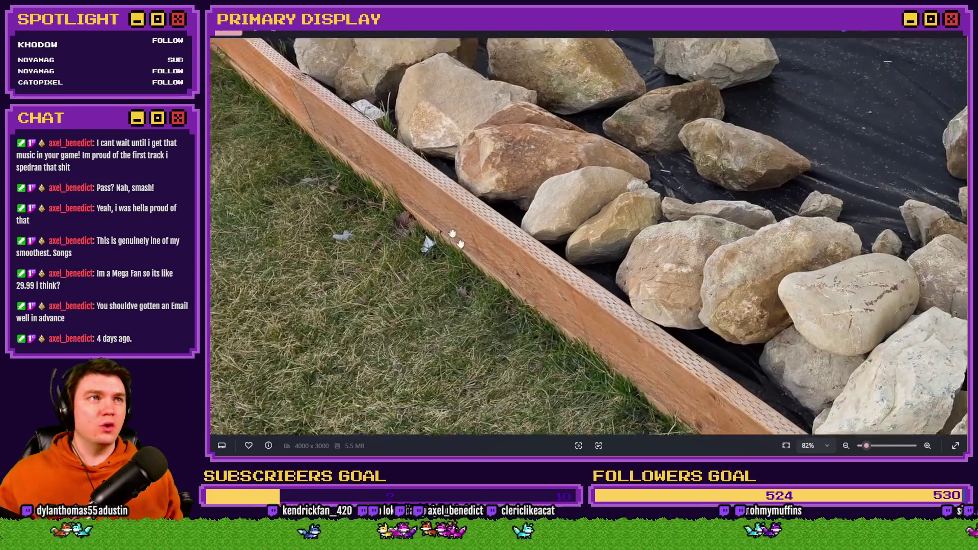
{"action": "scroll", "coordinate": [455, 230], "scroll_direction": "down", "scroll_amount": 3}
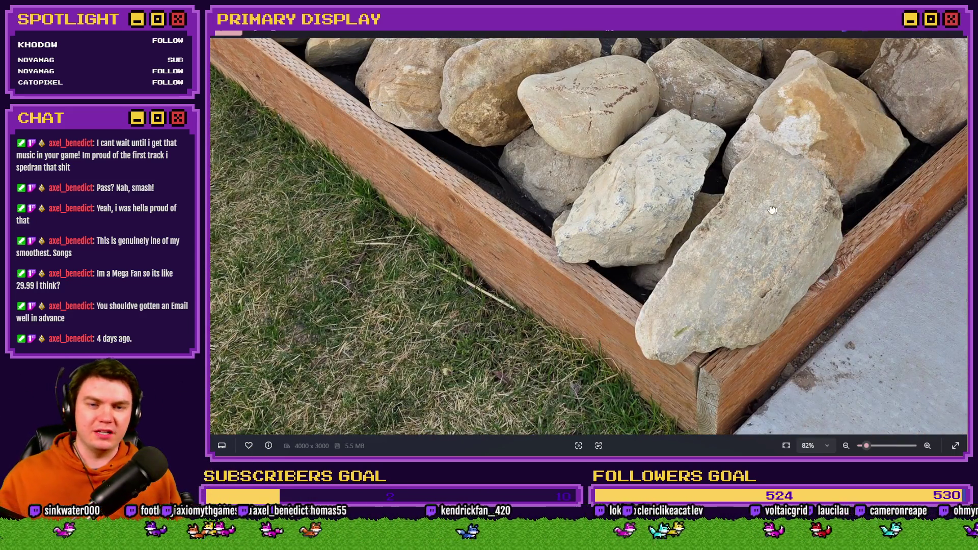
{"action": "scroll", "coordinate": [772, 209], "scroll_direction": "down", "scroll_amount": 7}
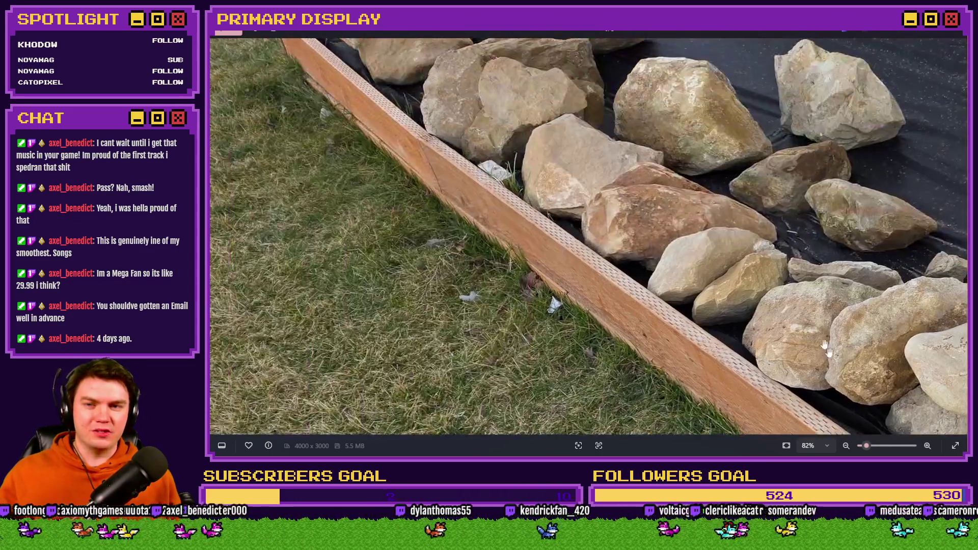
{"action": "scroll", "coordinate": [826, 349], "scroll_direction": "down", "scroll_amount": 2}
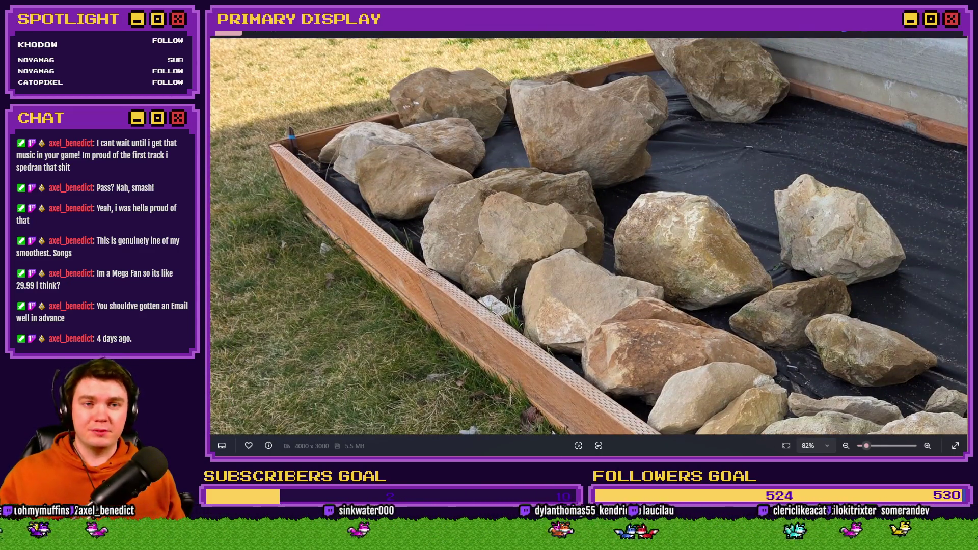
{"action": "key", "text": "alt+Tab"}
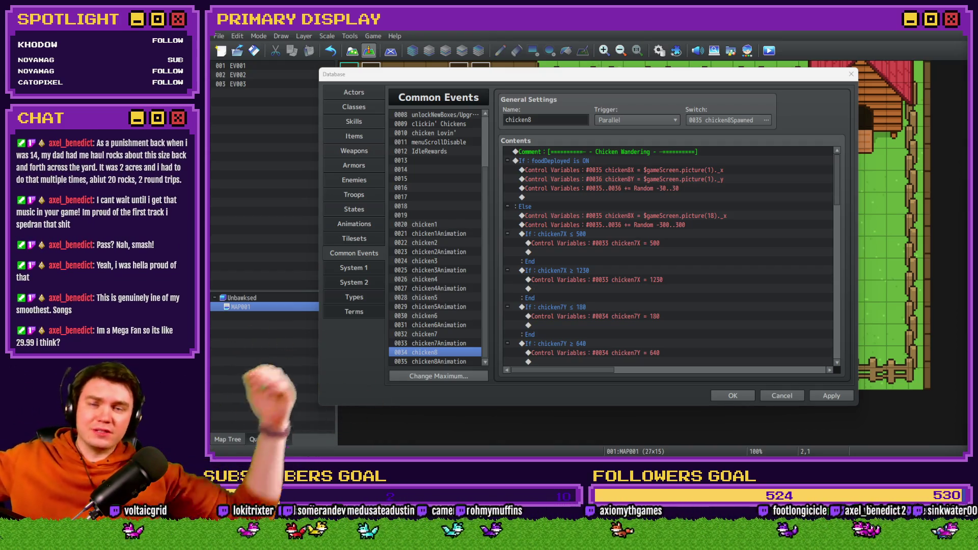
Step: Select the If chicken7X ≤ 500 block in chicken8's Contents list
{"action": "left_click", "coordinate": [722, 90]}
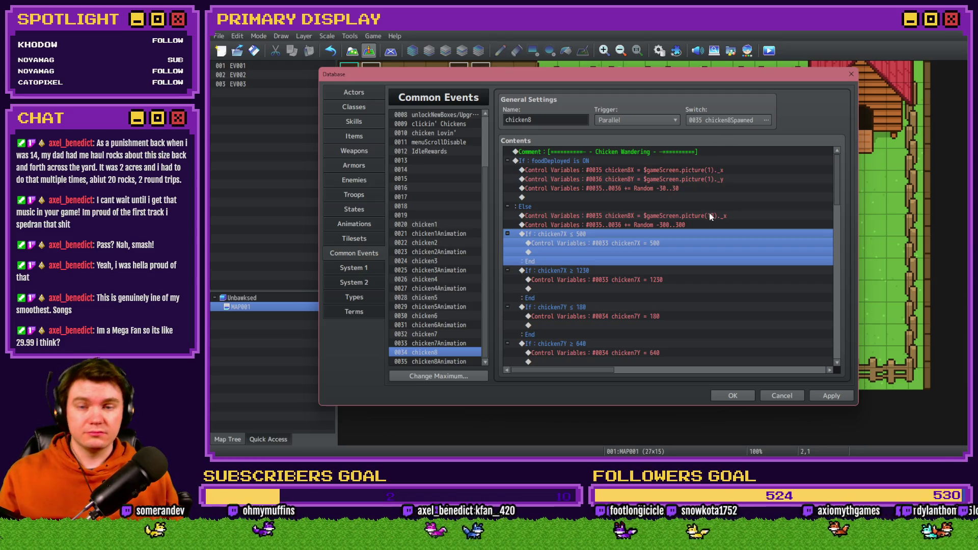
Step: Switch the ≤ 500 check and its = 500 clamp to 0035 chicken8X
{"action": "double_click", "coordinate": [671, 275]}
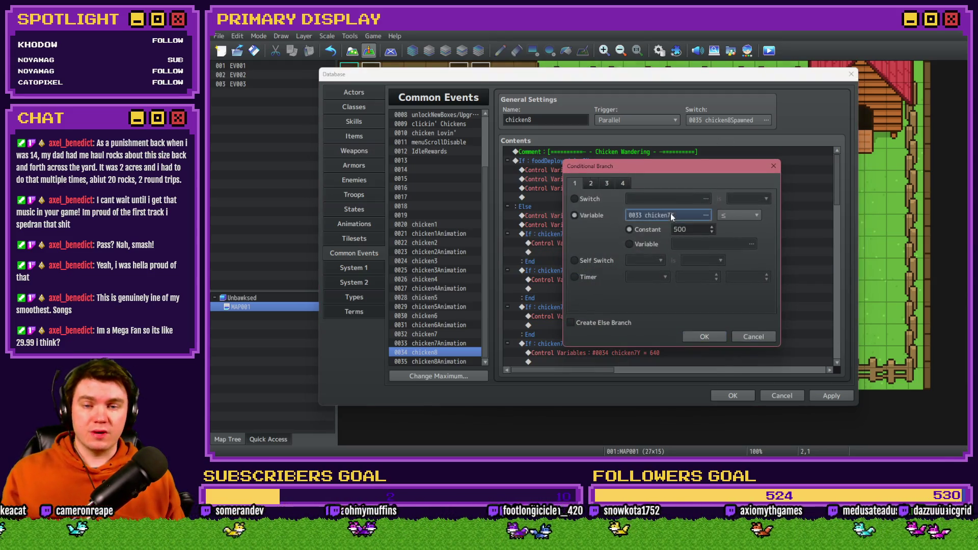
{"action": "left_click", "coordinate": [670, 213]}
{"action": "double_click", "coordinate": [702, 285]}
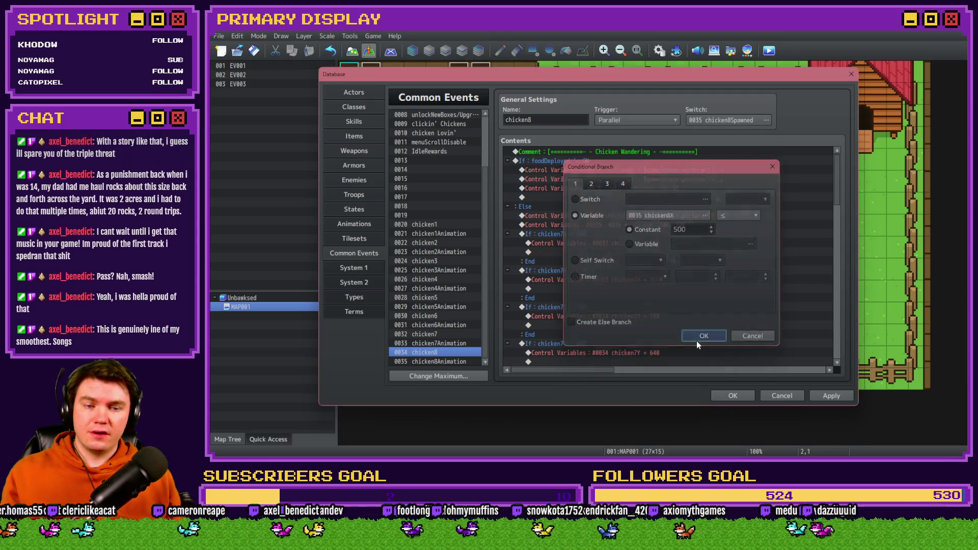
{"action": "left_click", "coordinate": [696, 340]}
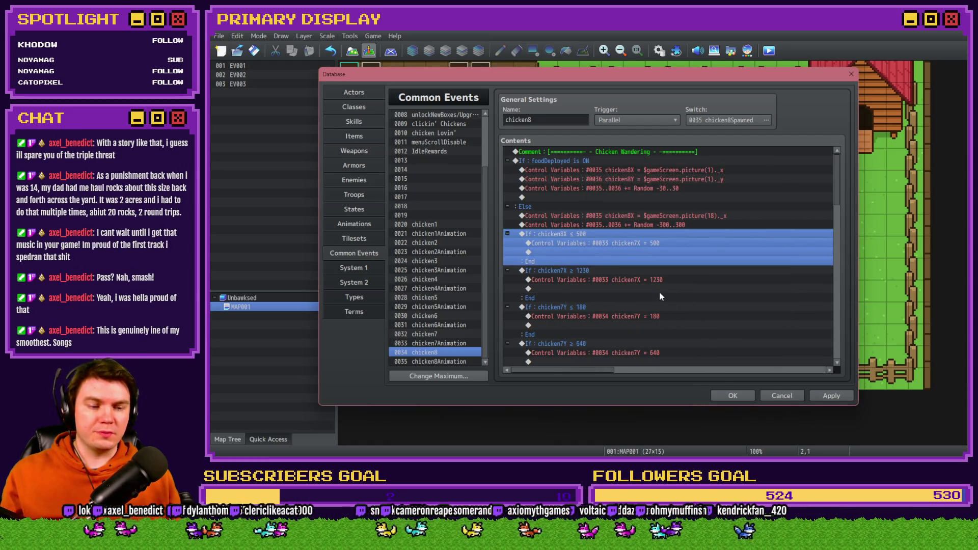
{"action": "double_click", "coordinate": [634, 242]}
{"action": "left_click", "coordinate": [662, 188]}
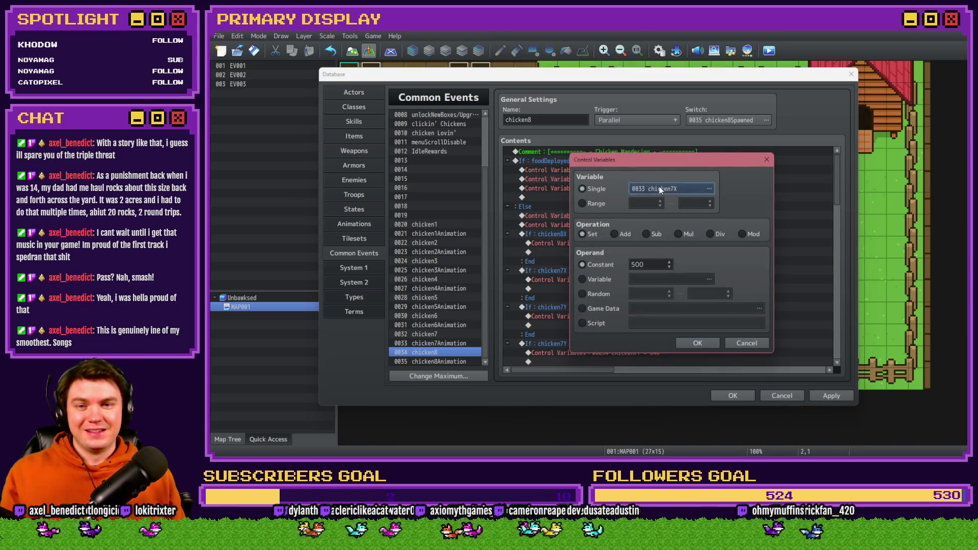
{"action": "left_click", "coordinate": [707, 284]}
{"action": "left_click_drag", "start_coordinate": [713, 140], "coordinate": [440, 120]}
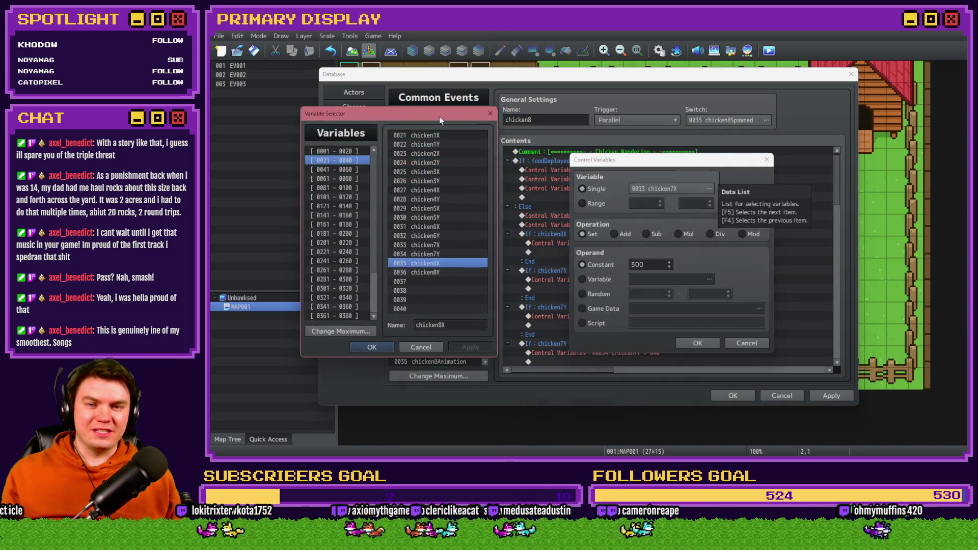
{"action": "double_click", "coordinate": [446, 263]}
{"action": "left_click", "coordinate": [697, 343]}
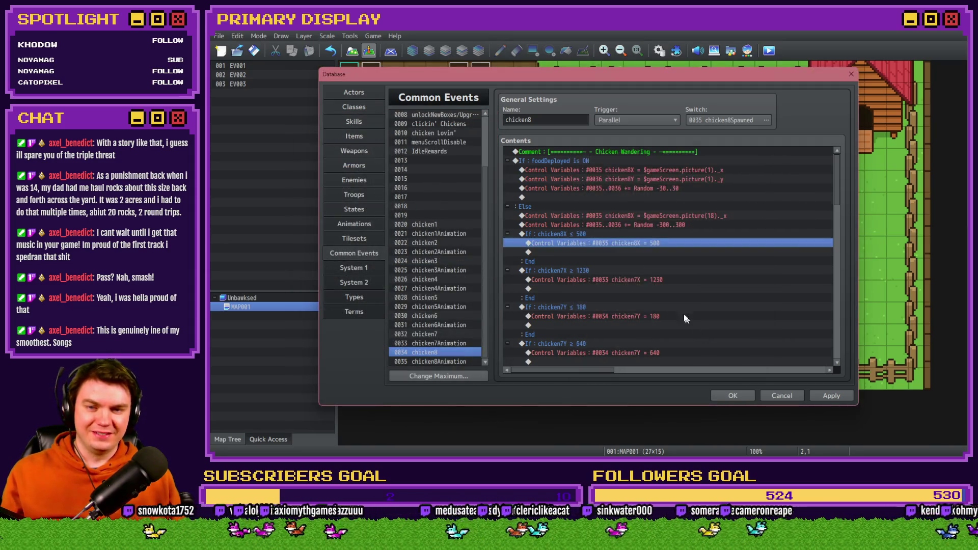
Step: Switch the ≥ 1230 check and its = 1230 clamp to chicken8X
{"action": "double_click", "coordinate": [595, 270]}
{"action": "left_click", "coordinate": [639, 211]}
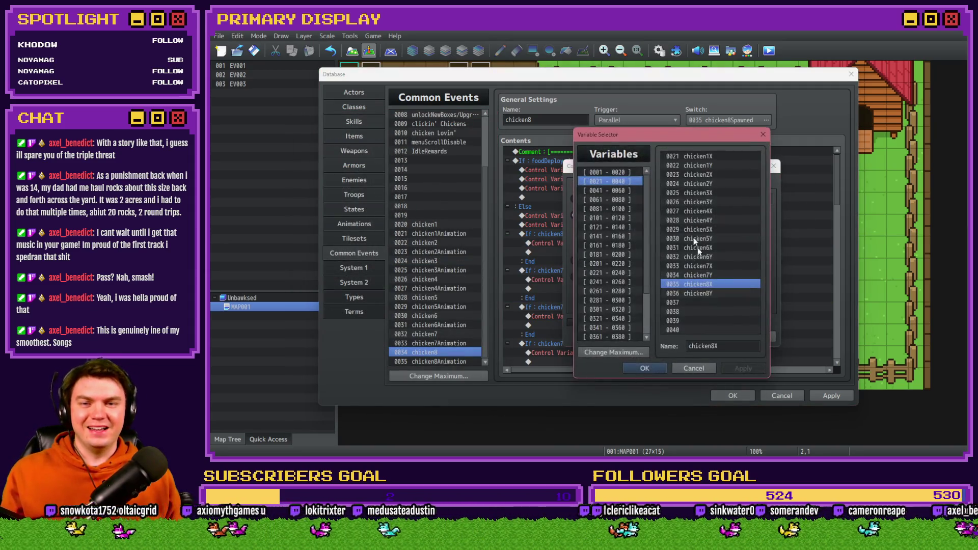
{"action": "double_click", "coordinate": [704, 284]}
{"action": "left_click", "coordinate": [698, 334]}
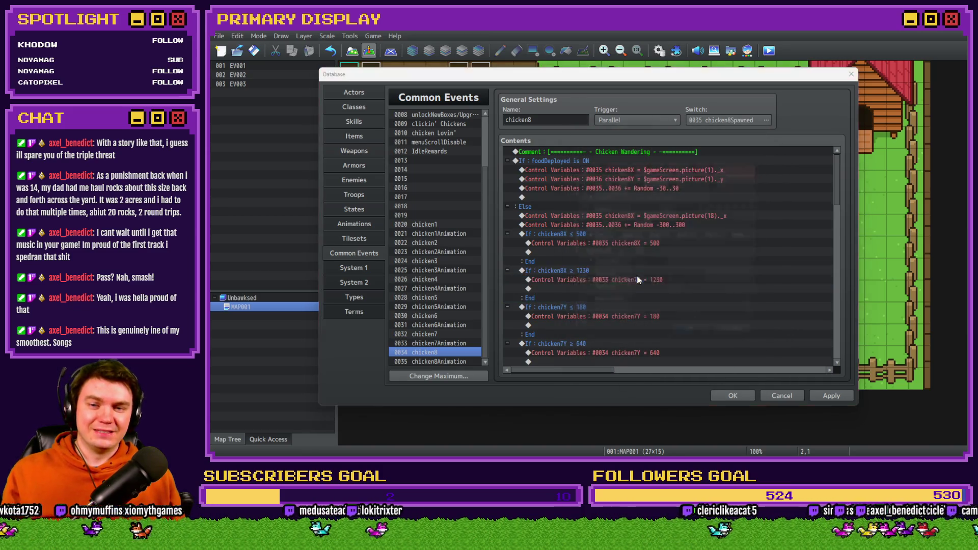
{"action": "double_click", "coordinate": [642, 280]}
{"action": "left_click", "coordinate": [664, 185]}
{"action": "double_click", "coordinate": [705, 288]}
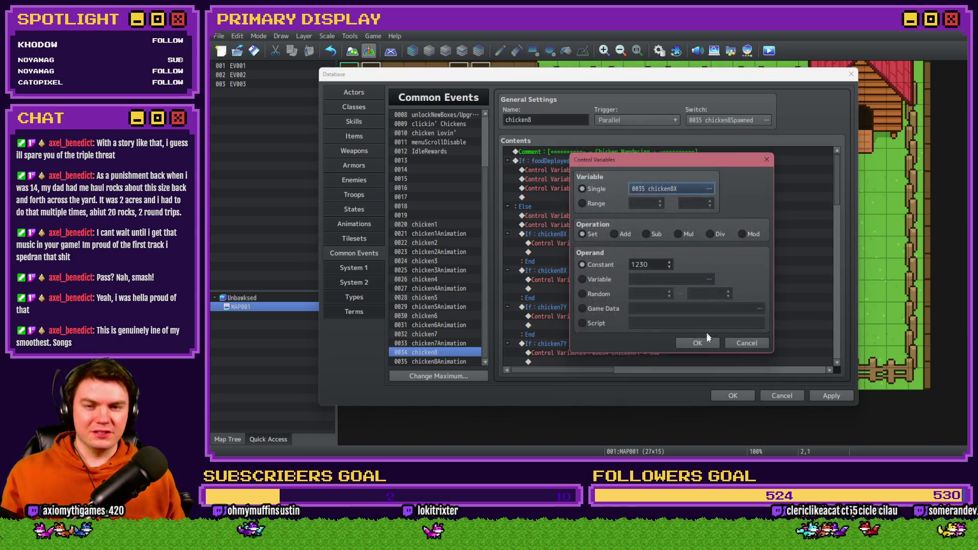
{"action": "left_click", "coordinate": [698, 343]}
Step: Switch the ≤ 180 check and its = 180 clamp to 0036 chicken8Y
{"action": "double_click", "coordinate": [598, 305]}
{"action": "left_click", "coordinate": [662, 215]}
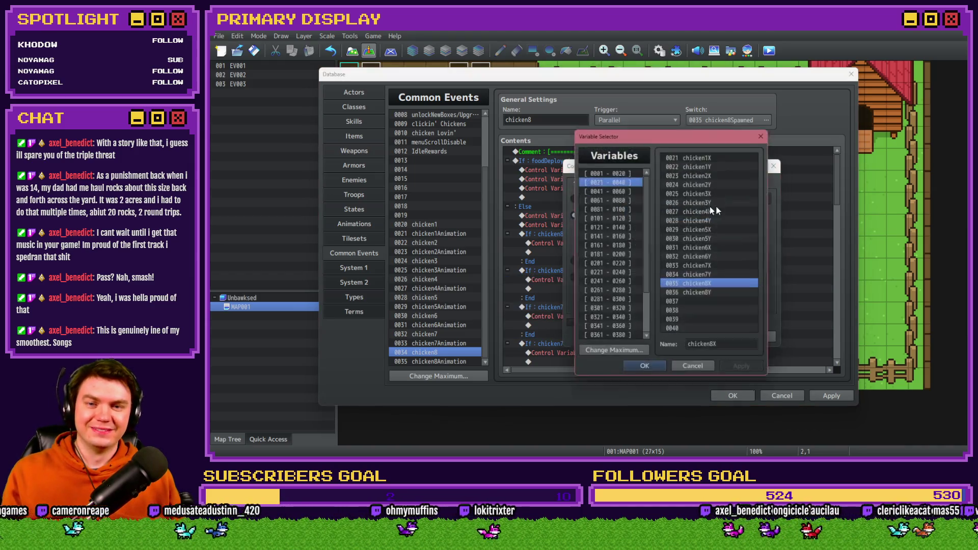
{"action": "double_click", "coordinate": [727, 295]}
{"action": "left_click", "coordinate": [697, 336]}
{"action": "double_click", "coordinate": [676, 325]}
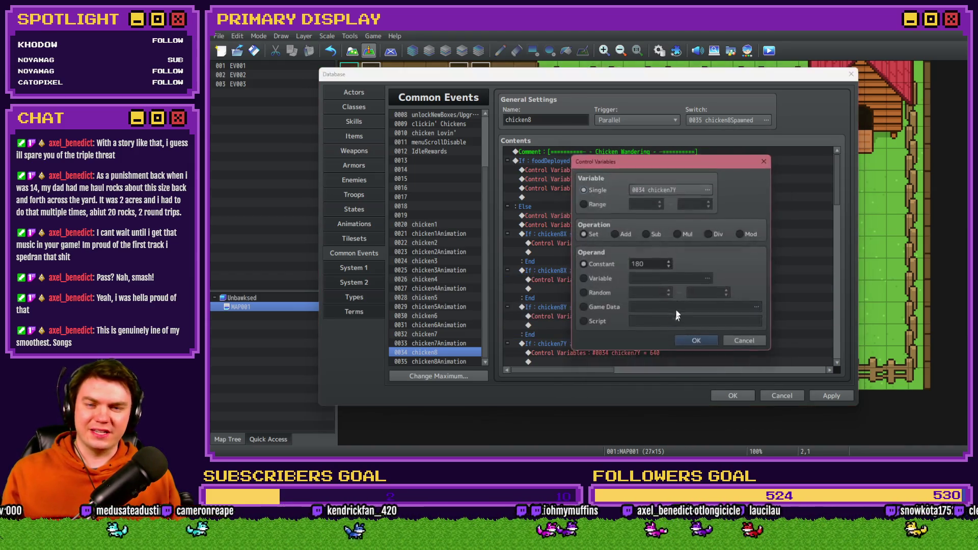
{"action": "left_click", "coordinate": [684, 194]}
{"action": "double_click", "coordinate": [703, 294]}
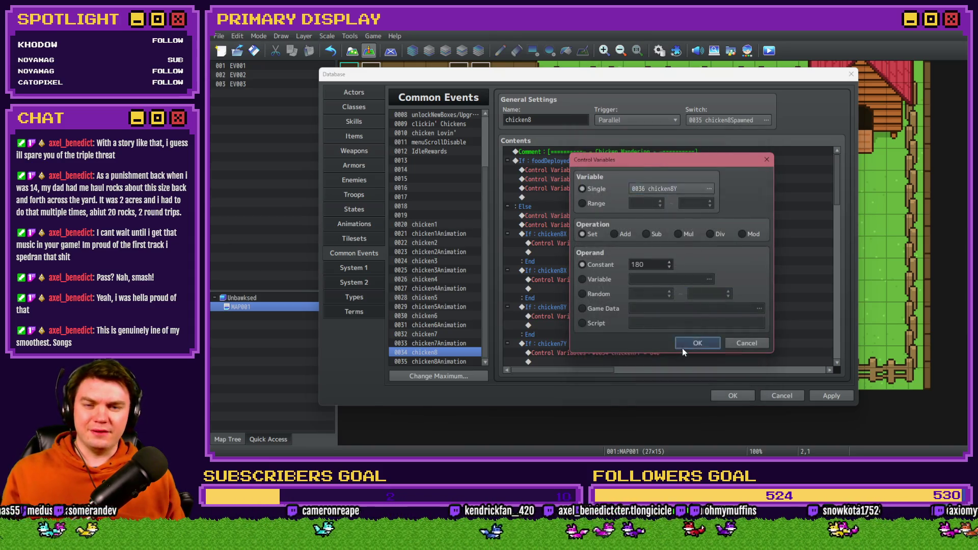
{"action": "left_click", "coordinate": [697, 343]}
Step: Switch the ≥ 640 check and its = 640 clamp to chicken8Y
{"action": "double_click", "coordinate": [617, 279]}
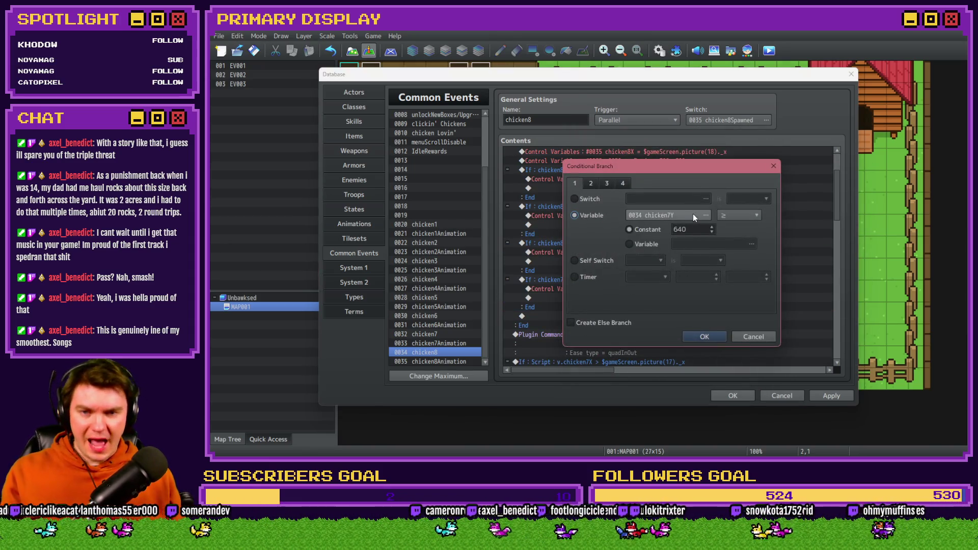
{"action": "left_click", "coordinate": [693, 213]}
{"action": "left_click", "coordinate": [714, 293]}
{"action": "double_click", "coordinate": [713, 293]}
{"action": "left_click", "coordinate": [716, 337]}
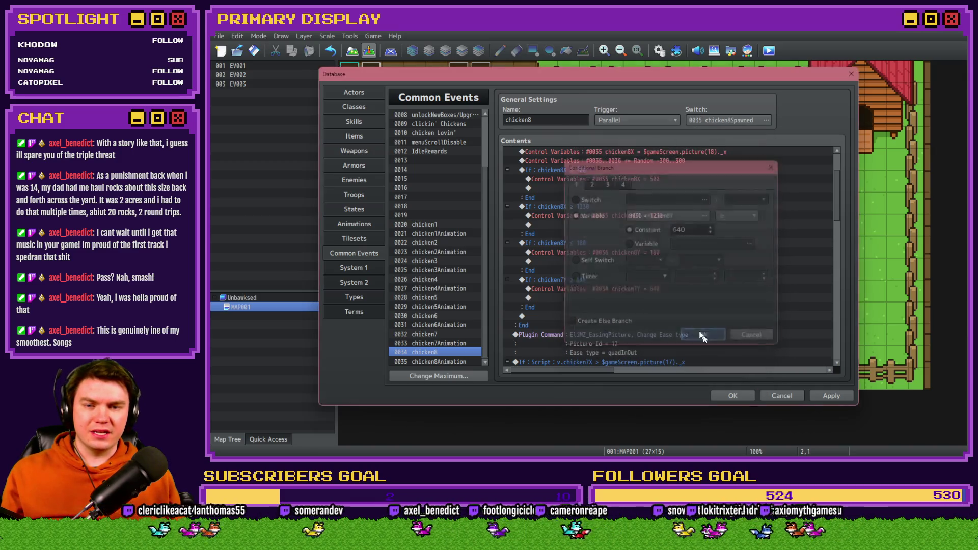
{"action": "double_click", "coordinate": [628, 290]}
{"action": "left_click", "coordinate": [676, 189]}
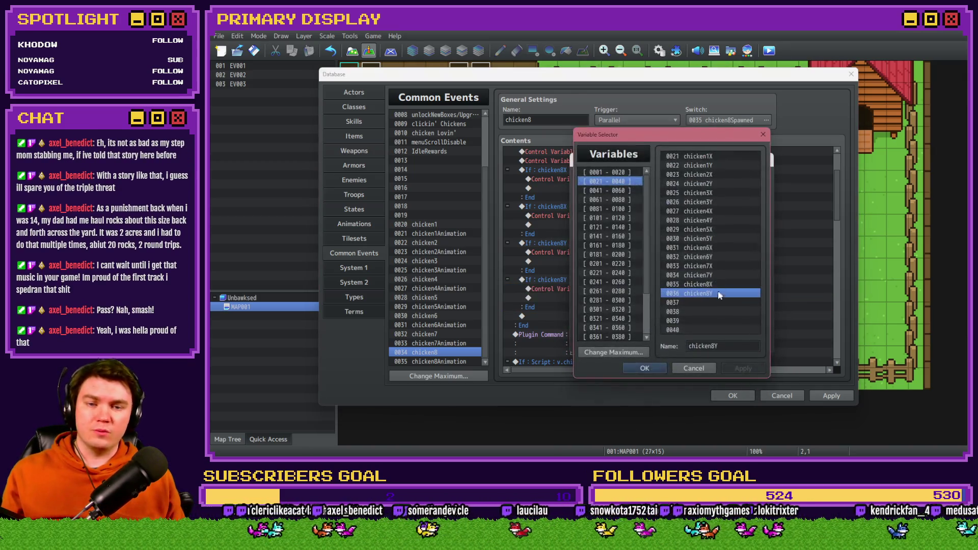
{"action": "double_click", "coordinate": [710, 289]}
{"action": "left_click", "coordinate": [697, 343]}
{"action": "scroll", "coordinate": [636, 280], "scroll_direction": "down", "scroll_amount": 3}
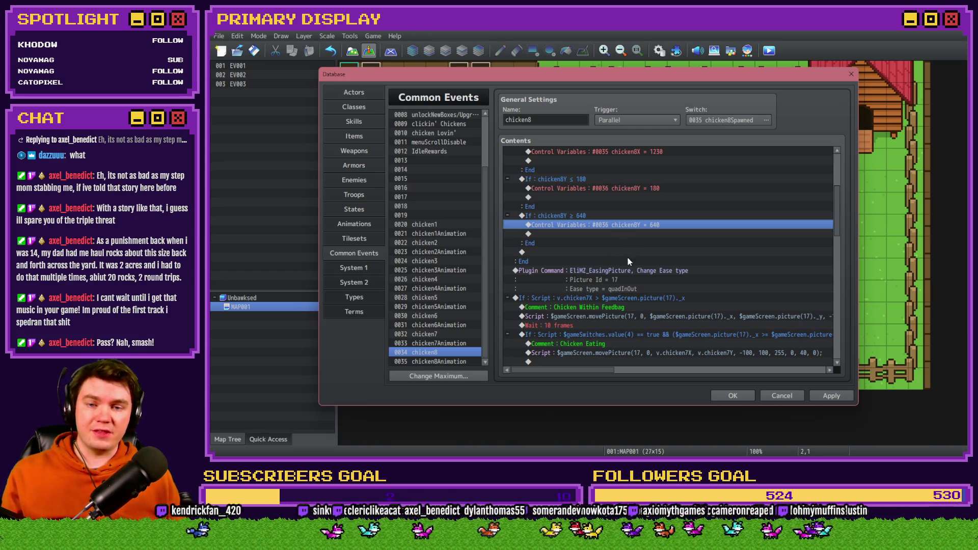
Step: Change the EliMZ_EasingPicture ease-type command's Picture Id from 17 to 18
{"action": "double_click", "coordinate": [630, 275]}
{"action": "double_click", "coordinate": [652, 246]}
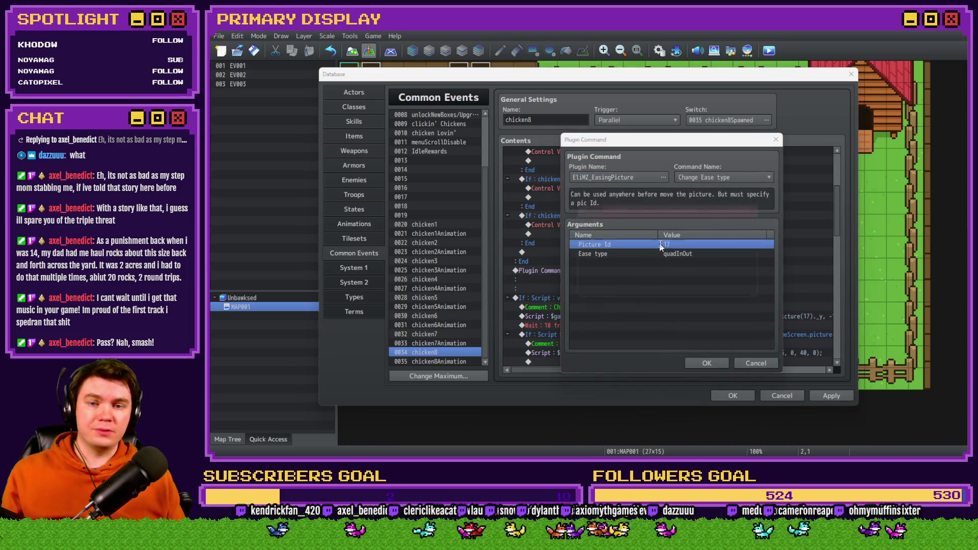
{"action": "left_click", "coordinate": [618, 249]}
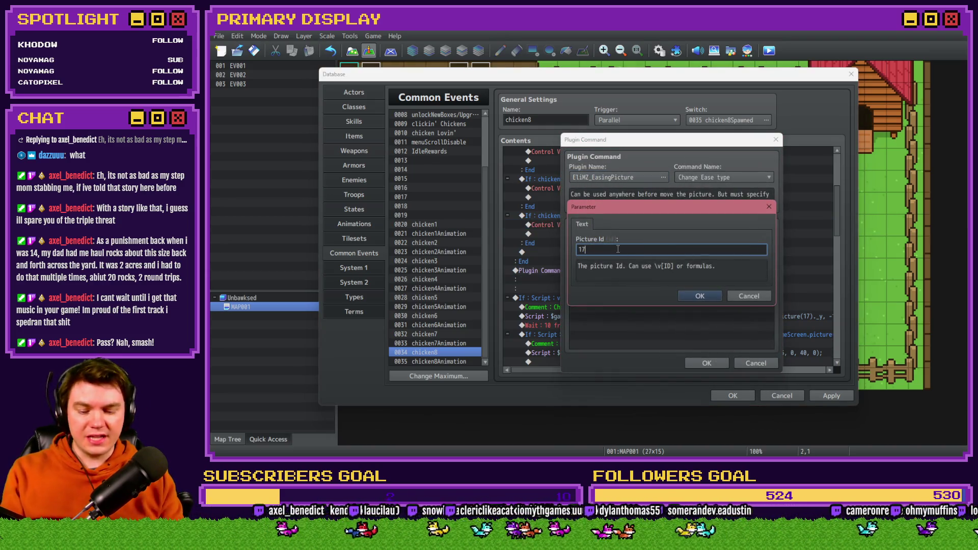
{"action": "key", "text": "BackSpace"}
{"action": "type", "text": "8"}
{"action": "left_click", "coordinate": [698, 296]}
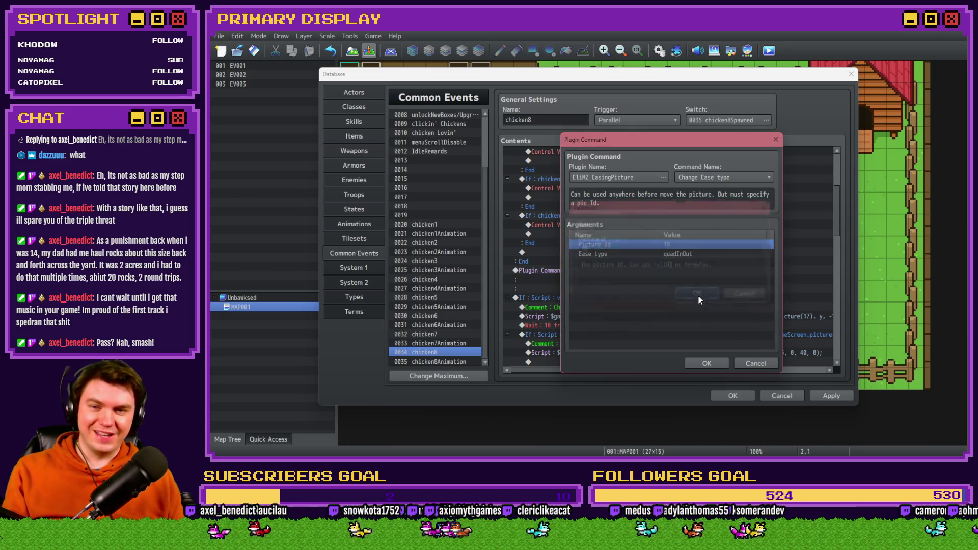
{"action": "left_click", "coordinate": [707, 363]}
Step: Make the feedbag script condition compare chicken8X with picture(18)
{"action": "double_click", "coordinate": [640, 301]}
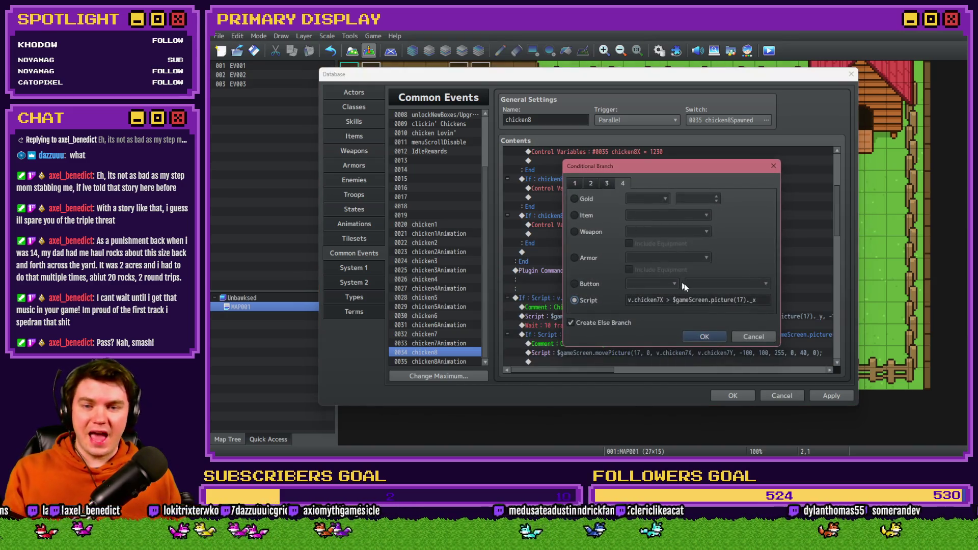
{"action": "left_click", "coordinate": [659, 299]}
{"action": "type", "text": "8"}
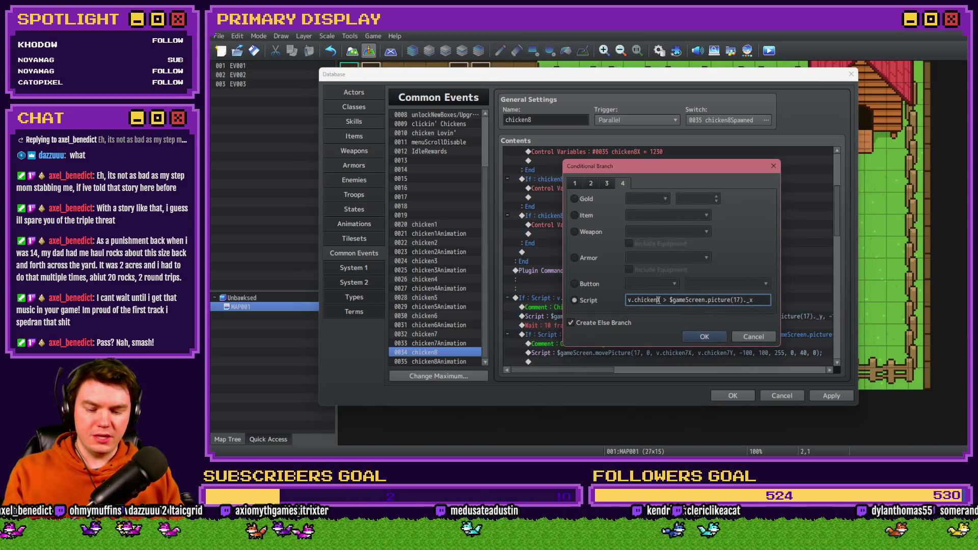
{"action": "key", "text": "Delete"}
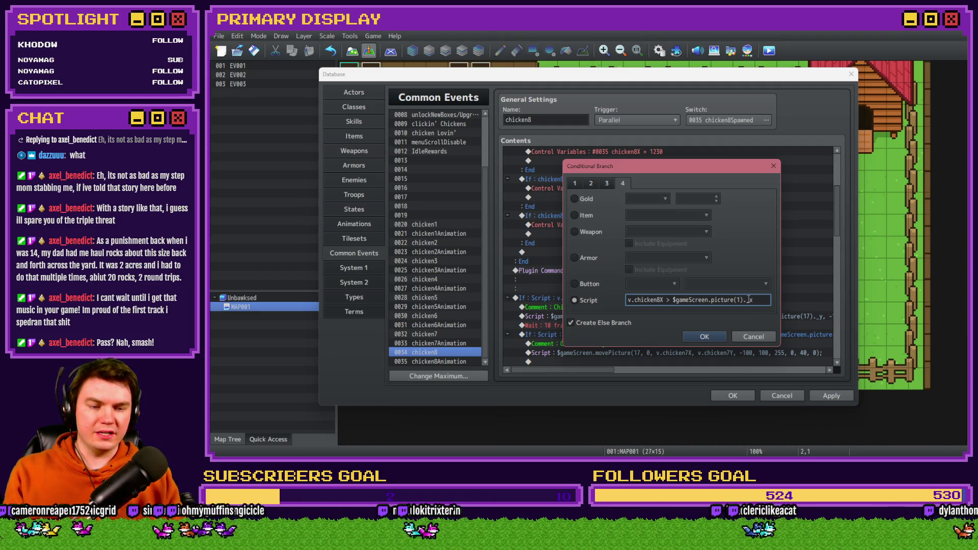
{"action": "type", "text": "8"}
{"action": "left_click", "coordinate": [707, 338]}
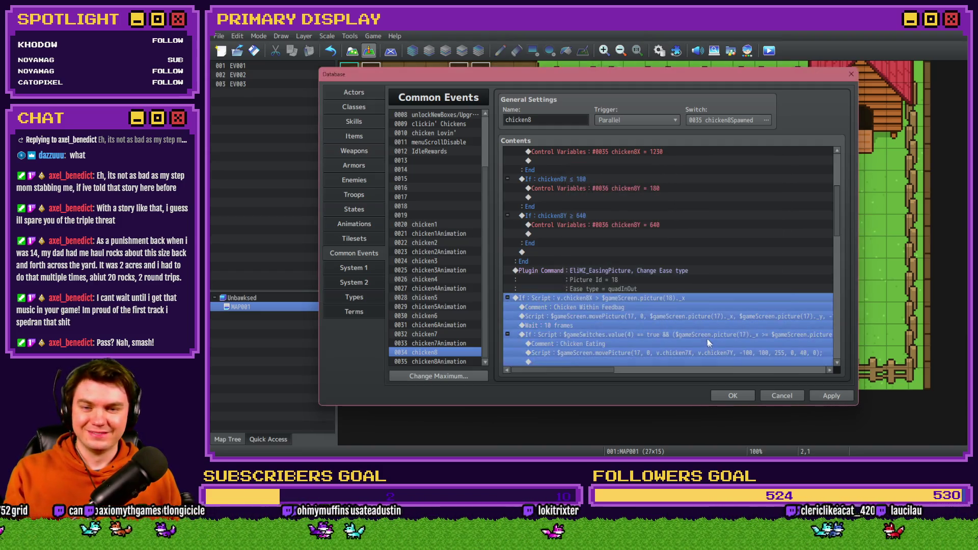
{"action": "left_click", "coordinate": [624, 307]}
{"action": "double_click", "coordinate": [625, 306]}
{"action": "key", "text": "Escape"}
{"action": "scroll", "coordinate": [666, 316], "scroll_direction": "down", "scroll_amount": 2}
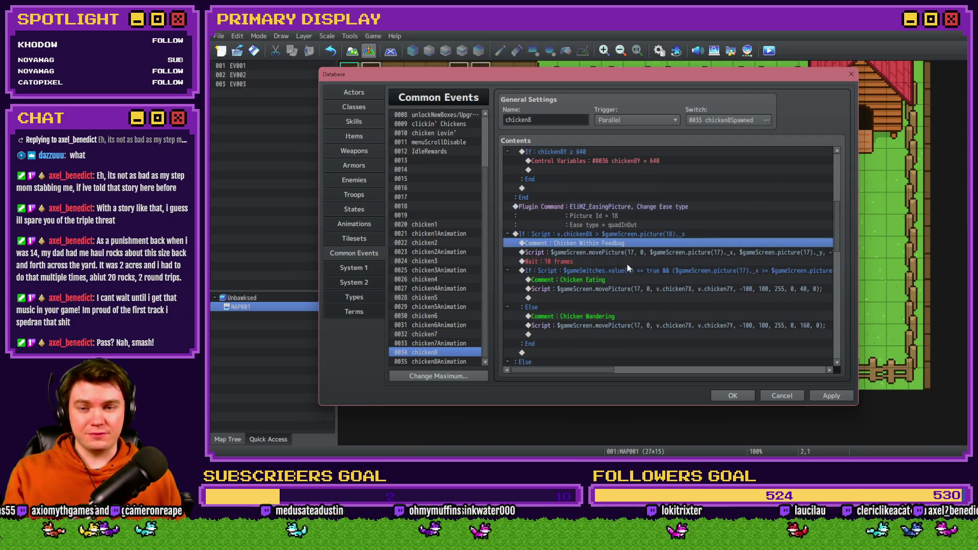
Step: Edit the feedbag movePicture script to move picture 18 from picture(18)'s position
{"action": "double_click", "coordinate": [626, 252]}
{"action": "double_click", "coordinate": [584, 179]}
{"action": "key", "text": "ctrl+a"}
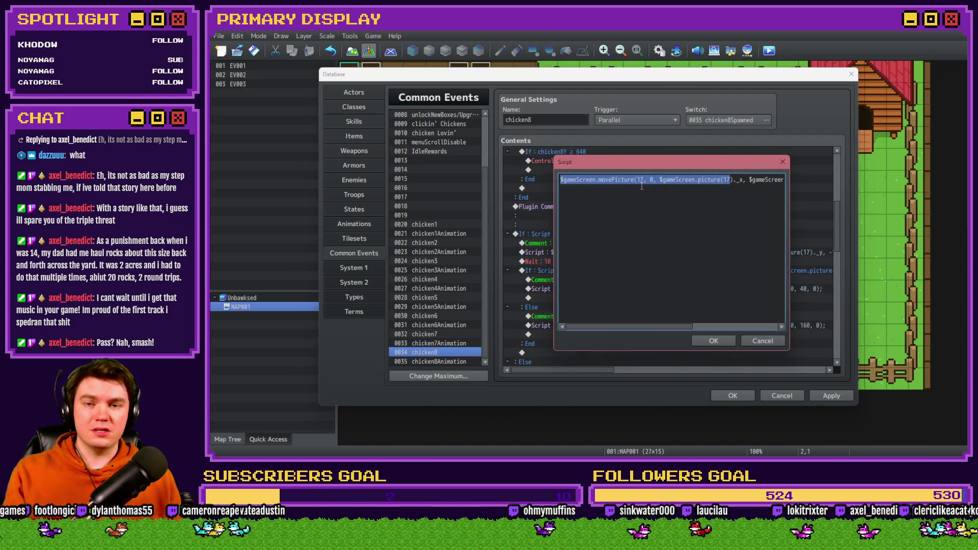
{"action": "left_click", "coordinate": [642, 179]}
{"action": "key", "text": "BackSpace"}
{"action": "type", "text": "18"}
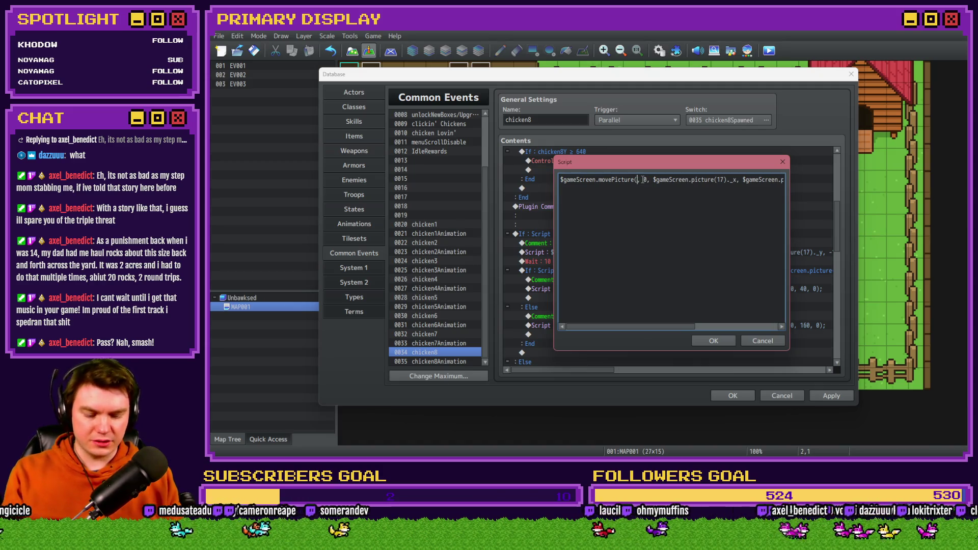
{"action": "left_click", "coordinate": [732, 179]}
{"action": "key", "text": "BackSpace"}
{"action": "type", "text": "8"}
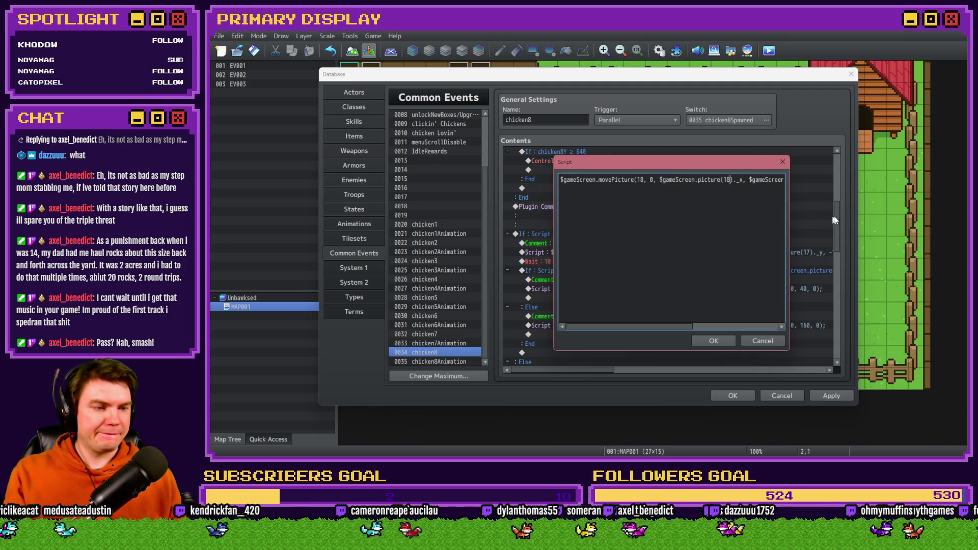
{"action": "left_click_drag", "start_coordinate": [755, 179], "coordinate": [790, 184]}
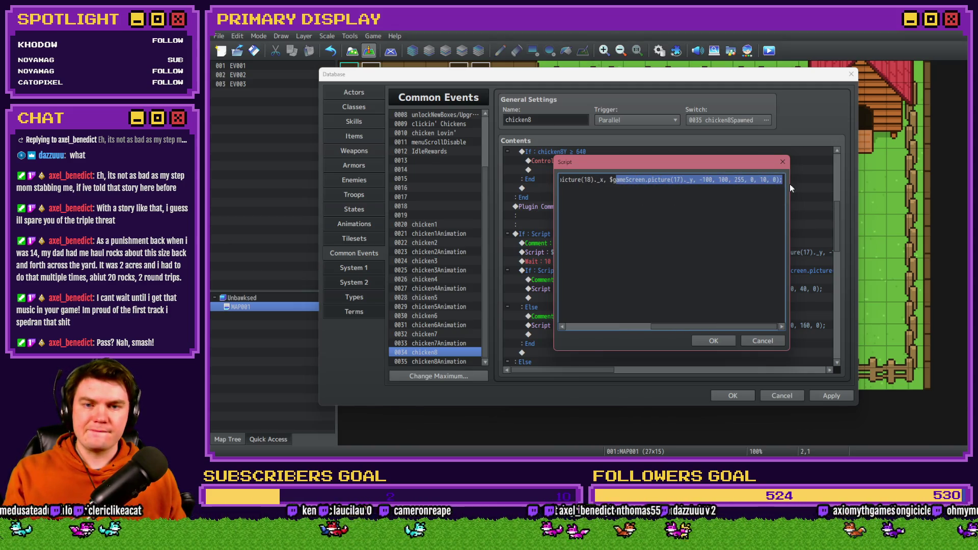
{"action": "left_click", "coordinate": [682, 179]}
{"action": "type", "text": "8"}
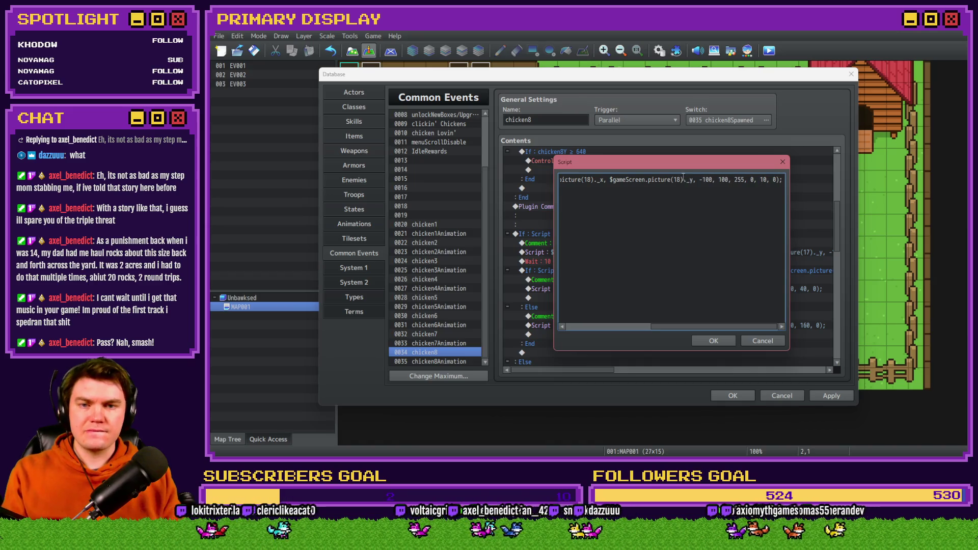
{"action": "key", "text": "ctrl+Return"}
{"action": "left_click", "coordinate": [619, 265]}
{"action": "double_click", "coordinate": [620, 270]}
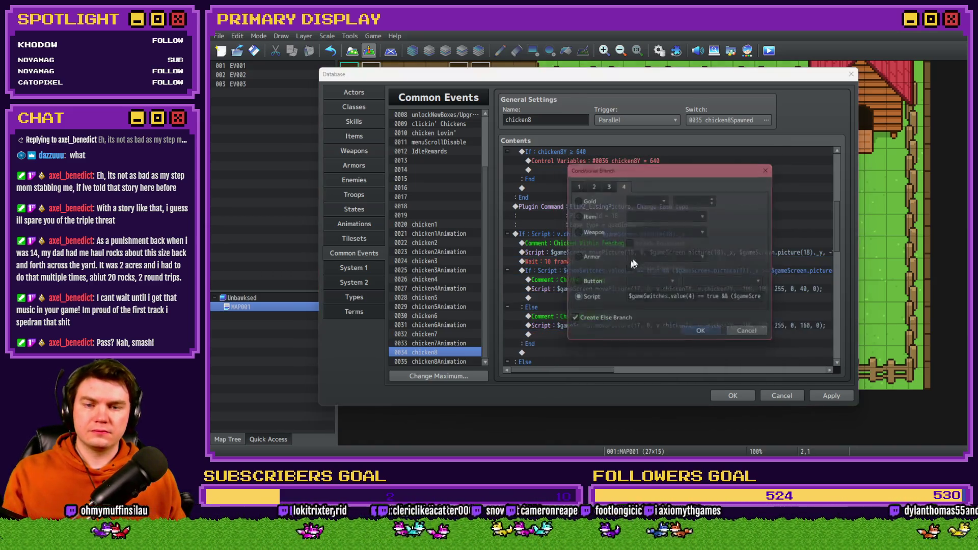
Step: Change the first picture(17) reference in chicken8's Chicken Eating condition to picture(18)
{"action": "left_click", "coordinate": [734, 301]}
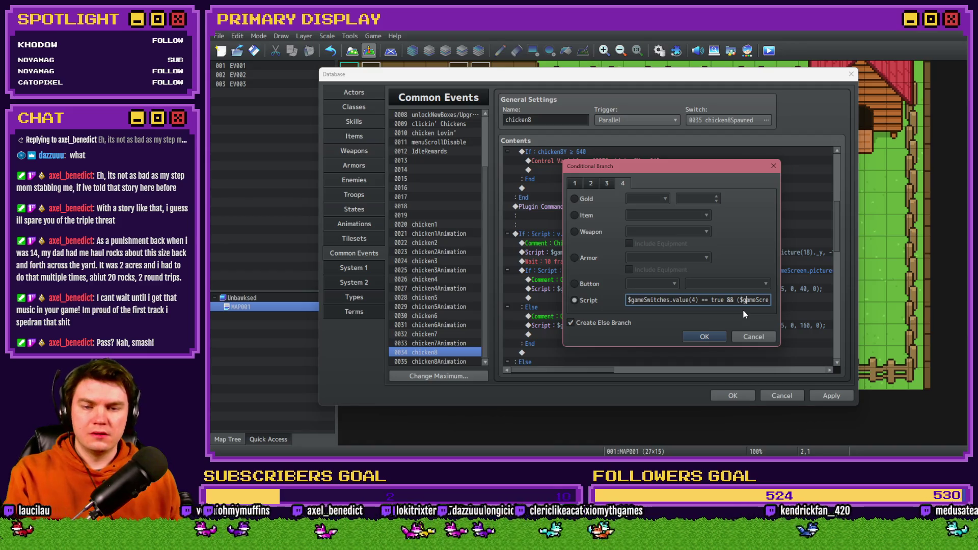
{"action": "key", "text": "Right"}
{"action": "key", "text": "Right"}
{"action": "key", "text": "Right"}
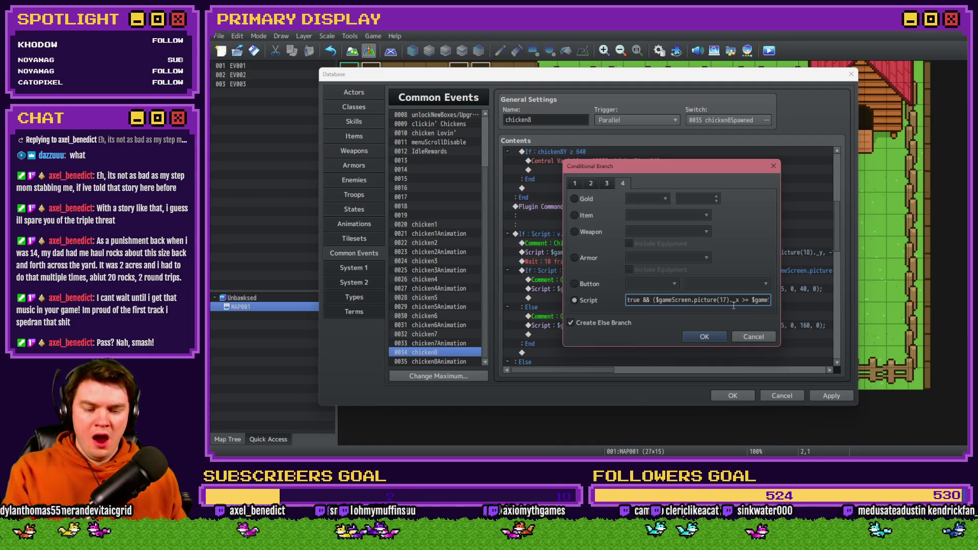
{"action": "key", "text": "BackSpace"}
{"action": "type", "text": "8"}
{"action": "key", "text": "Right"}
{"action": "key", "text": "Right"}
{"action": "key", "text": "Right"}
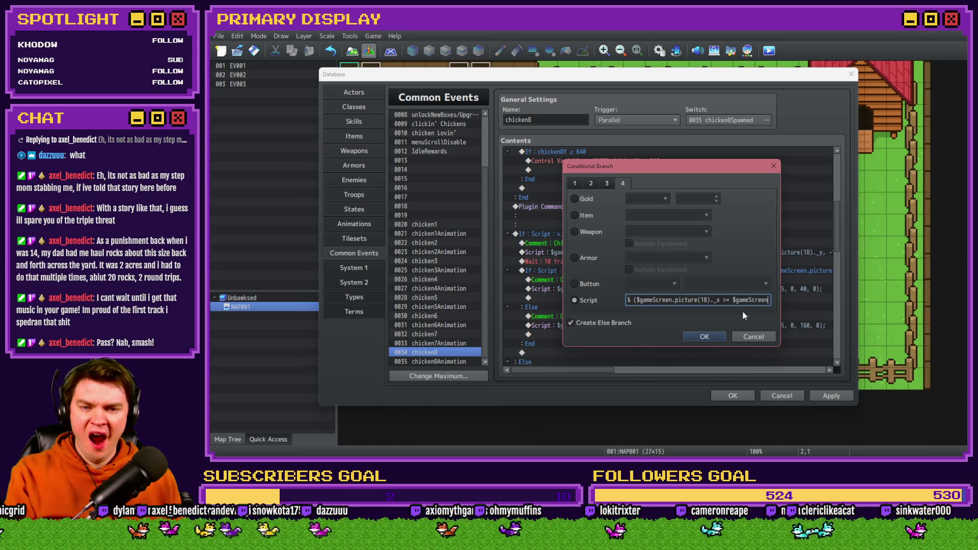
{"action": "key", "text": "Right"}
{"action": "key", "text": "Right"}
{"action": "key", "text": "Right"}
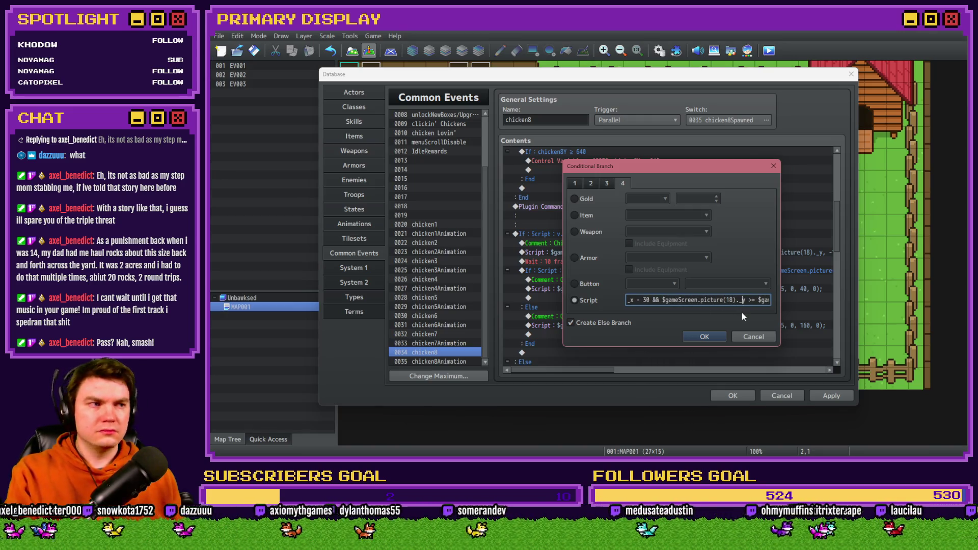
{"action": "key", "text": "Right"}
{"action": "key", "text": "Right"}
{"action": "key", "text": "Right"}
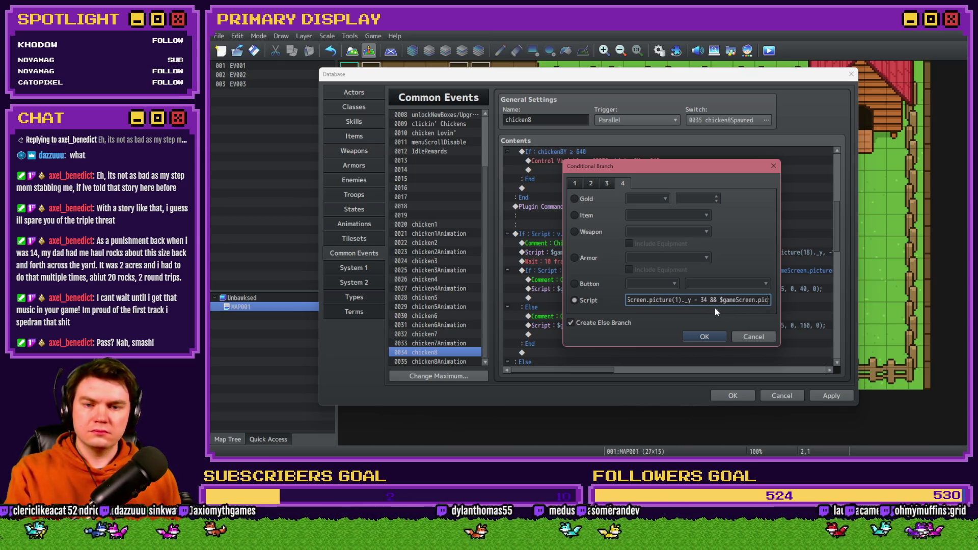
Step: Replace the remaining picture(17) references with picture(18) and confirm the condition
{"action": "key", "text": "Right"}
{"action": "key", "text": "Right"}
{"action": "key", "text": "Right"}
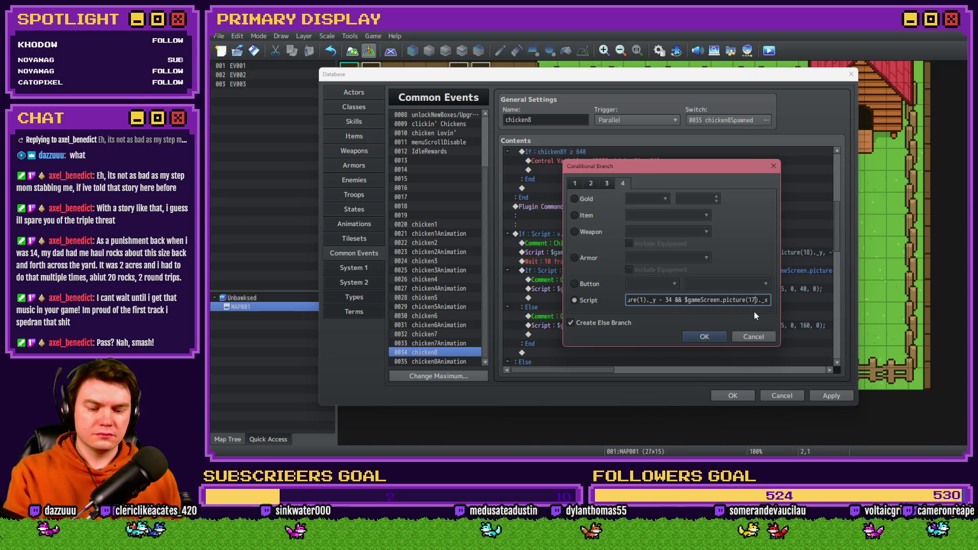
{"action": "key", "text": "Right"}
{"action": "key", "text": "Right"}
{"action": "key", "text": "Right"}
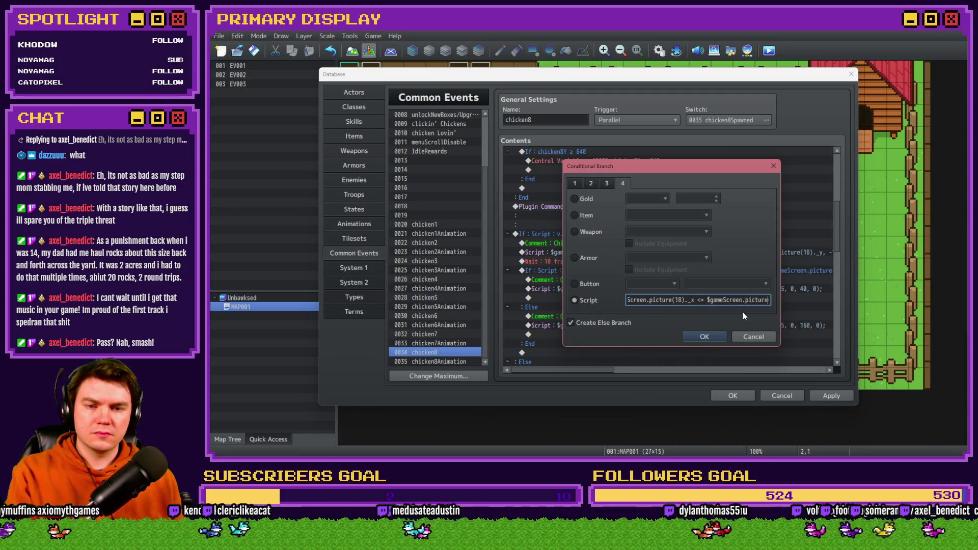
{"action": "key", "text": "Right"}
{"action": "key", "text": "Right"}
{"action": "key", "text": "Right"}
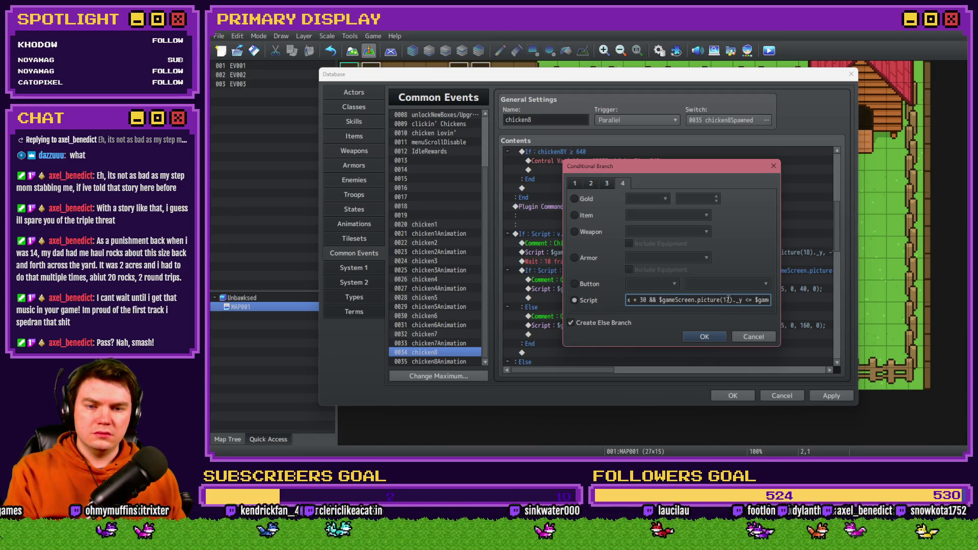
{"action": "left_click", "coordinate": [728, 300]}
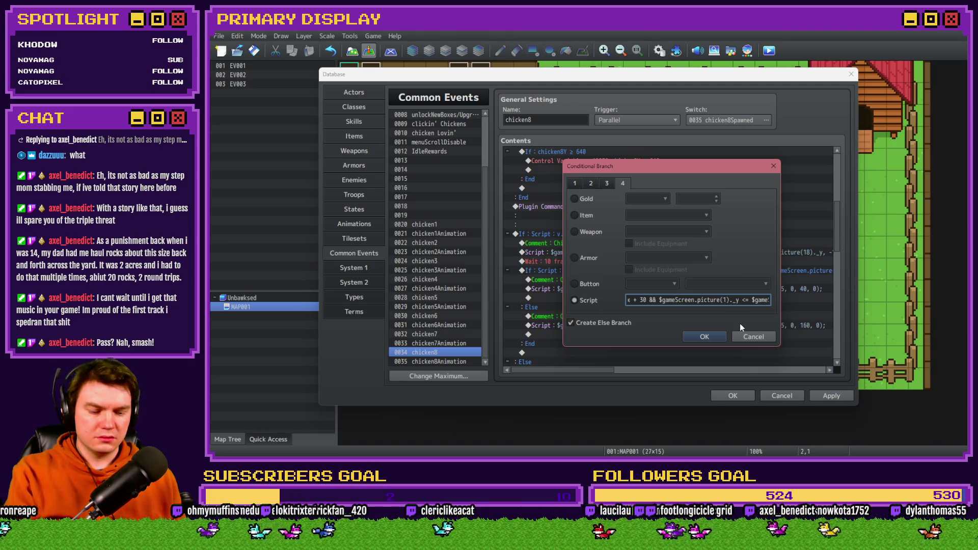
{"action": "key", "text": "Right"}
{"action": "key", "text": "Right"}
{"action": "key", "text": "Right"}
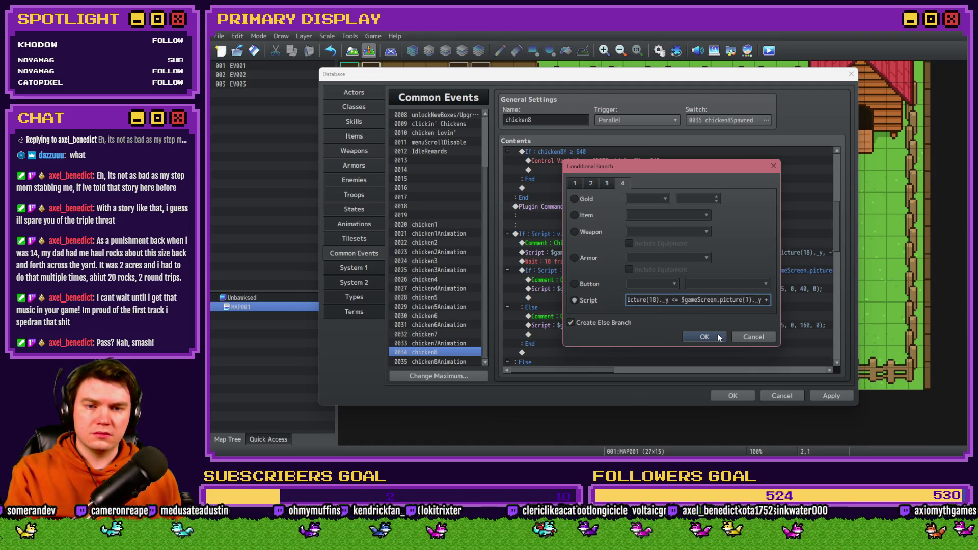
{"action": "left_click", "coordinate": [717, 336]}
{"action": "left_click", "coordinate": [664, 291]}
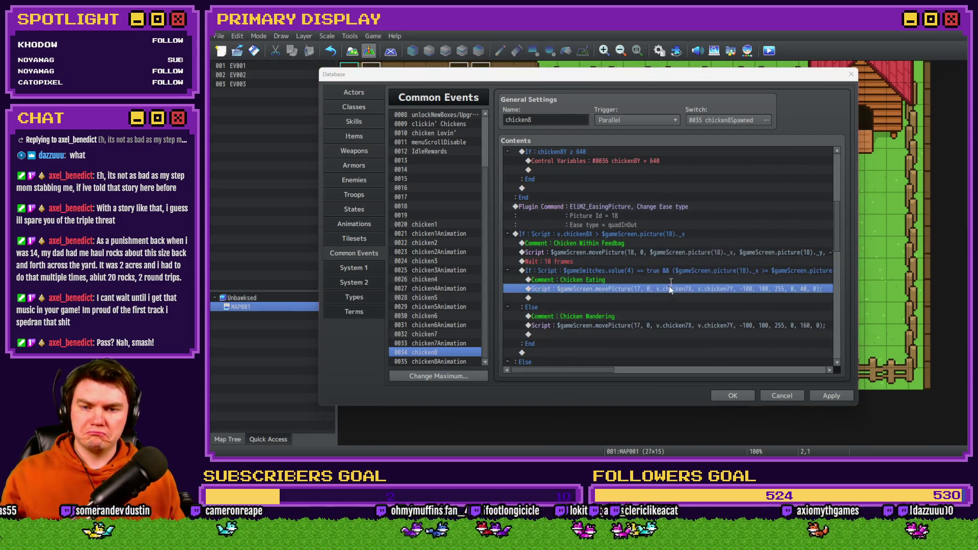
Step: Make the Chicken Eating script move picture 18 to v.chicken8X and v.chicken8Y
{"action": "double_click", "coordinate": [668, 286]}
{"action": "left_click_drag", "start_coordinate": [600, 188], "coordinate": [471, 175]}
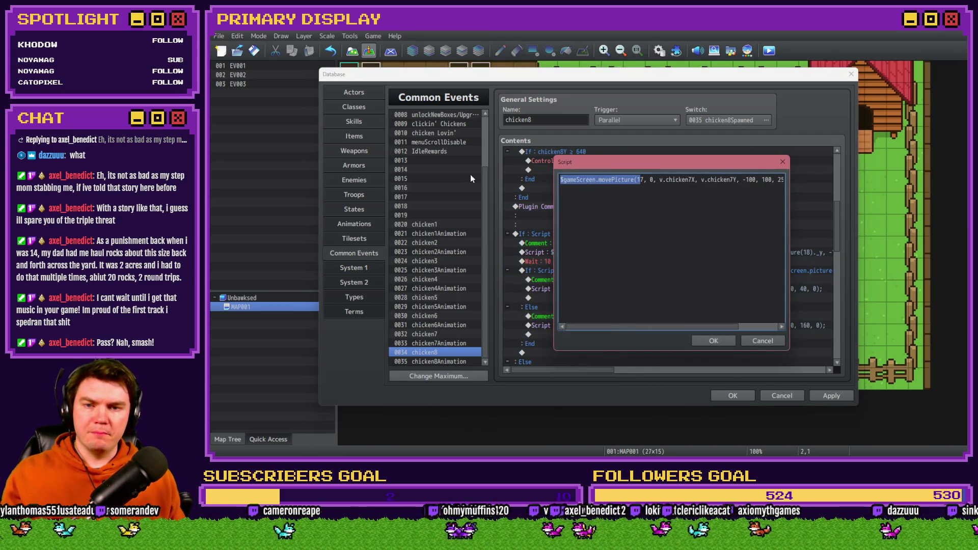
{"action": "left_click", "coordinate": [642, 181]}
{"action": "key", "text": "BackSpace"}
{"action": "type", "text": "8"}
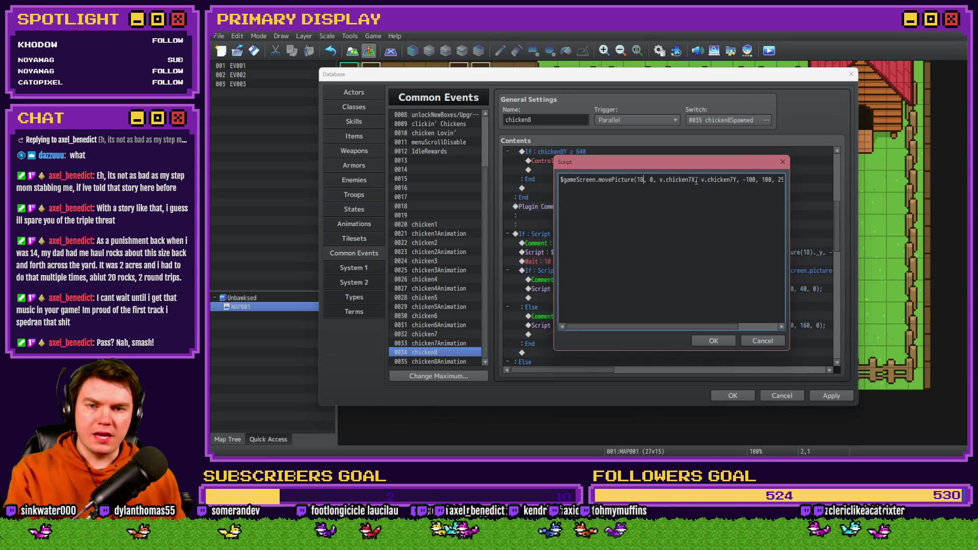
{"action": "left_click", "coordinate": [693, 179]}
{"action": "key", "text": "BackSpace"}
{"action": "type", "text": "8"}
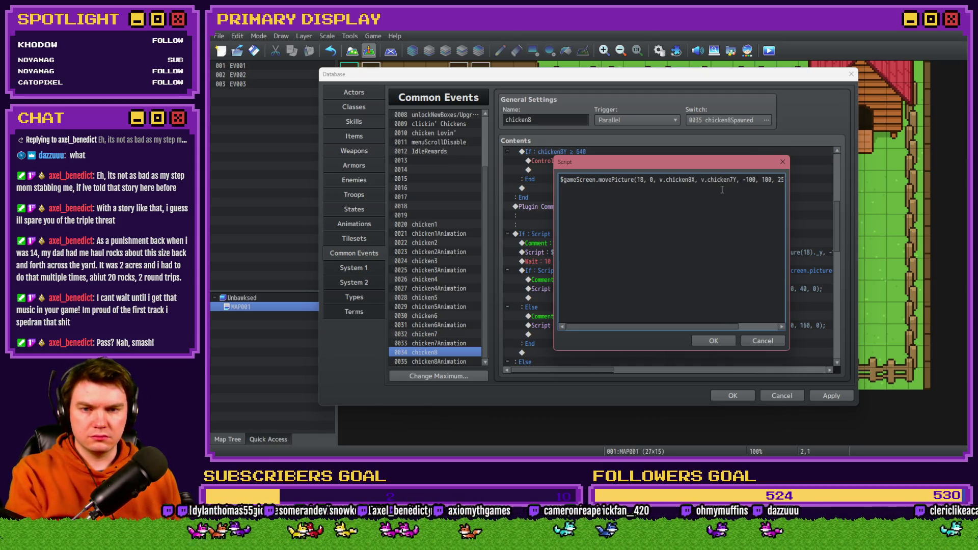
{"action": "left_click", "coordinate": [734, 179]}
{"action": "key", "text": "BackSpace"}
{"action": "type", "text": "8"}
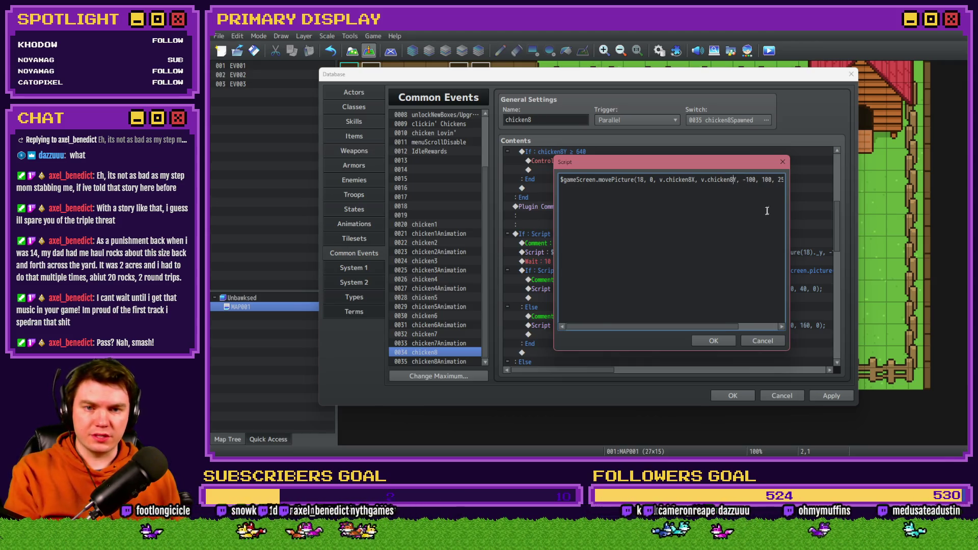
{"action": "key", "text": "End"}
{"action": "left_click", "coordinate": [712, 338]}
Step: Make the Chicken Wandering script move picture 18 to v.chicken8X and v.chicken8Y
{"action": "double_click", "coordinate": [628, 326]}
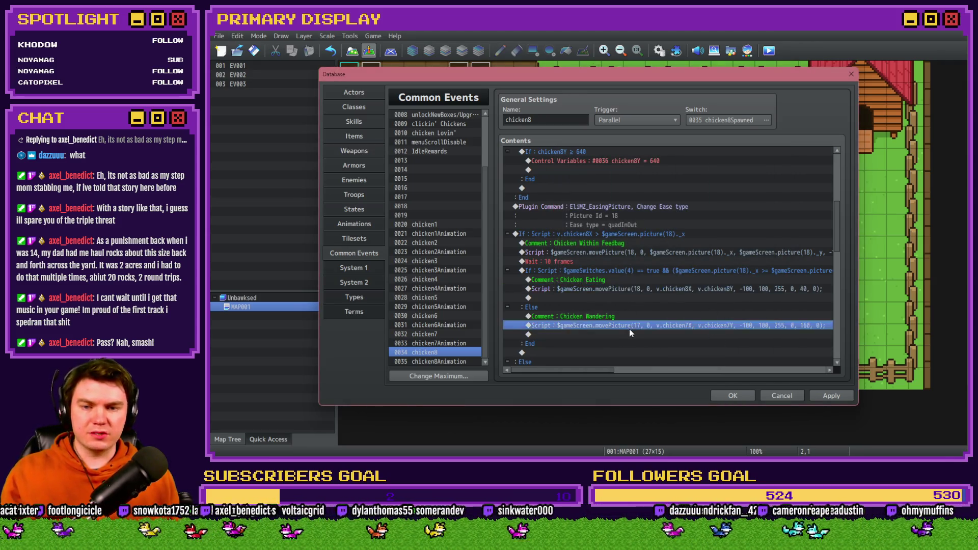
{"action": "left_click_drag", "start_coordinate": [609, 195], "coordinate": [470, 176]}
{"action": "left_click", "coordinate": [643, 179]}
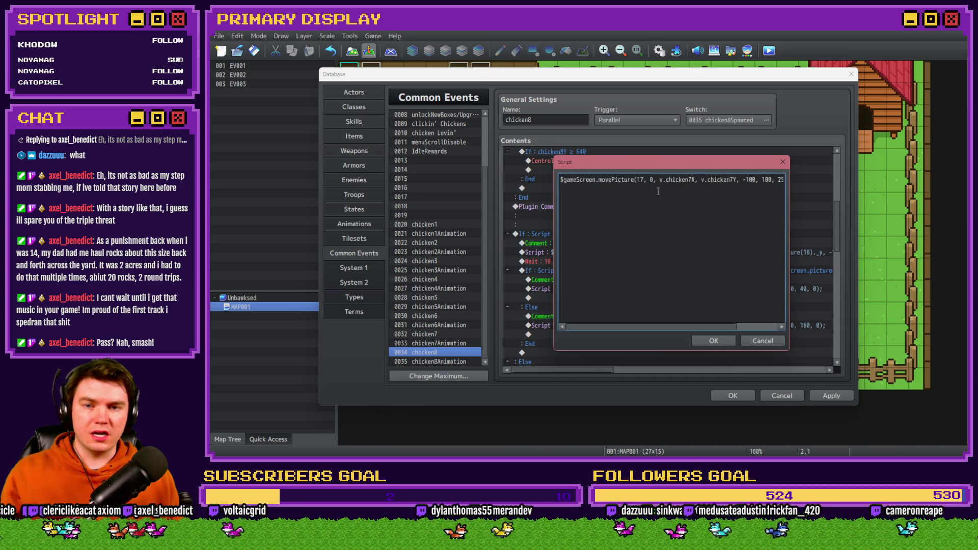
{"action": "key", "text": "BackSpace"}
{"action": "type", "text": "8"}
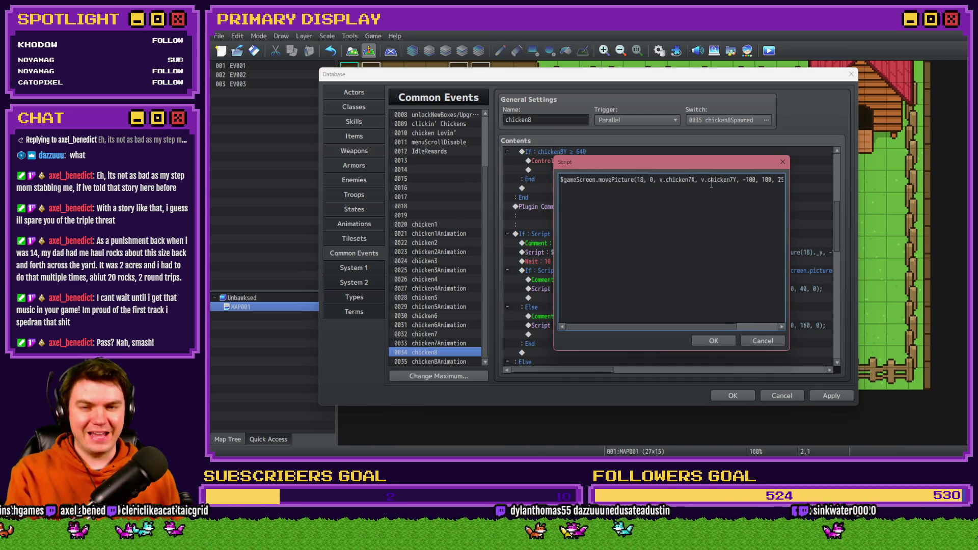
{"action": "left_click", "coordinate": [692, 179]}
{"action": "key", "text": "BackSpace"}
{"action": "type", "text": "8"}
{"action": "left_click", "coordinate": [731, 179]}
{"action": "key", "text": "BackSpace"}
{"action": "type", "text": "8"}
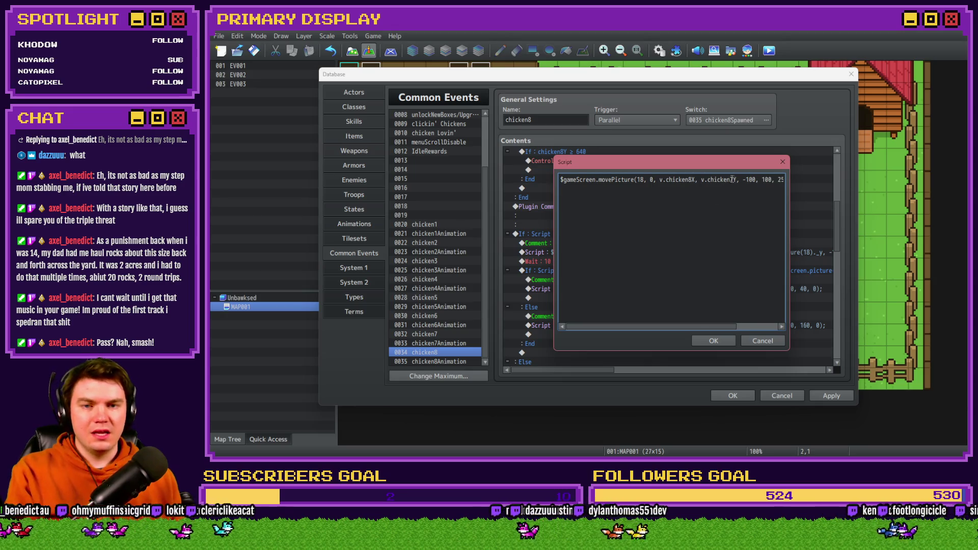
{"action": "key", "text": "BackSpace"}
{"action": "type", "text": "8"}
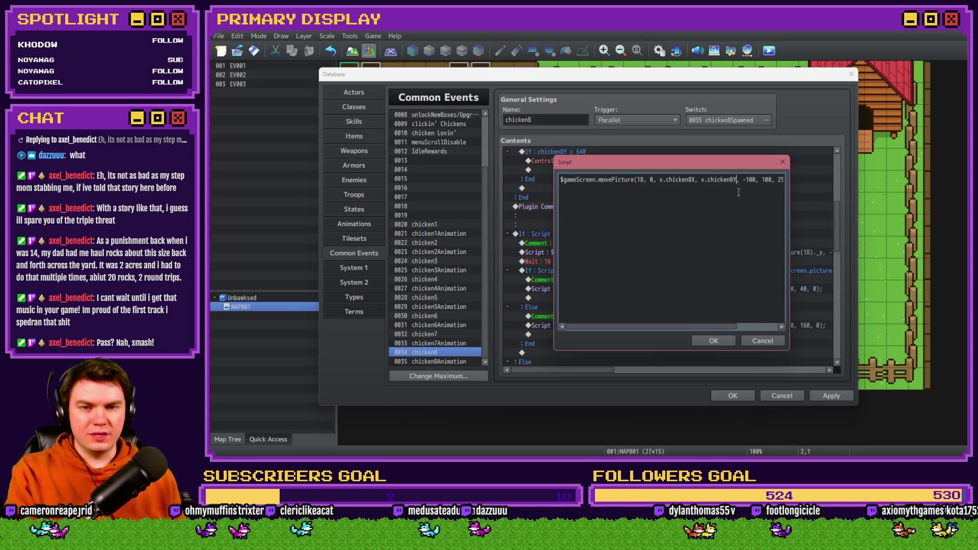
{"action": "left_click", "coordinate": [712, 343]}
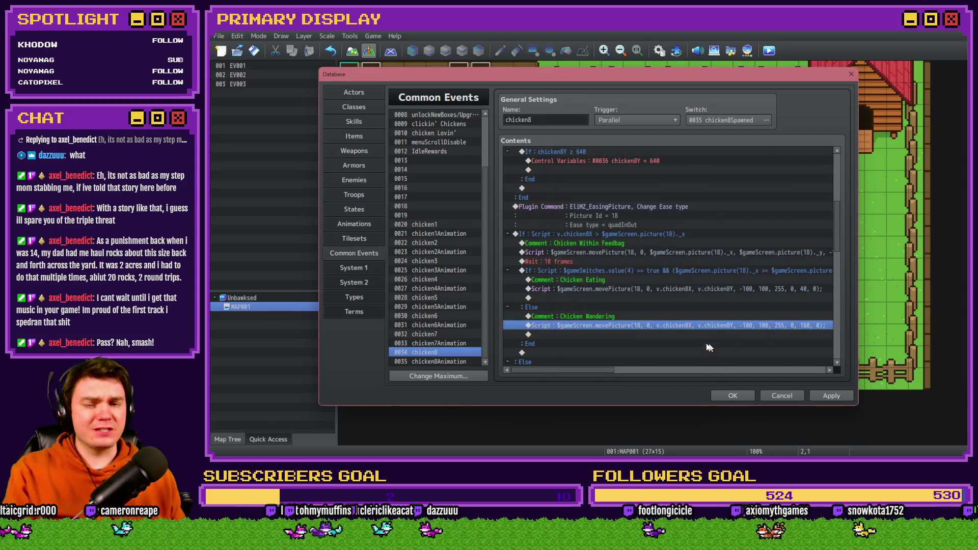
{"action": "scroll", "coordinate": [640, 329], "scroll_direction": "down", "scroll_amount": 4}
{"action": "double_click", "coordinate": [631, 243]}
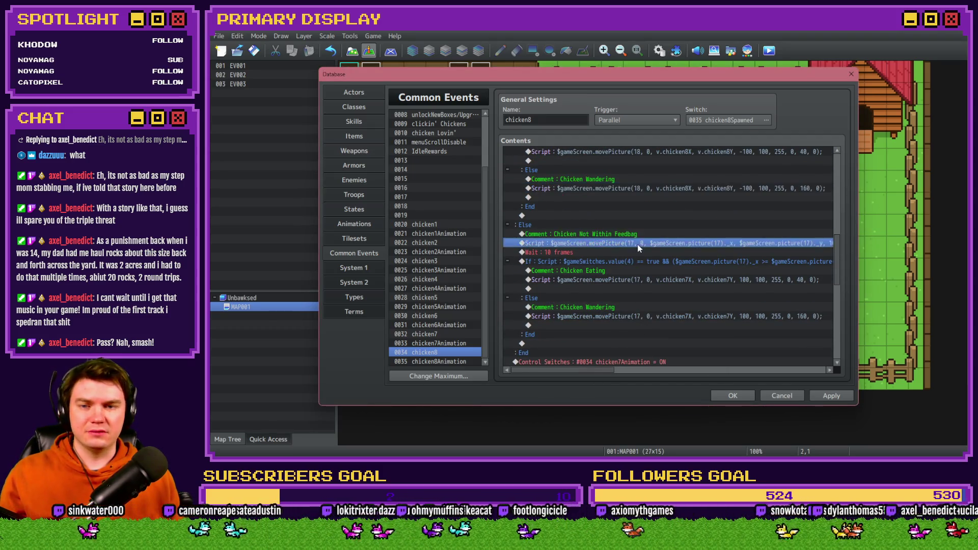
Step: Change movePicture(17), picture(17)._x and picture(17)._y to 18 in the Not Within Feedbag script
{"action": "key", "text": "shift+Home"}
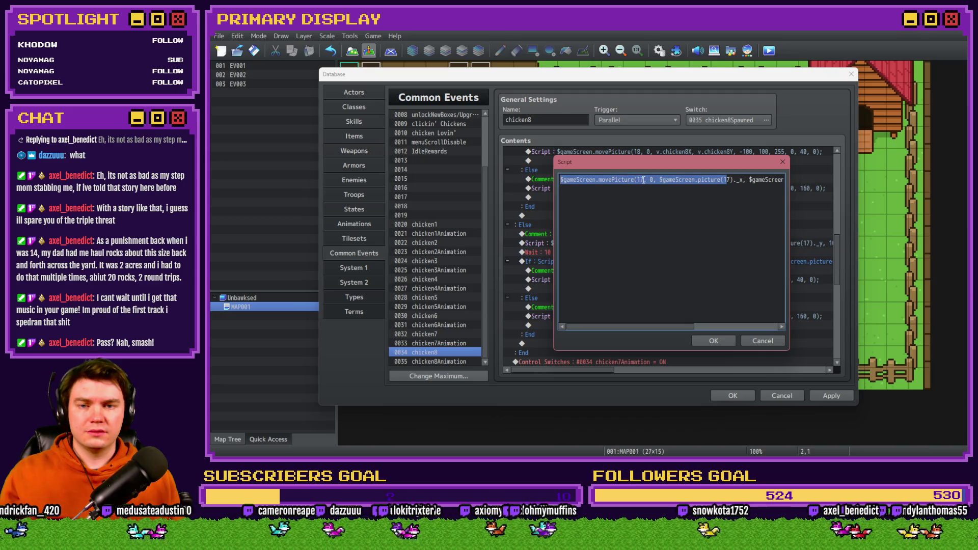
{"action": "left_click", "coordinate": [644, 179]}
{"action": "left_click", "coordinate": [731, 179]}
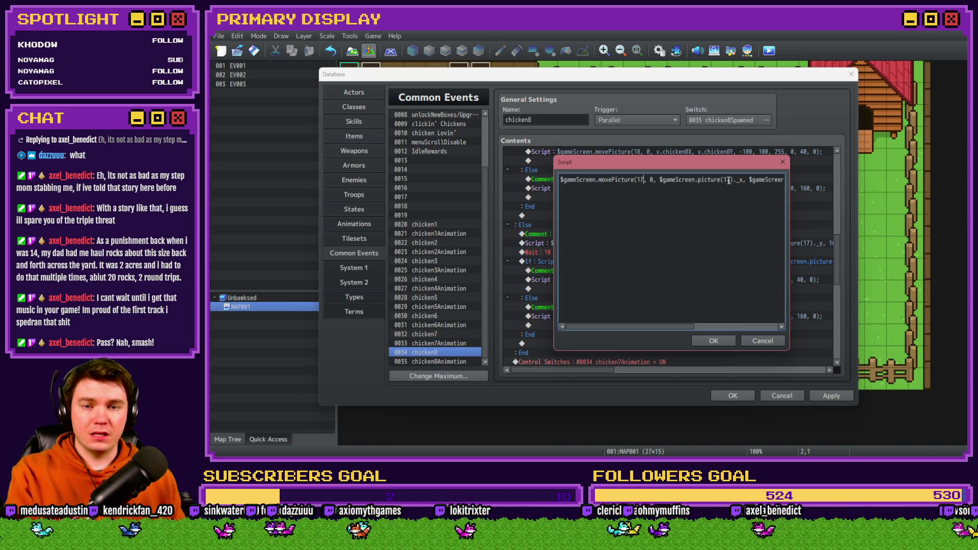
{"action": "key", "text": "BackSpace"}
{"action": "type", "text": "8"}
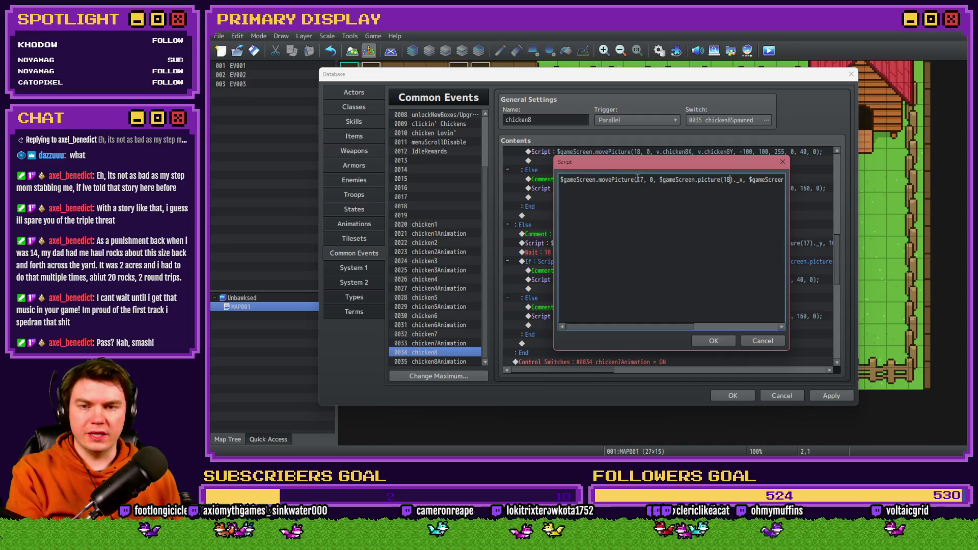
{"action": "left_click", "coordinate": [642, 179]}
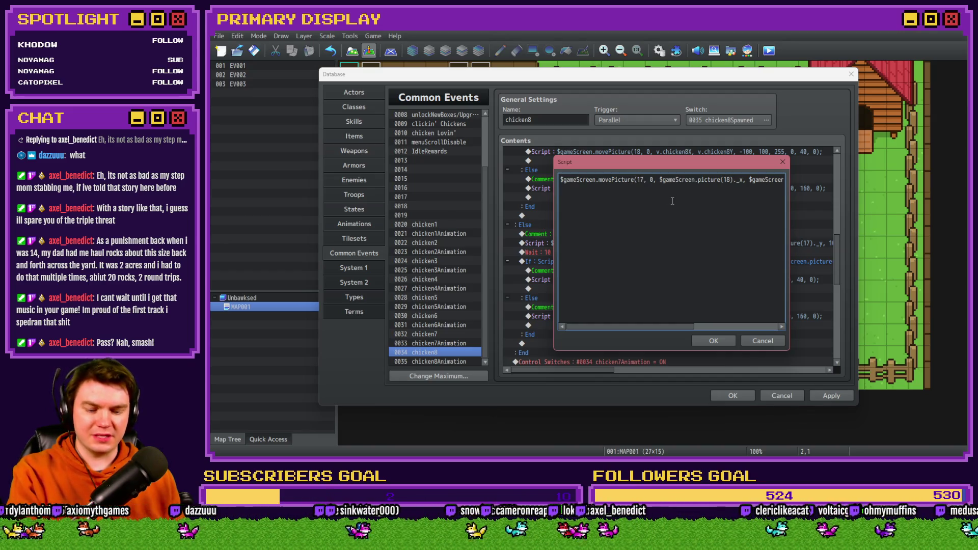
{"action": "key", "text": "BackSpace"}
{"action": "type", "text": "8"}
{"action": "left_click", "coordinate": [768, 181]}
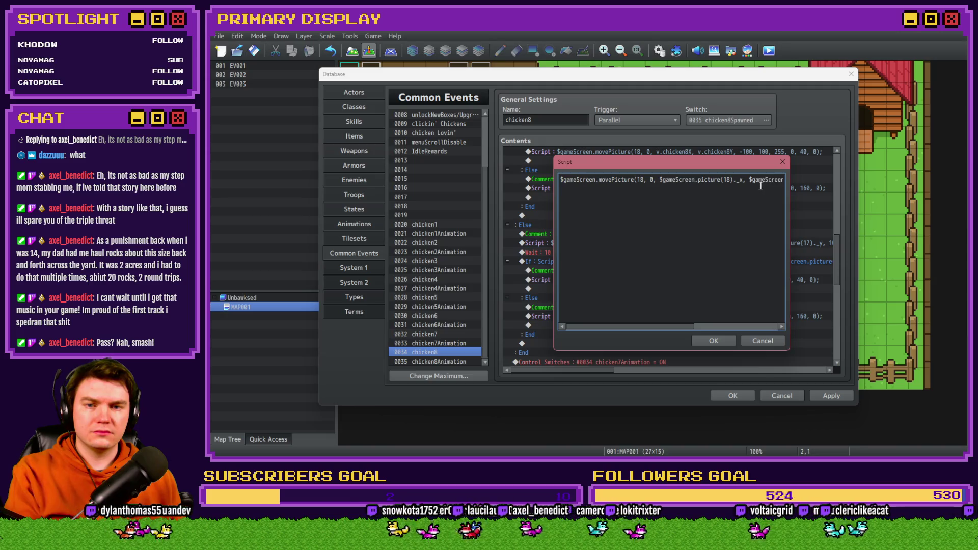
{"action": "key", "text": "Right"}
{"action": "key", "text": "Right"}
{"action": "key", "text": "Right"}
{"action": "key", "text": "BackSpace"}
{"action": "type", "text": "8"}
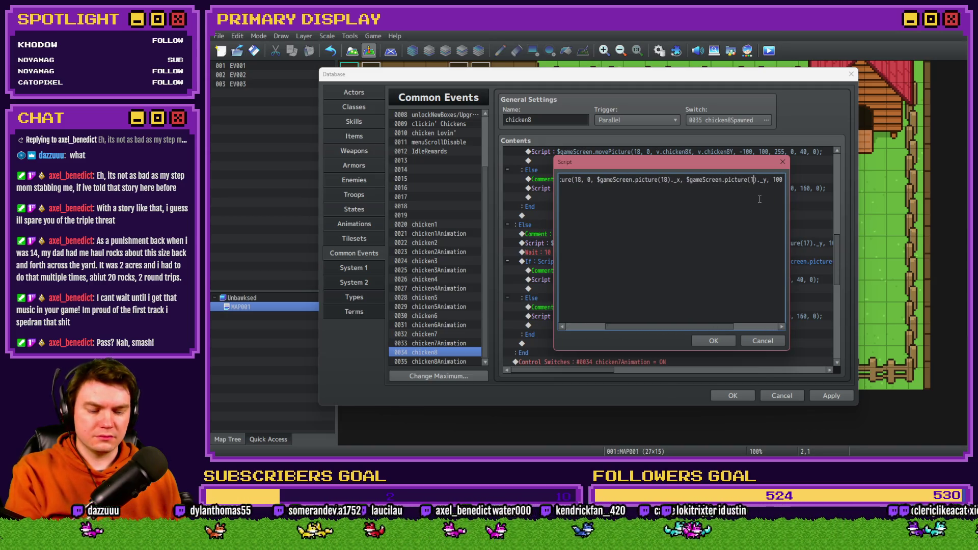
{"action": "left_click", "coordinate": [712, 341]}
{"action": "double_click", "coordinate": [637, 207]}
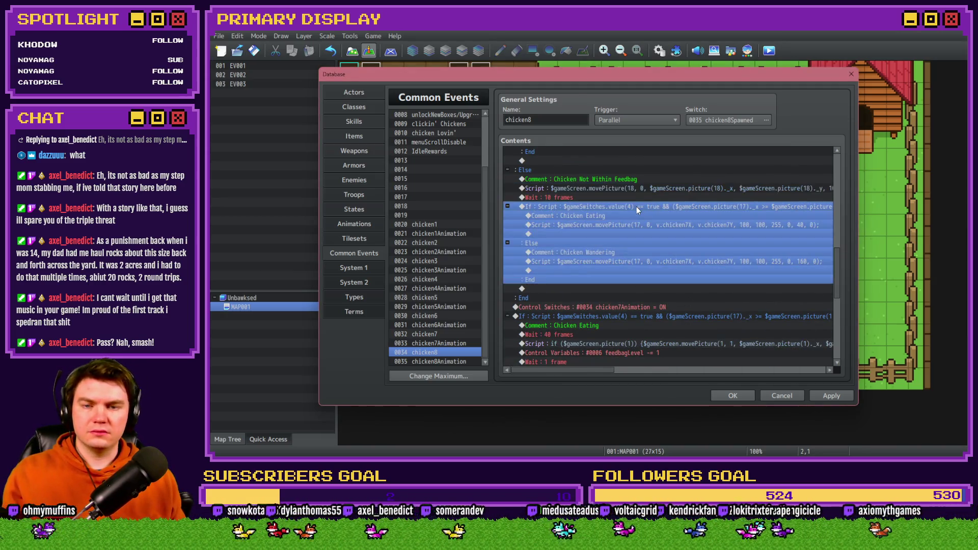
Step: Replace all four picture(17) x and y references in the switch-4 feedbag condition with picture(18)
{"action": "key", "text": "Right"}
{"action": "key", "text": "Right"}
{"action": "key", "text": "Right"}
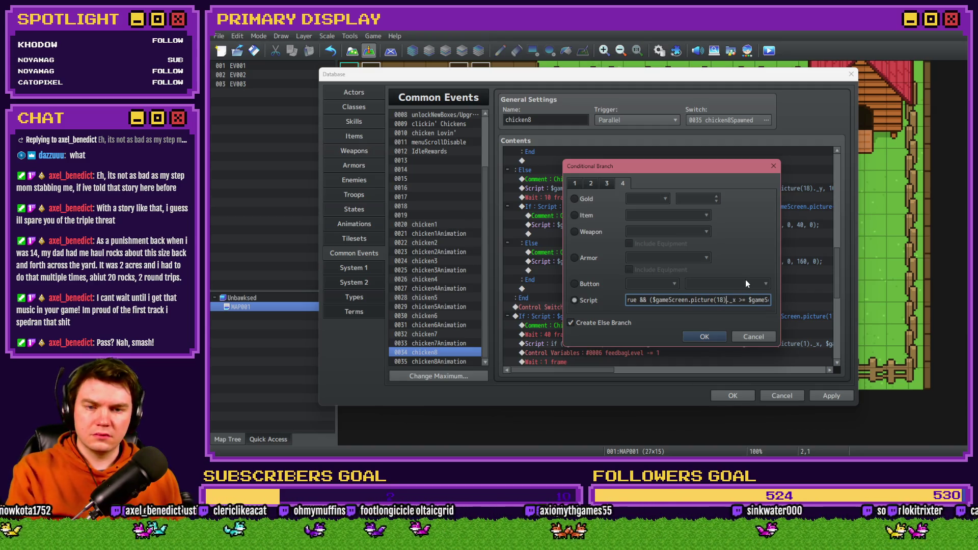
{"action": "key", "text": "Right"}
{"action": "key", "text": "Right"}
{"action": "key", "text": "Right"}
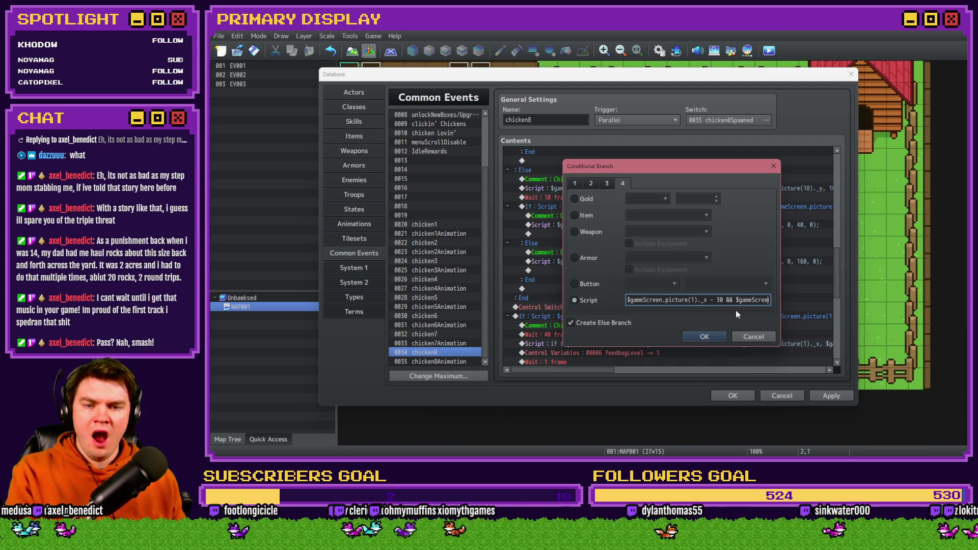
{"action": "key", "text": "Right"}
{"action": "key", "text": "Right"}
{"action": "key", "text": "Right"}
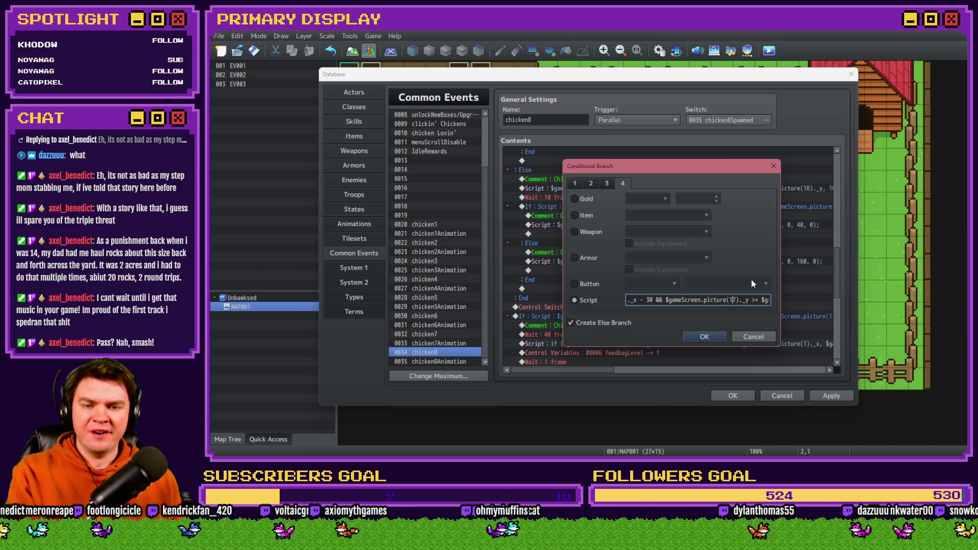
{"action": "key", "text": "Right"}
{"action": "key", "text": "Right"}
{"action": "key", "text": "Right"}
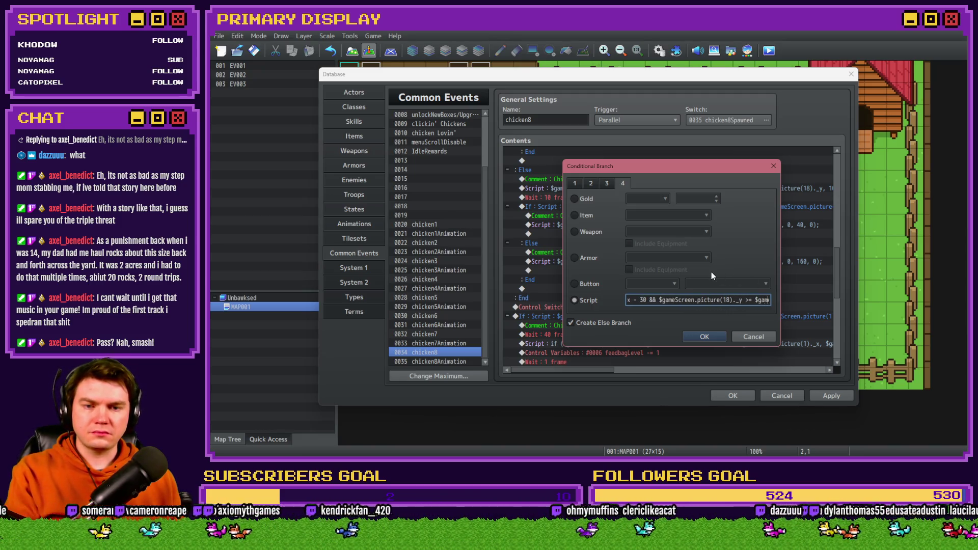
{"action": "key", "text": "Right"}
{"action": "key", "text": "Right"}
{"action": "key", "text": "Right"}
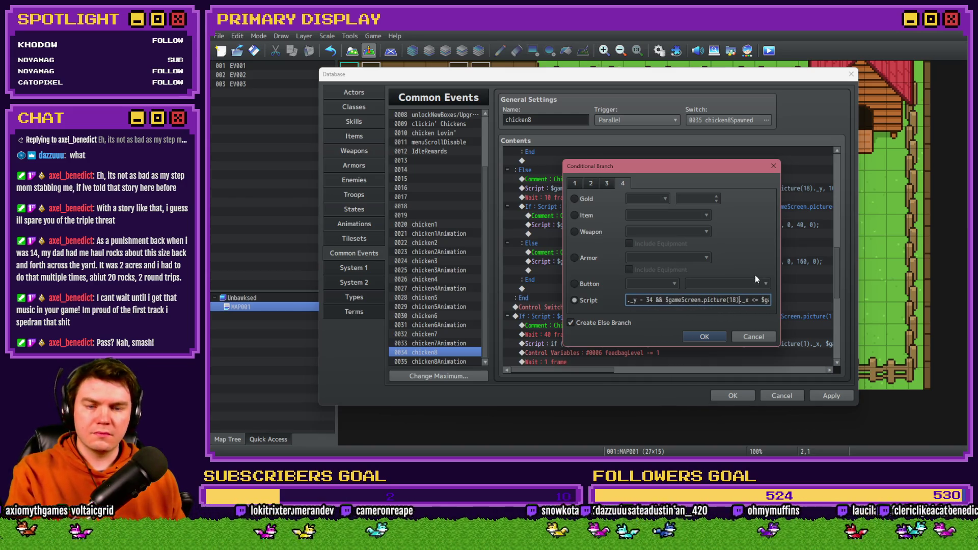
{"action": "key", "text": "Right"}
{"action": "key", "text": "Right"}
{"action": "key", "text": "Right"}
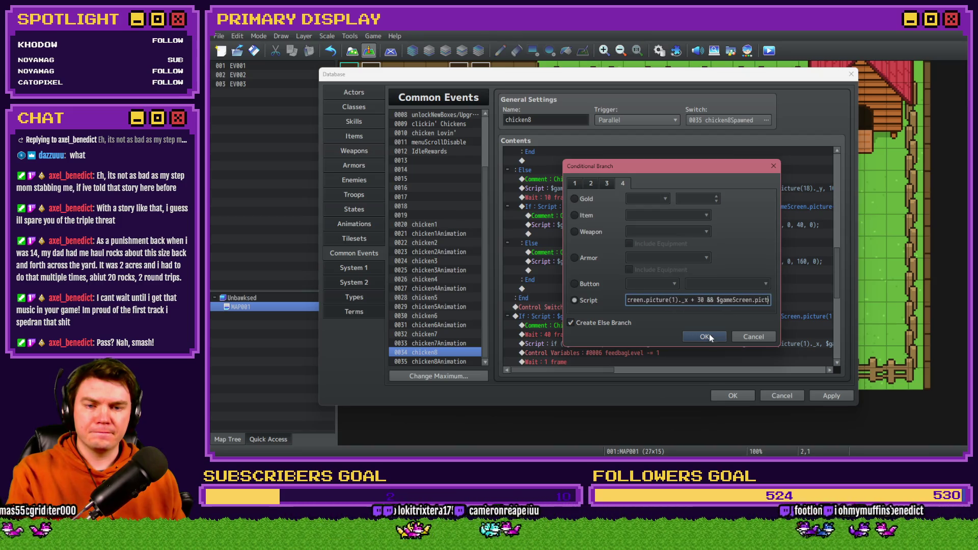
{"action": "key", "text": "Right"}
{"action": "key", "text": "Right"}
{"action": "key", "text": "Right"}
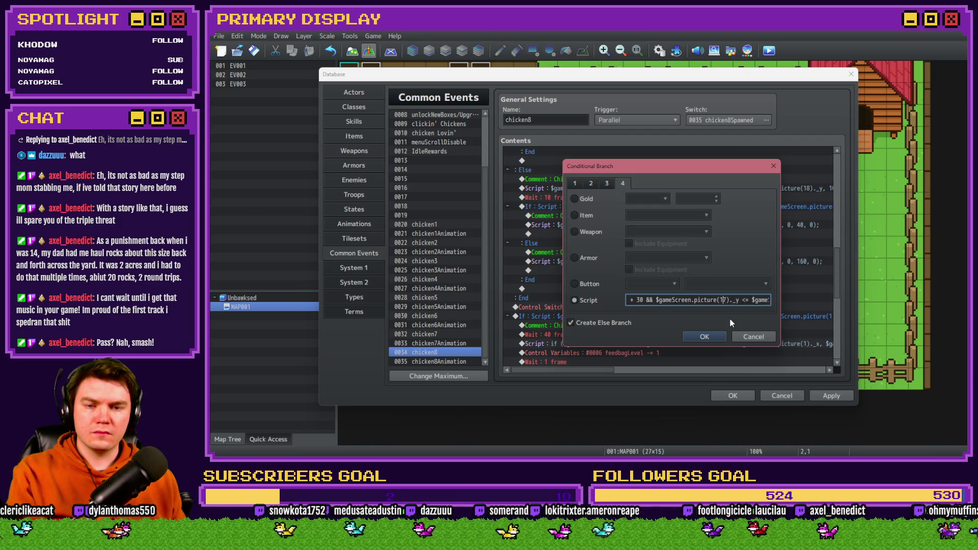
{"action": "left_click", "coordinate": [718, 335]}
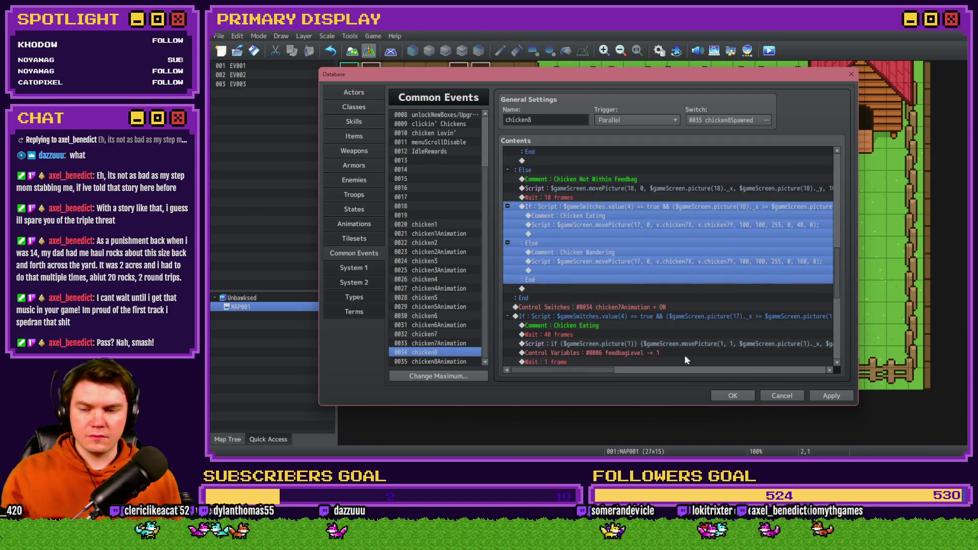
Step: Point the Chicken Eating script at picture 18 with v.chicken8X and v.chicken8Y
{"action": "double_click", "coordinate": [639, 234]}
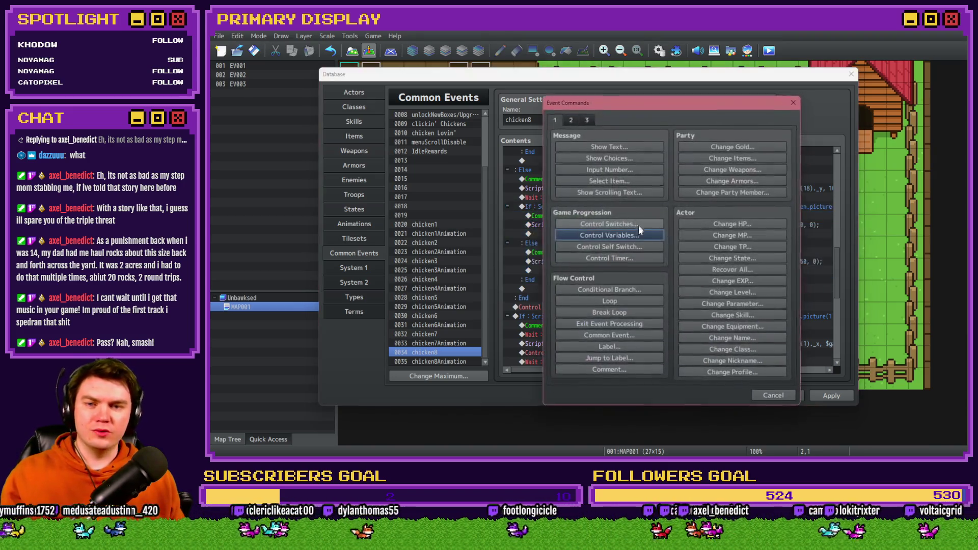
{"action": "key", "text": "Escape"}
{"action": "double_click", "coordinate": [647, 224]}
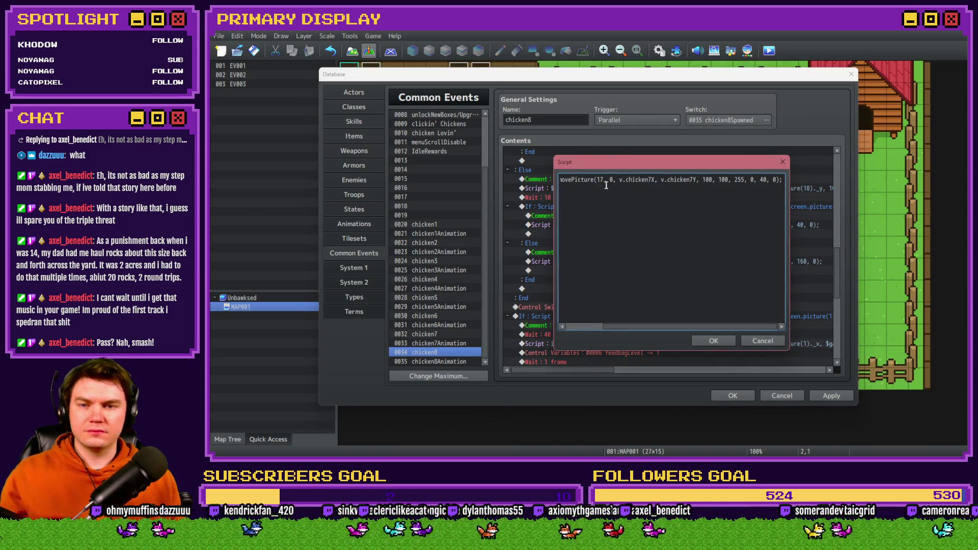
{"action": "left_click", "coordinate": [605, 181]}
{"action": "key", "text": "BackSpace"}
{"action": "type", "text": "8"}
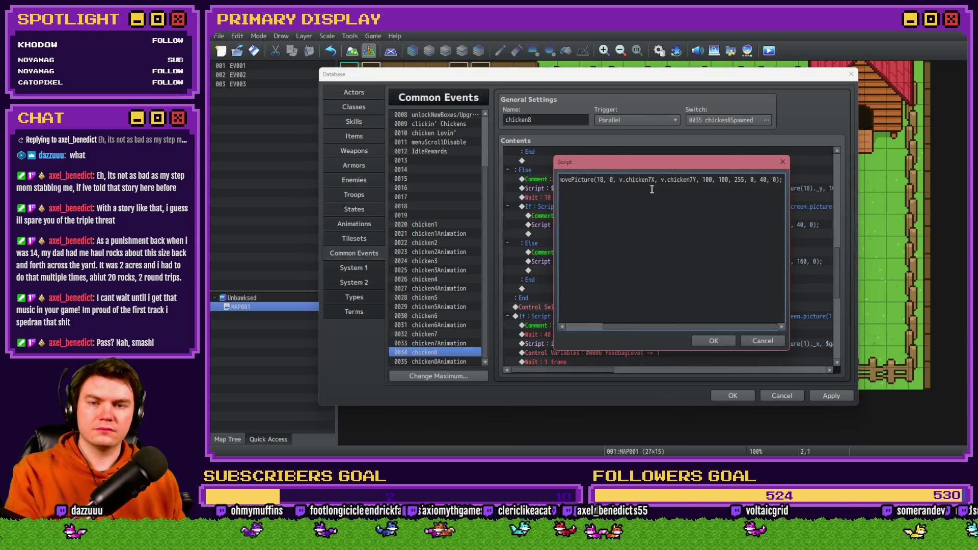
{"action": "left_click", "coordinate": [648, 180]}
{"action": "key", "text": "BackSpace"}
{"action": "type", "text": "8"}
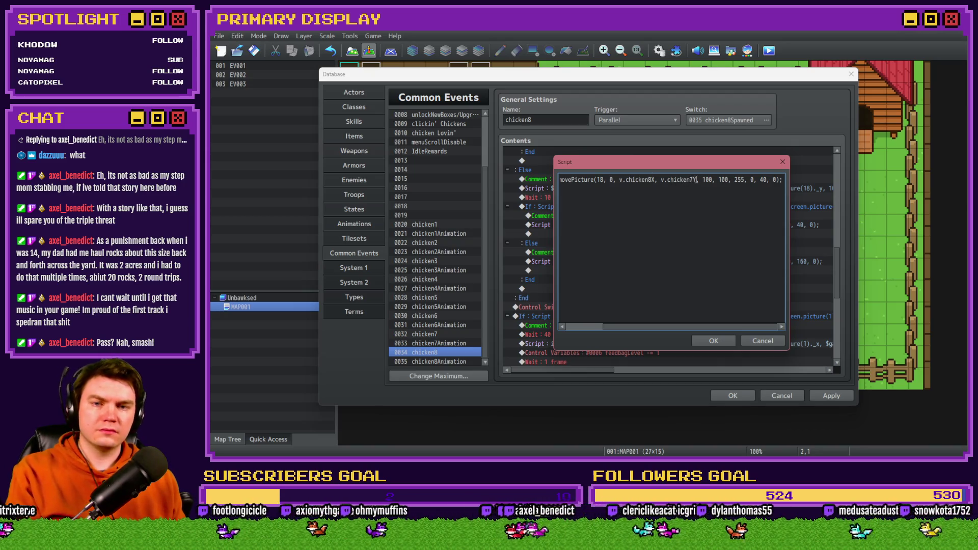
{"action": "left_click", "coordinate": [695, 180]}
{"action": "key", "text": "BackSpace"}
{"action": "type", "text": "8"}
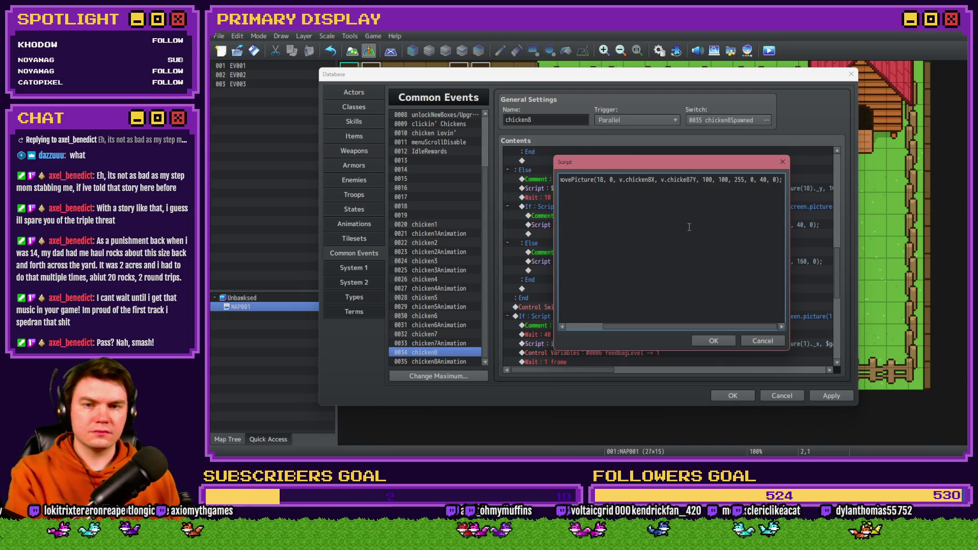
{"action": "key", "text": "Delete"}
{"action": "key", "text": "Left"}
{"action": "type", "text": "n"}
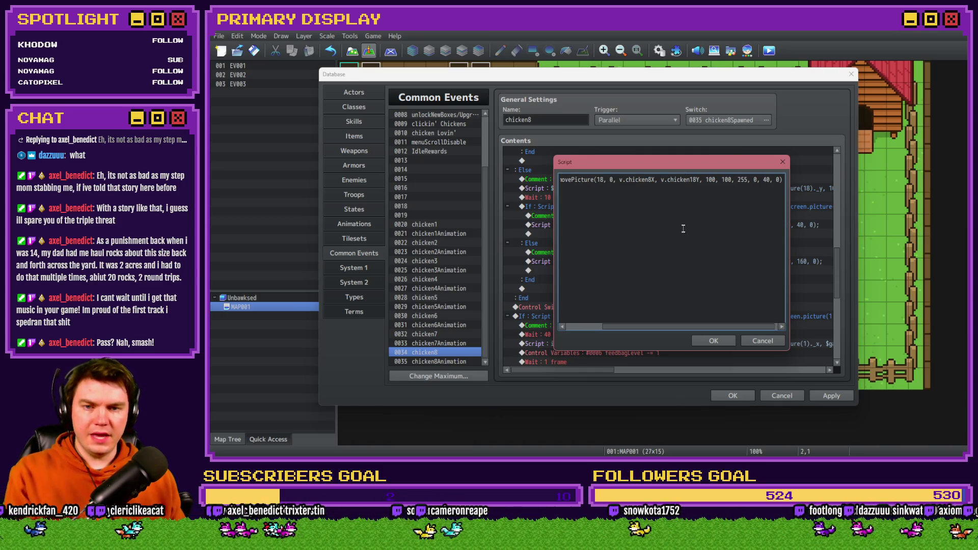
{"action": "left_click", "coordinate": [713, 341]}
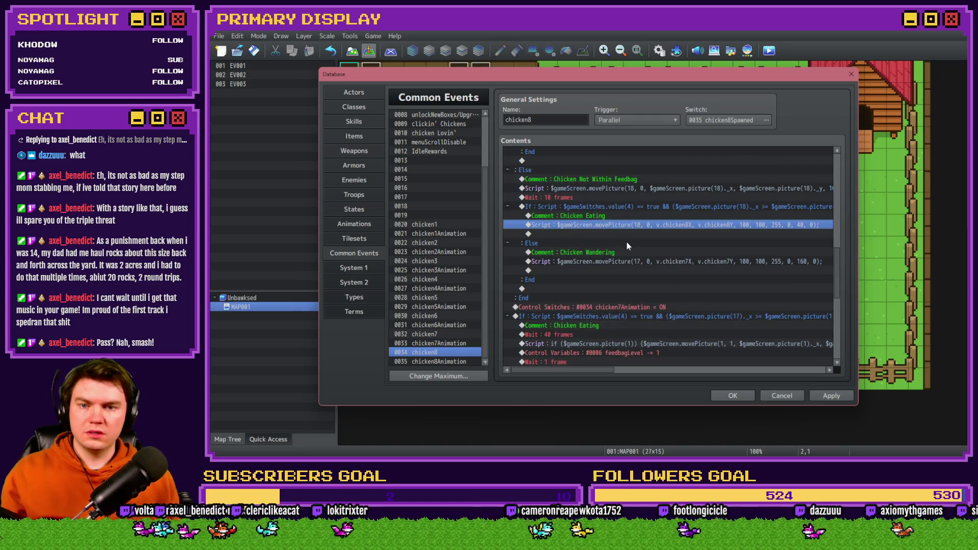
Step: Point the Chicken Wandering script at picture 18 with chicken8X and chicken8Y
{"action": "double_click", "coordinate": [622, 260]}
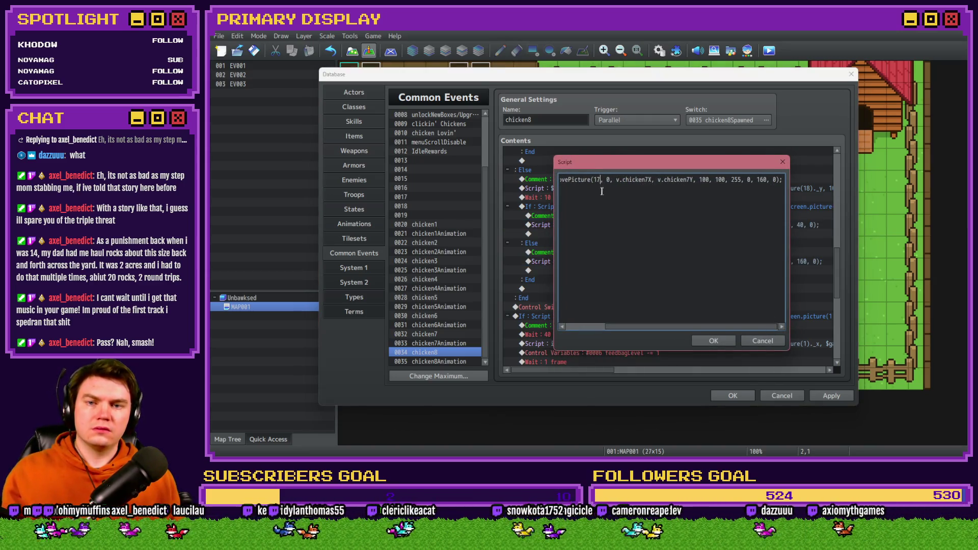
{"action": "key", "text": "BackSpace"}
{"action": "type", "text": "8"}
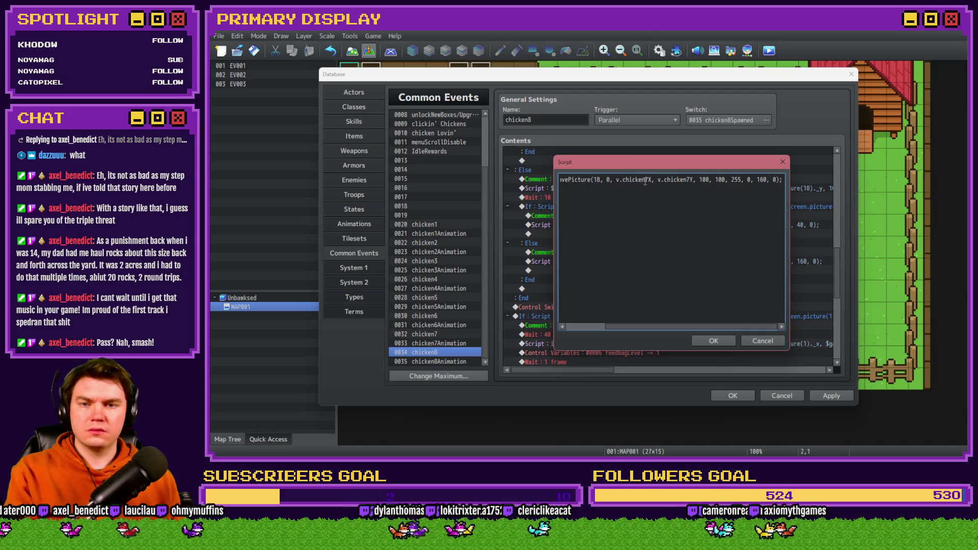
{"action": "type", "text": "8"}
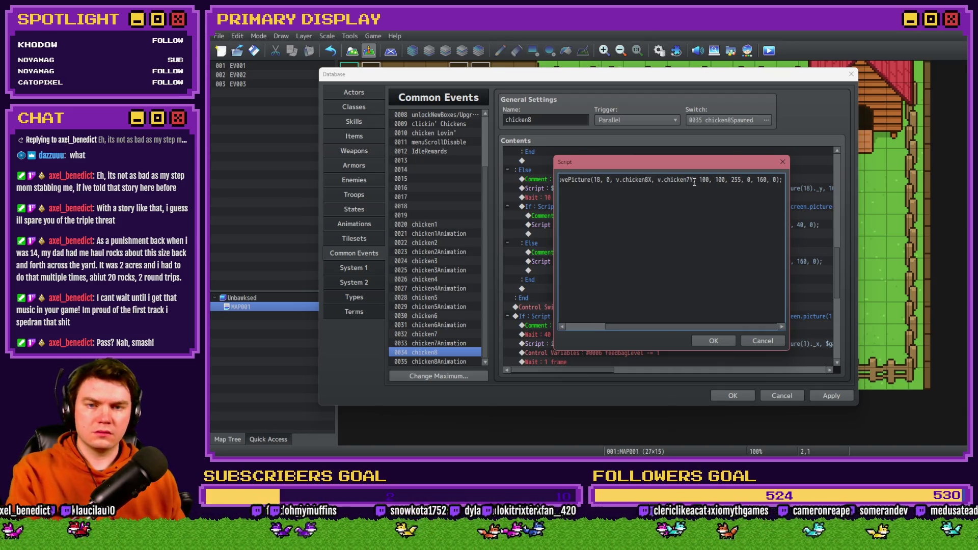
{"action": "left_click", "coordinate": [689, 179]}
{"action": "key", "text": "BackSpace"}
{"action": "type", "text": "8"}
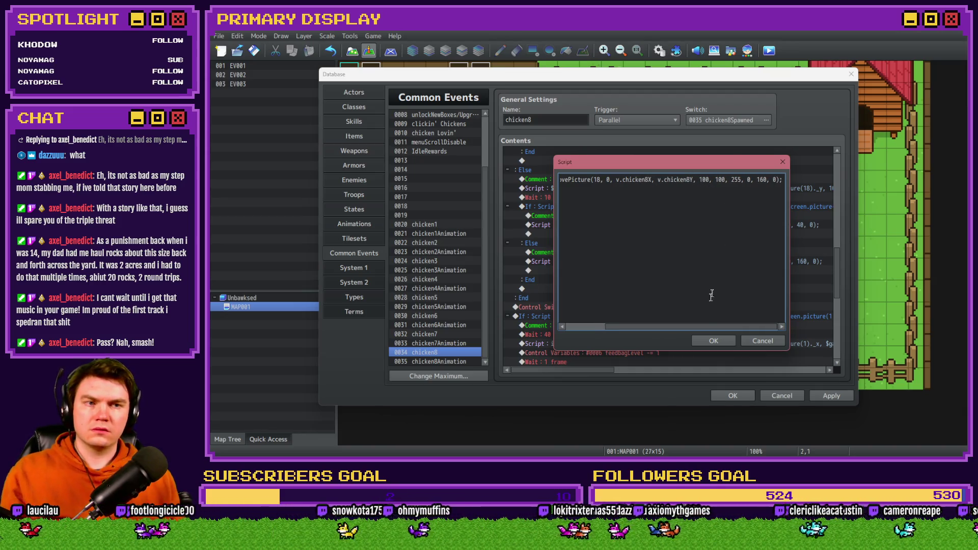
{"action": "left_click", "coordinate": [709, 341]}
{"action": "scroll", "coordinate": [653, 274], "scroll_direction": "down", "scroll_amount": 3}
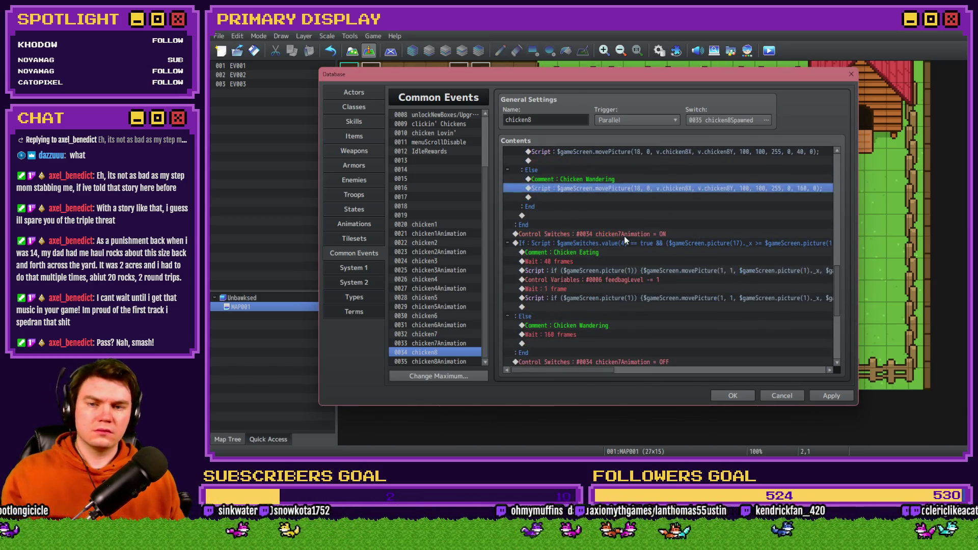
Step: Set the Control Switches command after the branch to turn chicken8Animation on
{"action": "left_click", "coordinate": [624, 236]}
{"action": "double_click", "coordinate": [624, 237]}
{"action": "left_click", "coordinate": [671, 235]}
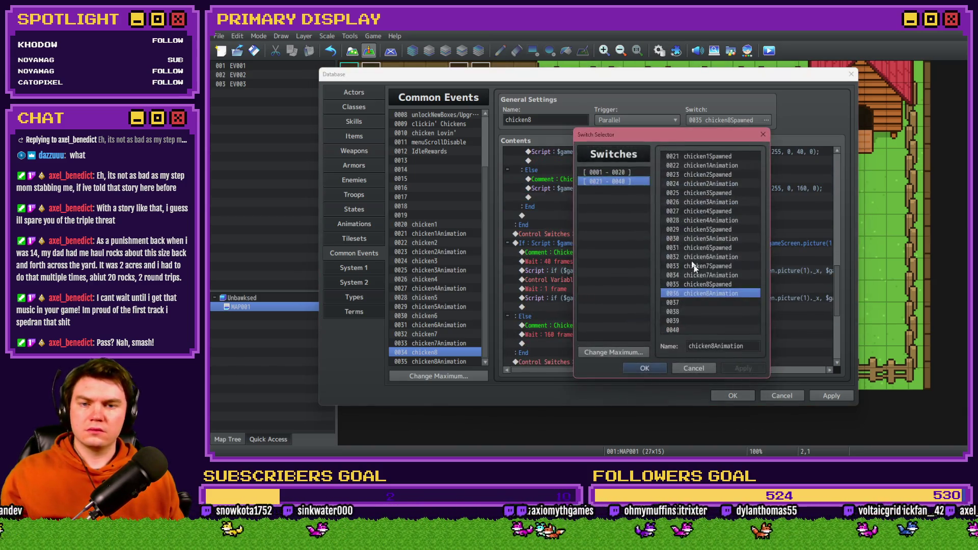
{"action": "double_click", "coordinate": [704, 294]}
{"action": "left_click", "coordinate": [683, 310]}
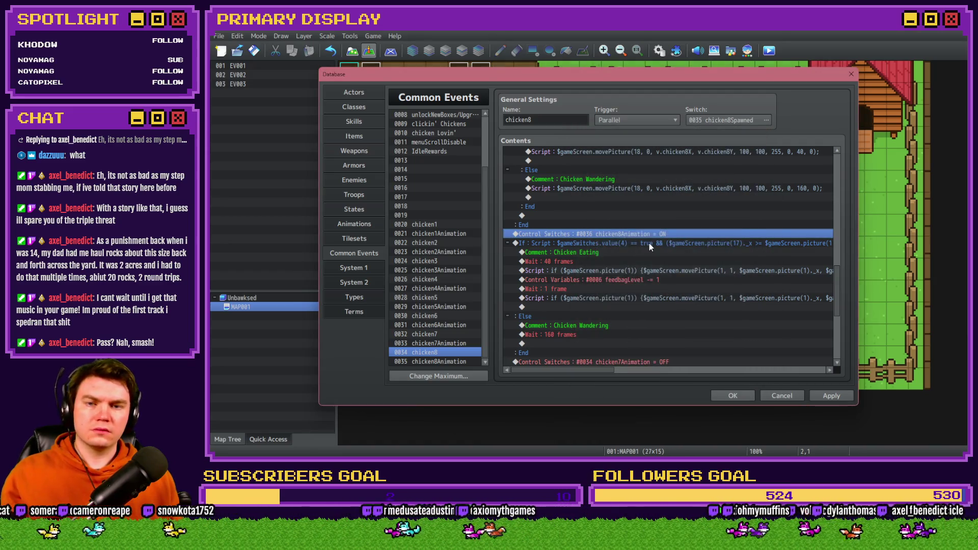
Step: Change the picture references in the following feedbag condition to picture(18)
{"action": "double_click", "coordinate": [649, 243]}
{"action": "left_click", "coordinate": [708, 300]}
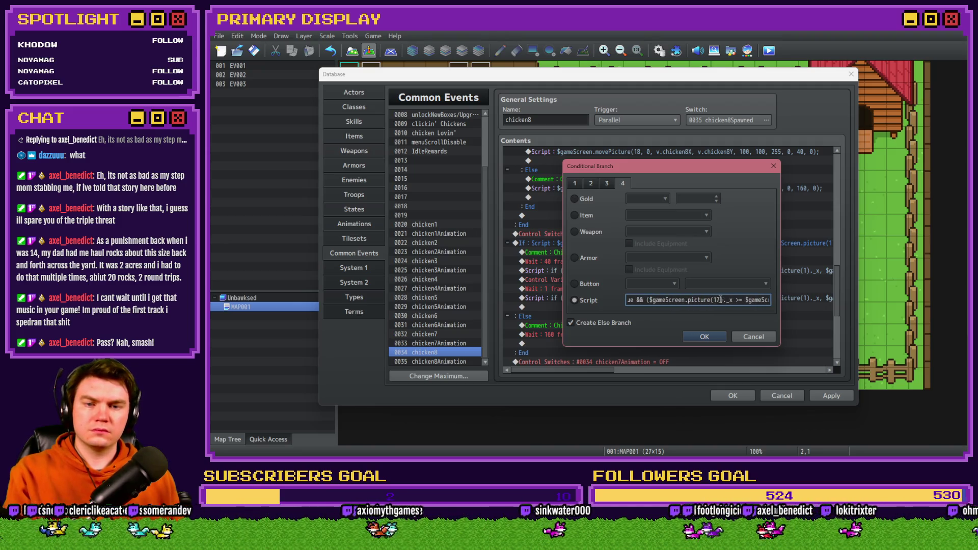
{"action": "key", "text": "BackSpace"}
{"action": "type", "text": "8"}
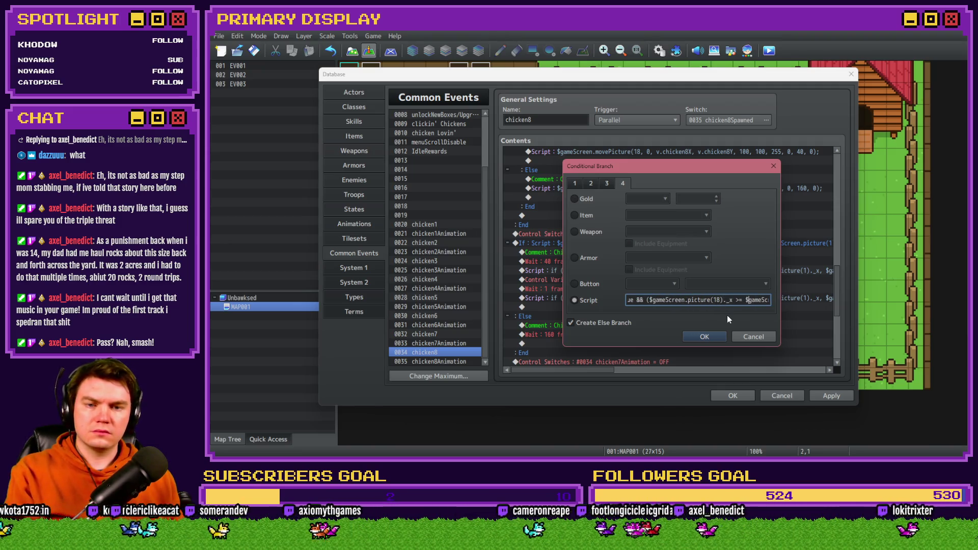
{"action": "key", "text": "Right"}
{"action": "key", "text": "Right"}
{"action": "key", "text": "Right"}
{"action": "key", "text": "Right"}
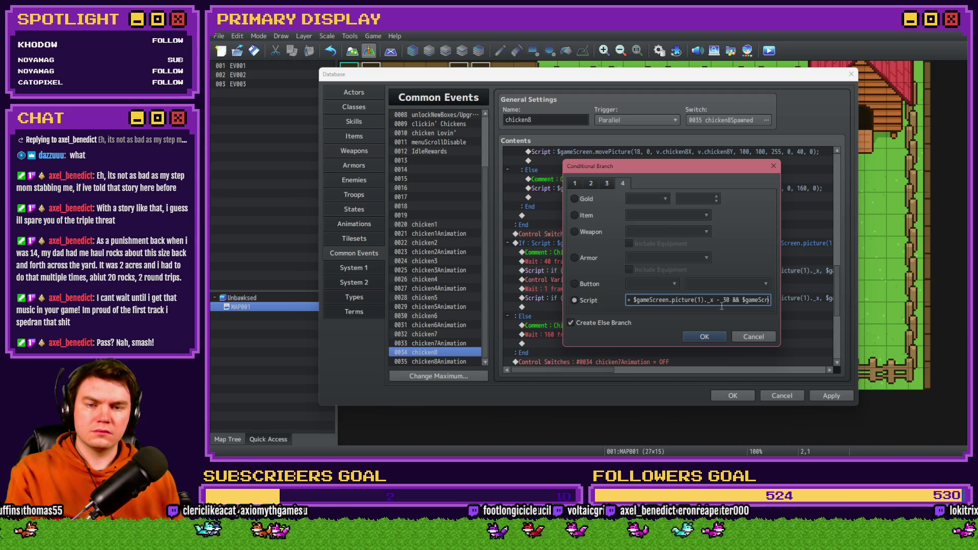
{"action": "key", "text": "Right"}
{"action": "key", "text": "Right"}
{"action": "key", "text": "Right"}
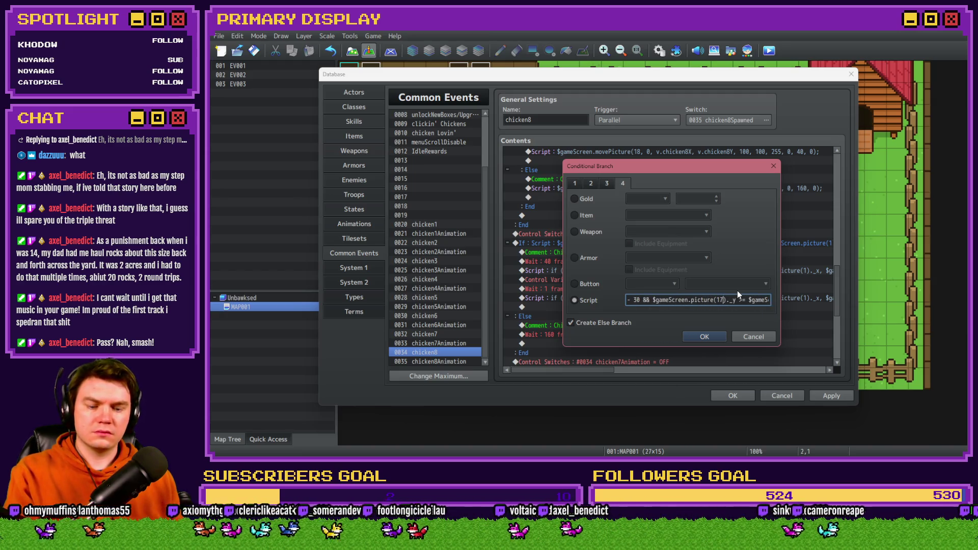
{"action": "key", "text": "Right"}
{"action": "key", "text": "Right"}
{"action": "key", "text": "Right"}
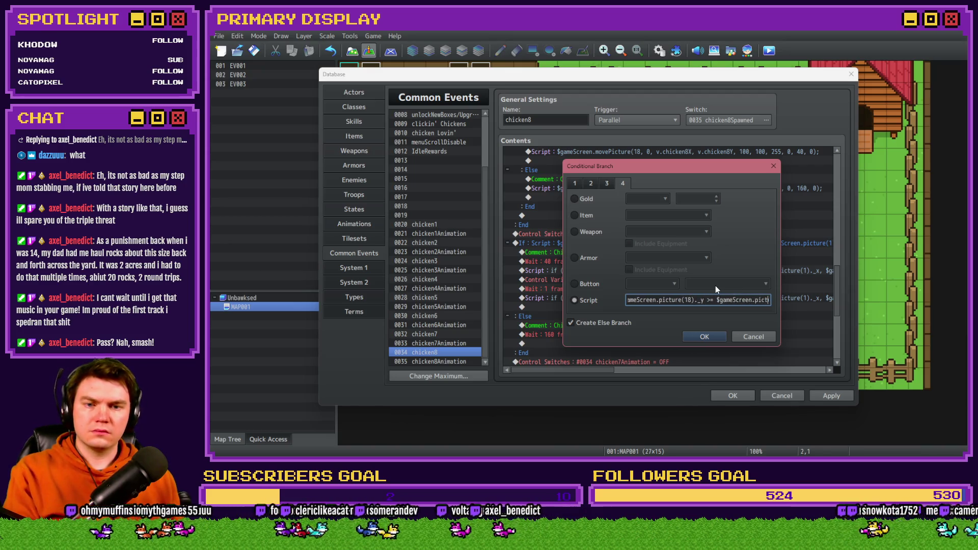
{"action": "key", "text": "Right"}
{"action": "key", "text": "Right"}
{"action": "key", "text": "Right"}
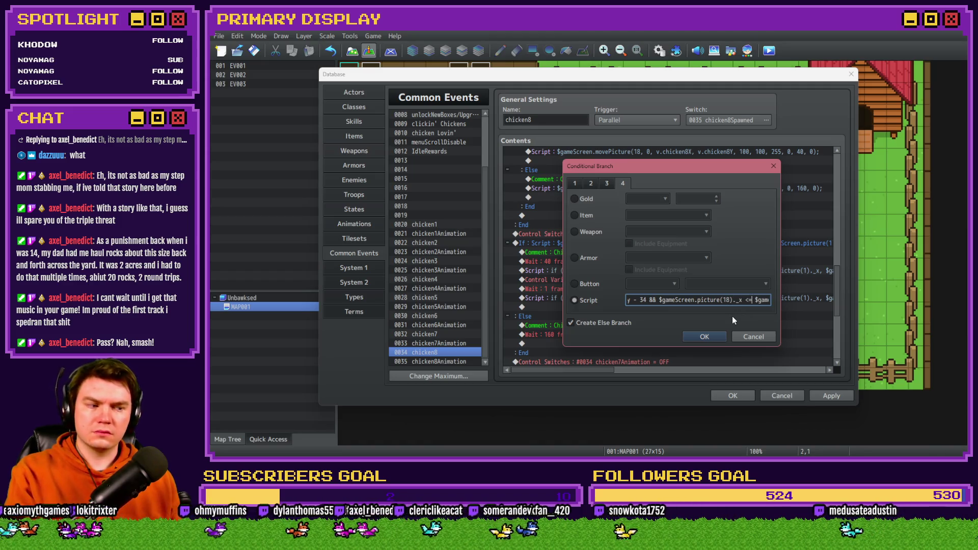
{"action": "key", "text": "Right"}
{"action": "key", "text": "Right"}
{"action": "key", "text": "Right"}
{"action": "key", "text": "Right"}
{"action": "key", "text": "Right"}
{"action": "key", "text": "Right"}
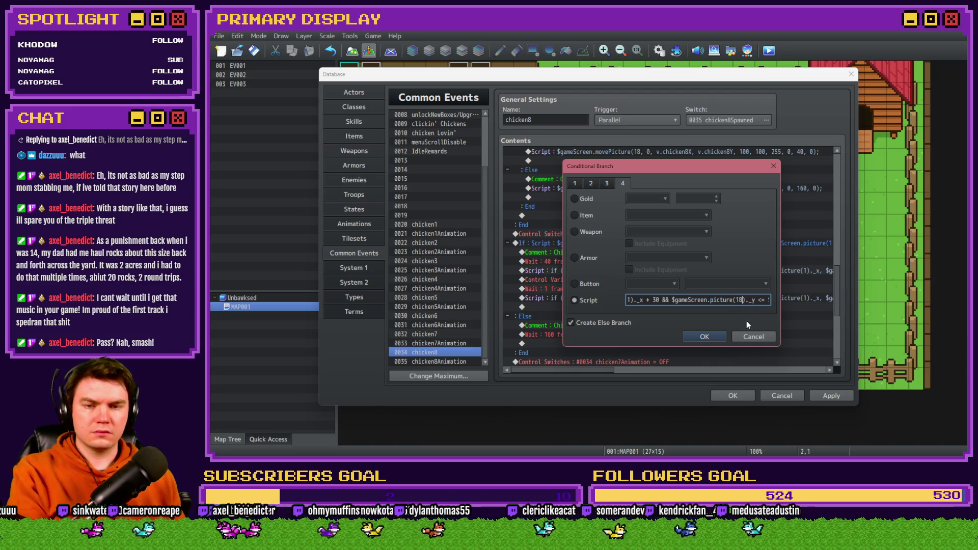
{"action": "left_click", "coordinate": [713, 336]}
{"action": "left_click", "coordinate": [624, 216]}
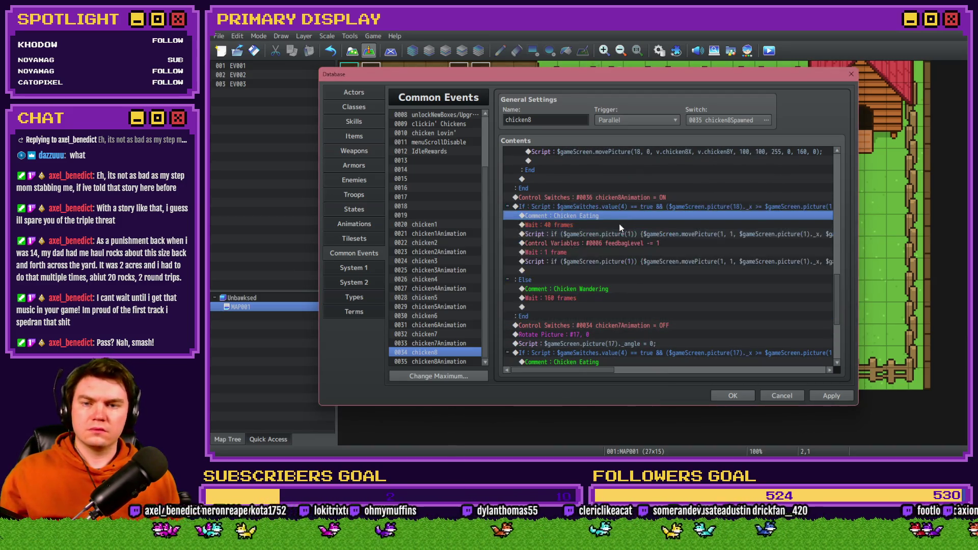
Step: Check the script line, then set the next switch command to 0036 chicken8Animation OFF
{"action": "double_click", "coordinate": [620, 235]}
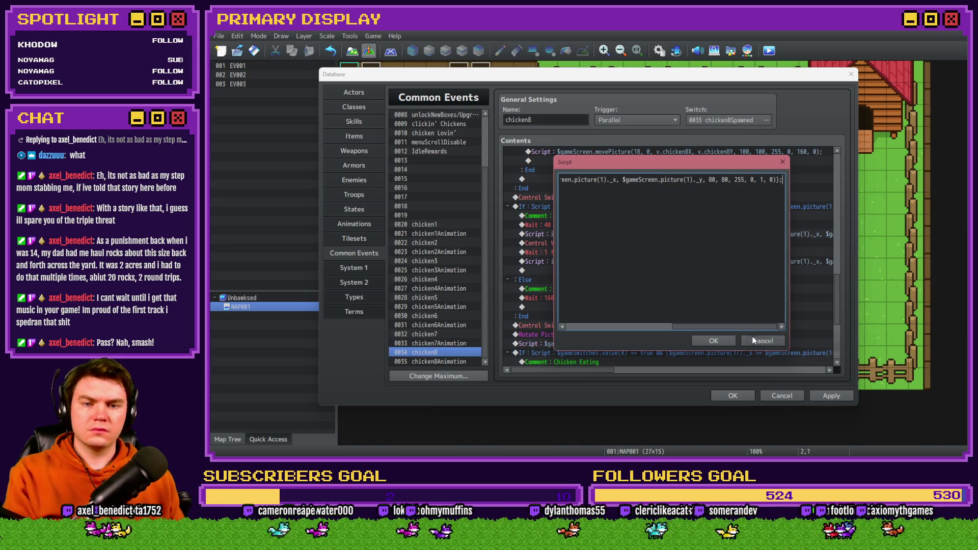
{"action": "left_click", "coordinate": [754, 341]}
{"action": "scroll", "coordinate": [644, 271], "scroll_direction": "down", "scroll_amount": 4}
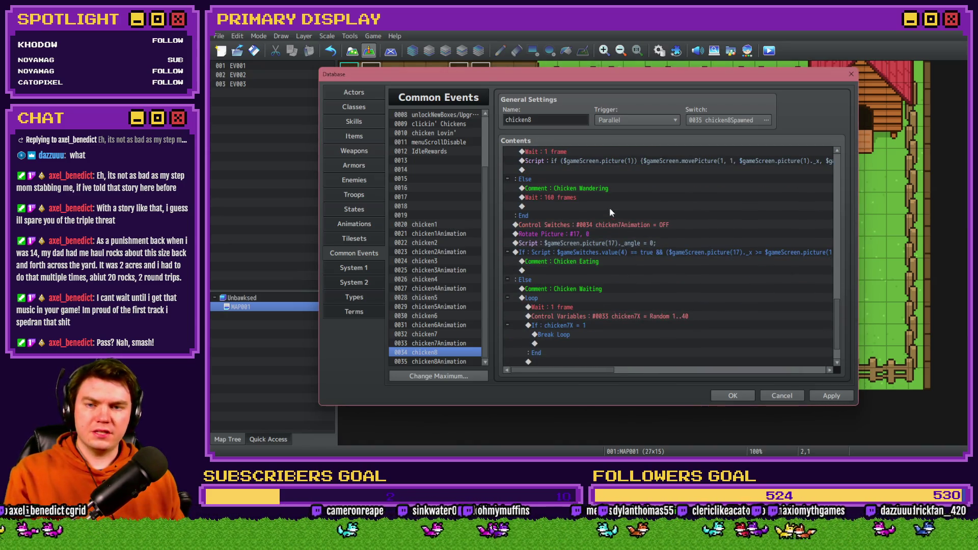
{"action": "double_click", "coordinate": [616, 224]}
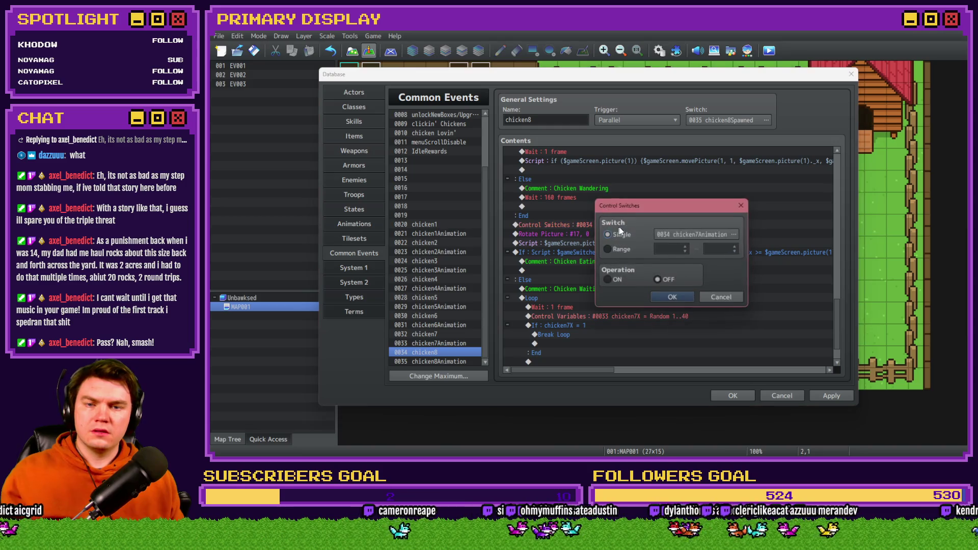
{"action": "left_click", "coordinate": [685, 233]}
{"action": "left_click", "coordinate": [721, 294]}
{"action": "double_click", "coordinate": [720, 294]}
{"action": "left_click", "coordinate": [653, 296]}
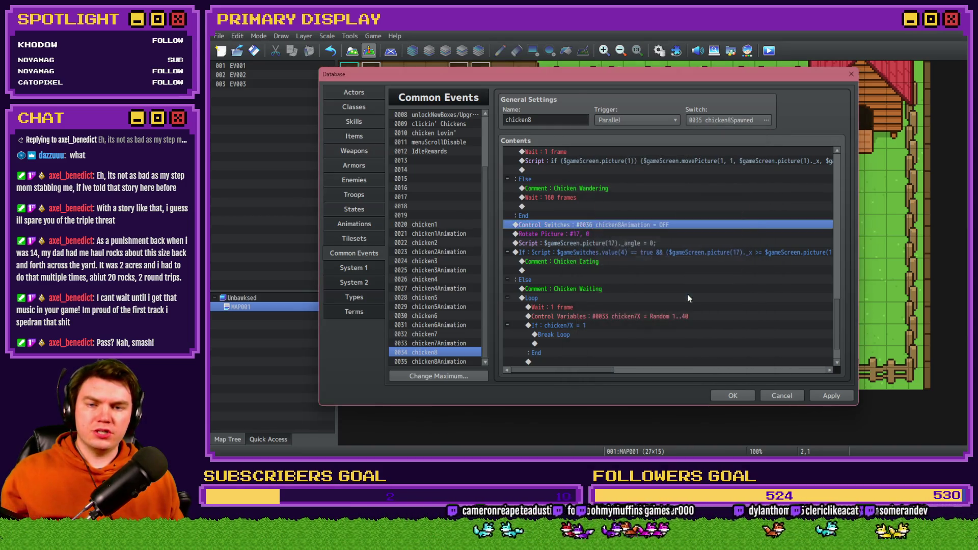
Step: Retarget Rotate Picture to #18 and reset picture(18)'s angle to 0
{"action": "double_click", "coordinate": [600, 233]}
{"action": "left_click", "coordinate": [647, 279]}
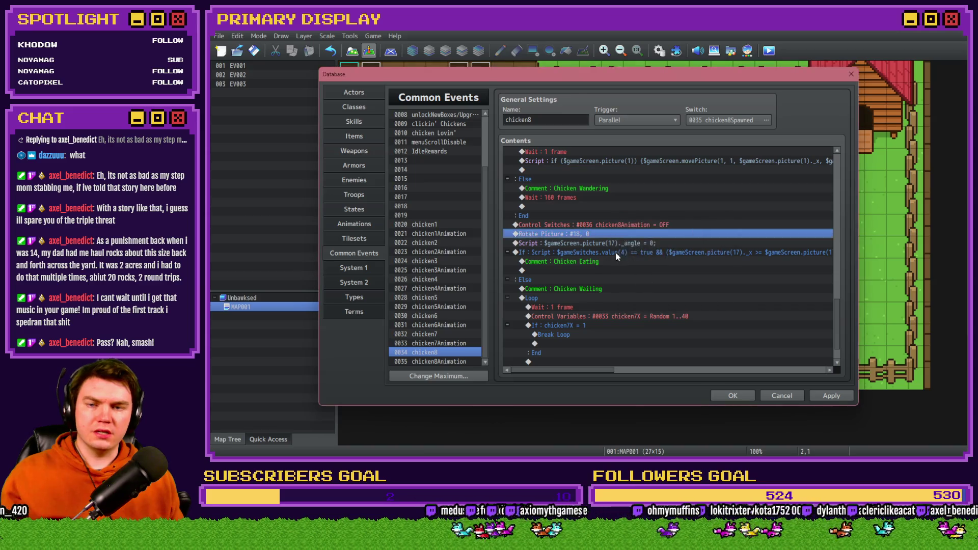
{"action": "double_click", "coordinate": [619, 243]}
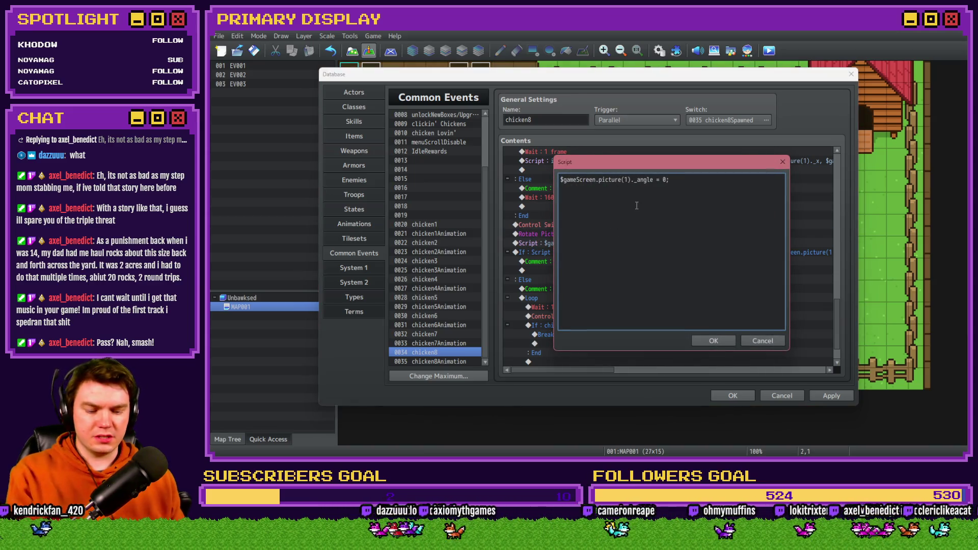
{"action": "left_click", "coordinate": [713, 340]}
{"action": "double_click", "coordinate": [618, 252]}
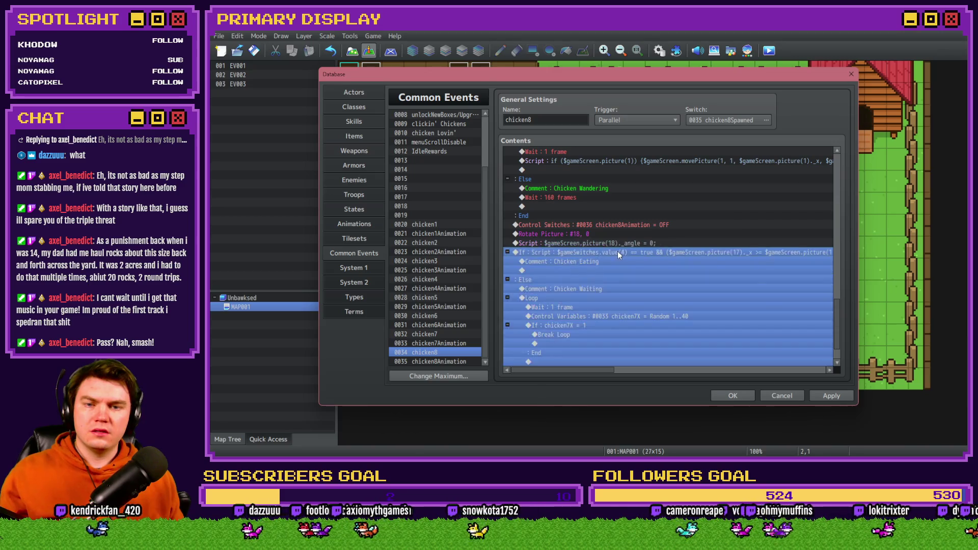
Step: Edit chicken8's feedbag If: Script condition so it checks picture(18)
{"action": "left_click", "coordinate": [728, 301]}
{"action": "key", "text": "Right"}
{"action": "key", "text": "Right"}
{"action": "key", "text": "Right"}
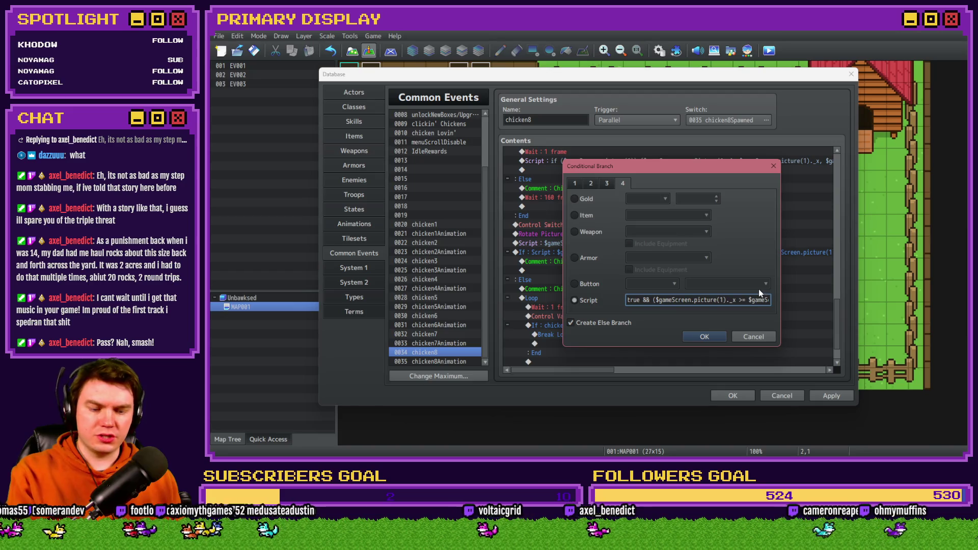
{"action": "key", "text": "Right"}
{"action": "key", "text": "Right"}
{"action": "key", "text": "Right"}
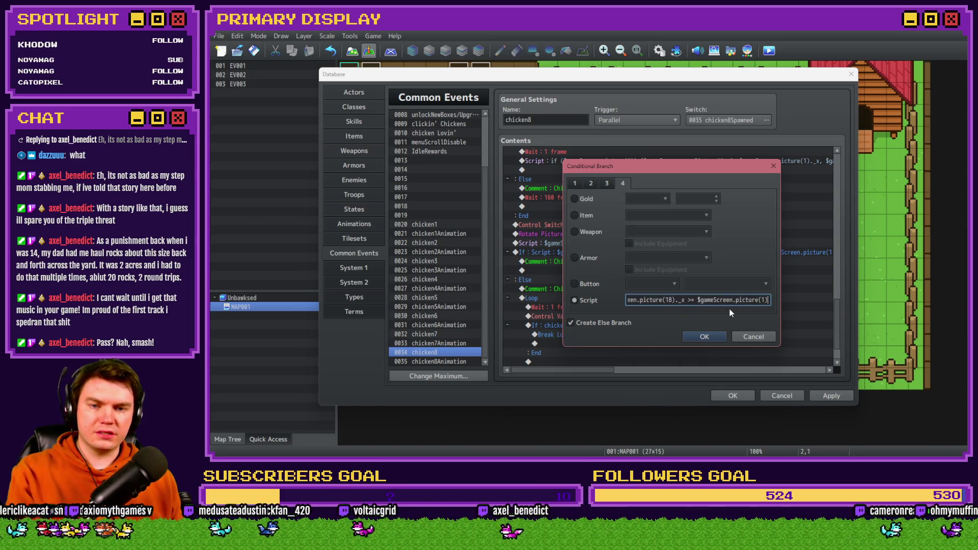
{"action": "key", "text": "Right"}
{"action": "key", "text": "Right"}
{"action": "key", "text": "Right"}
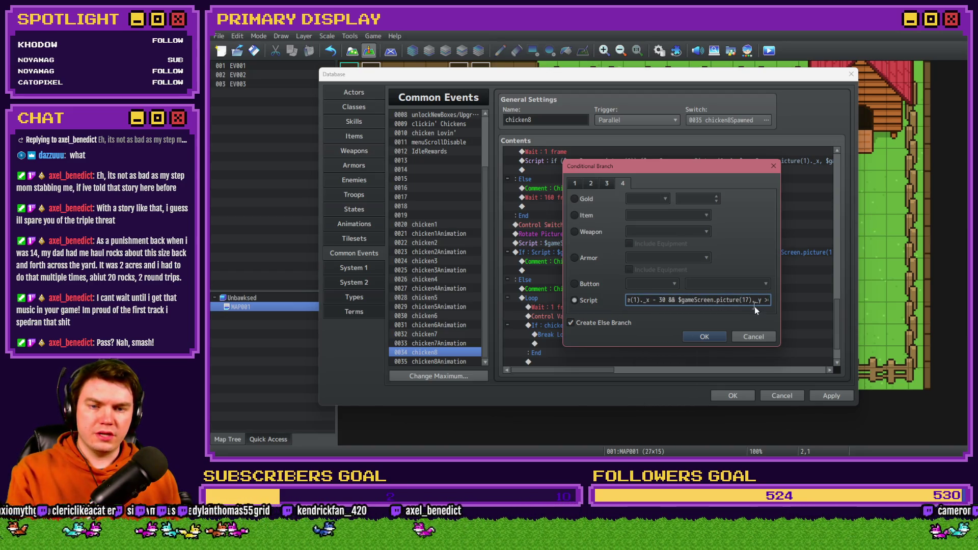
{"action": "key", "text": "Right"}
{"action": "key", "text": "Right"}
{"action": "key", "text": "Right"}
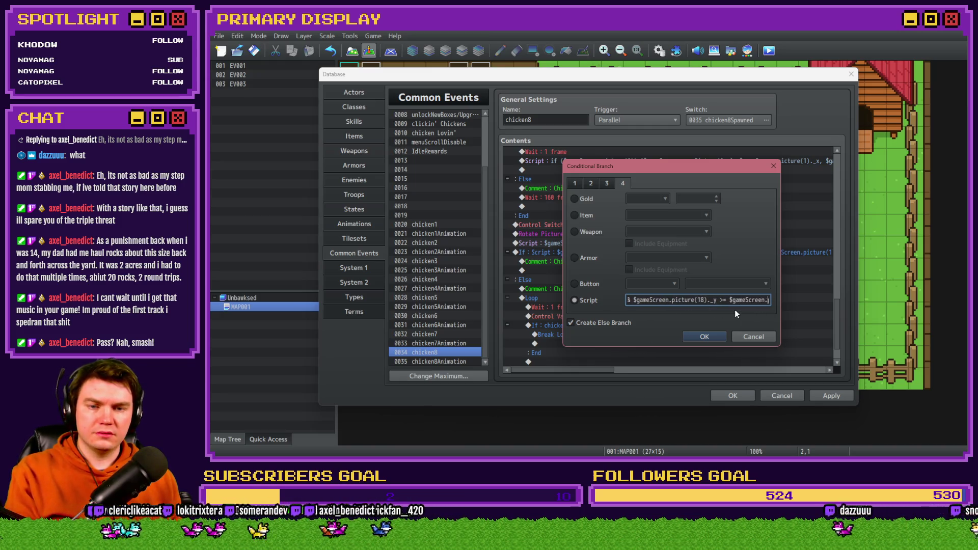
{"action": "key", "text": "Right"}
{"action": "key", "text": "Right"}
{"action": "key", "text": "Right"}
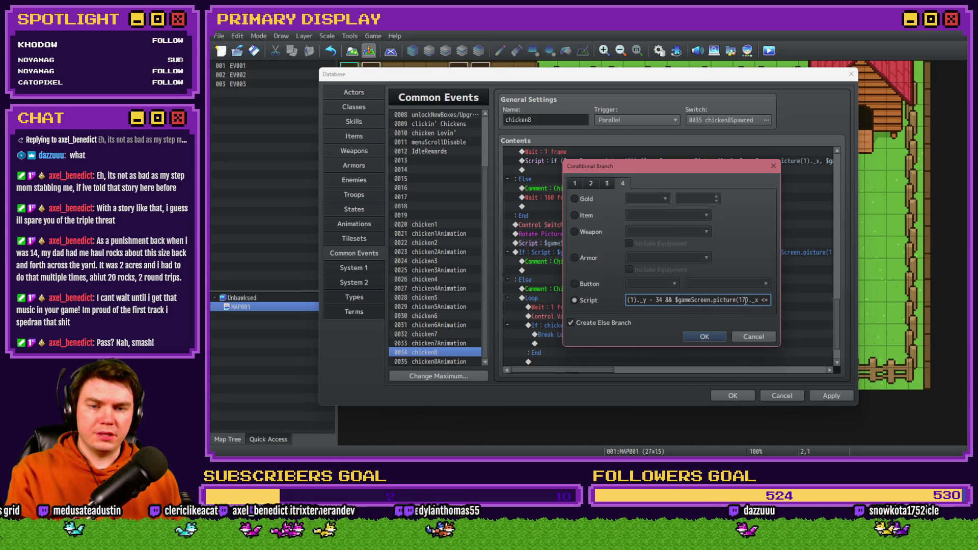
{"action": "type", "text": "8"}
{"action": "key", "text": "Right"}
{"action": "key", "text": "Right"}
{"action": "key", "text": "Right"}
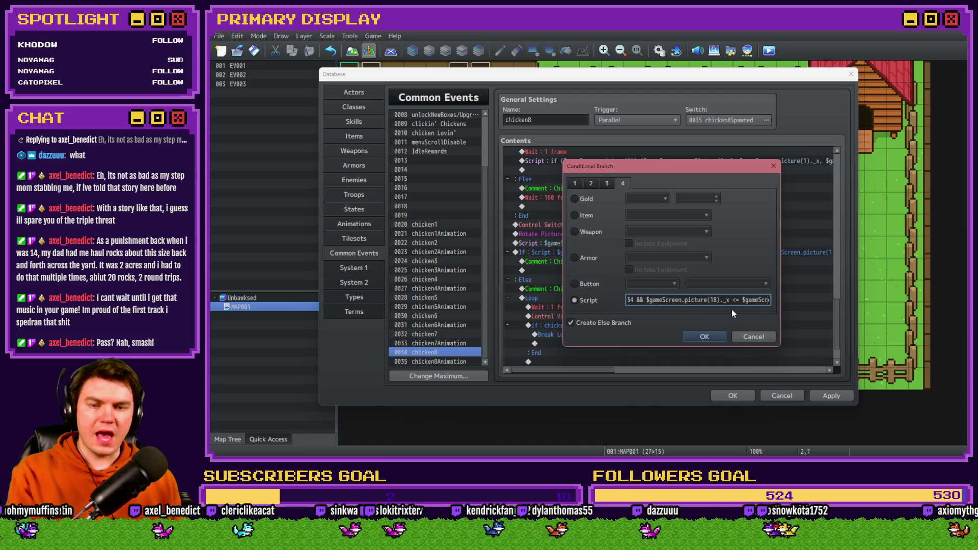
{"action": "key", "text": "Right"}
{"action": "key", "text": "Right"}
{"action": "key", "text": "Right"}
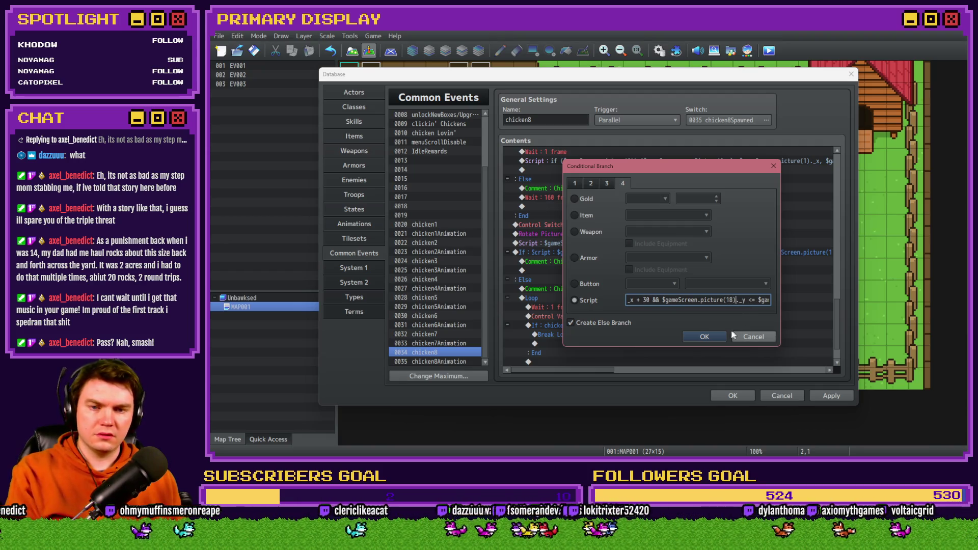
{"action": "key", "text": "Right"}
{"action": "key", "text": "Right"}
{"action": "key", "text": "Right"}
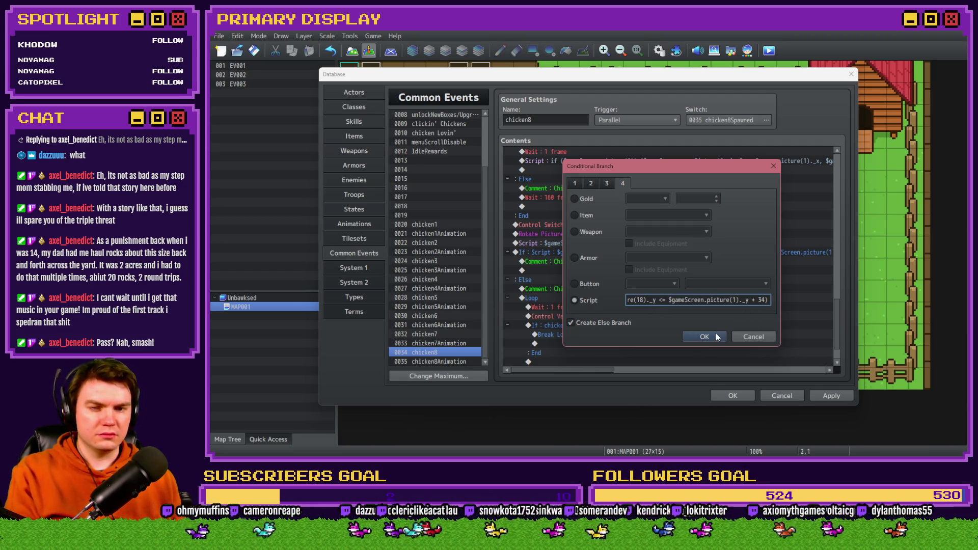
{"action": "left_click", "coordinate": [718, 336]}
Step: Point the waiting loop's random Control Variables command at 0035 chicken8X
{"action": "scroll", "coordinate": [659, 304], "scroll_direction": "down", "scroll_amount": 3}
{"action": "left_click", "coordinate": [621, 243]}
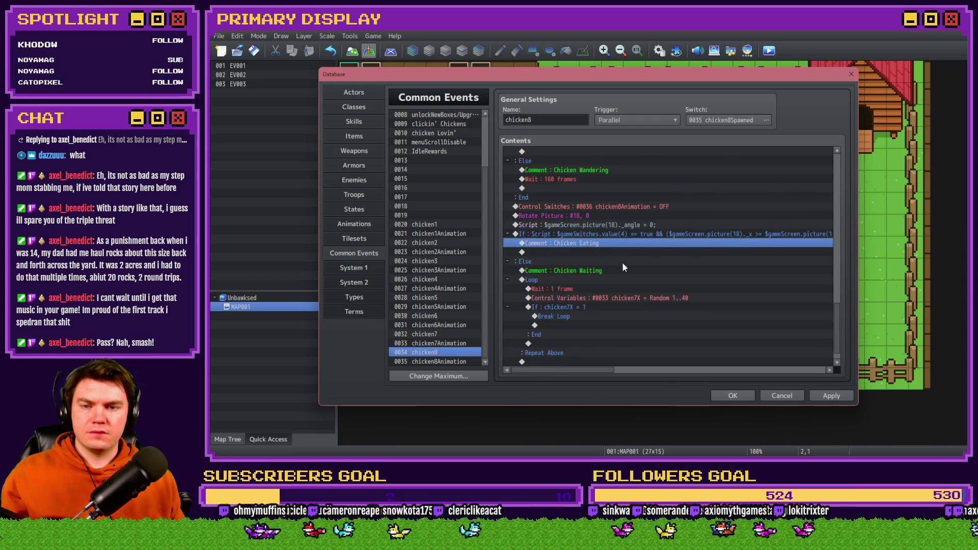
{"action": "left_click", "coordinate": [622, 270]}
{"action": "left_click", "coordinate": [631, 289]}
{"action": "double_click", "coordinate": [631, 298]}
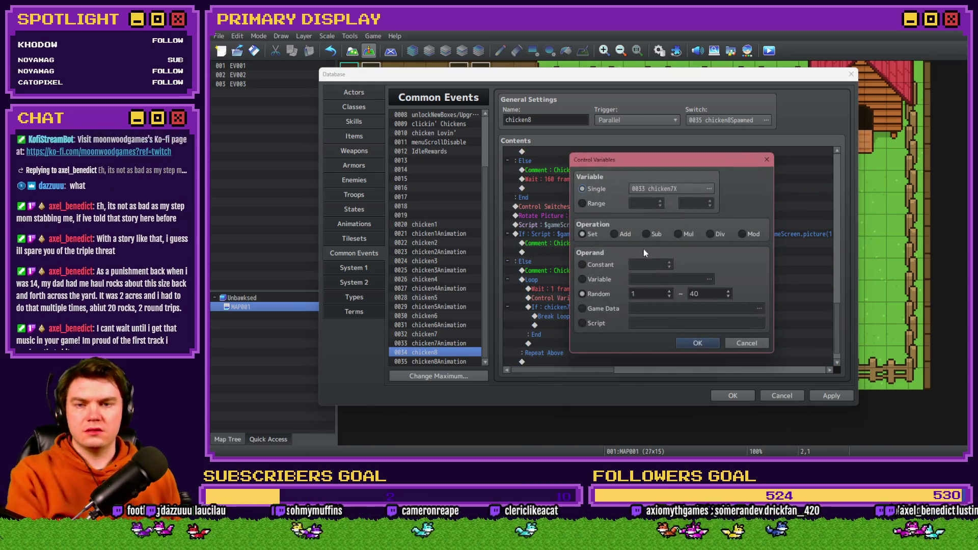
{"action": "left_click", "coordinate": [671, 188]}
{"action": "double_click", "coordinate": [698, 284]}
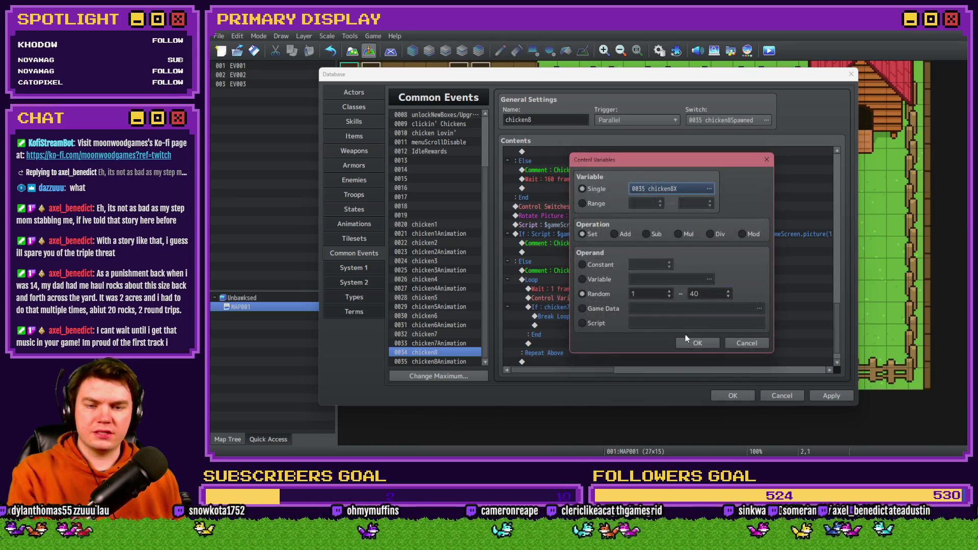
{"action": "left_click", "coordinate": [696, 341]}
Step: Change the loop's exit If condition from chicken7X to 0035 chicken8X
{"action": "scroll", "coordinate": [617, 301], "scroll_direction": "down", "scroll_amount": 1}
{"action": "left_click", "coordinate": [595, 289]}
{"action": "double_click", "coordinate": [595, 289]}
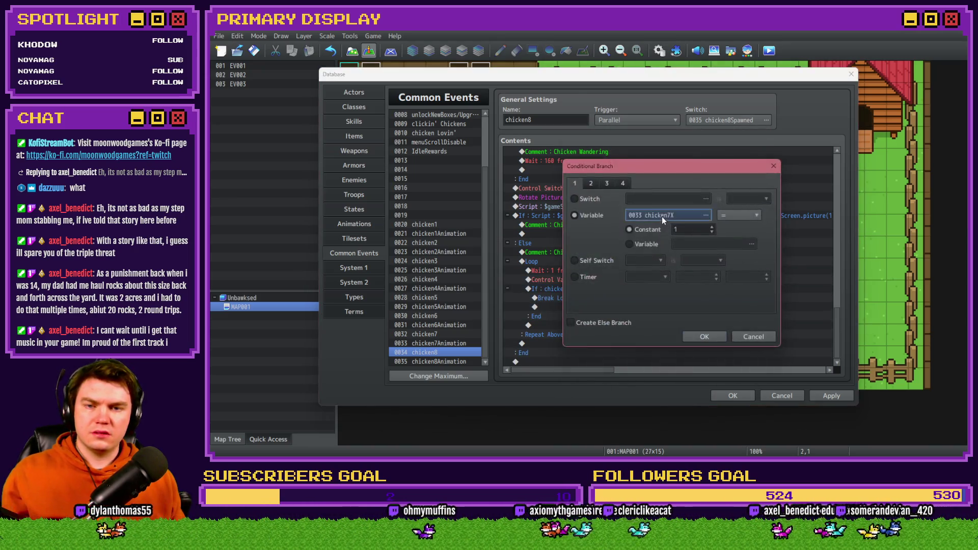
{"action": "left_click", "coordinate": [662, 216]}
{"action": "double_click", "coordinate": [713, 289]}
{"action": "left_click", "coordinate": [698, 336]}
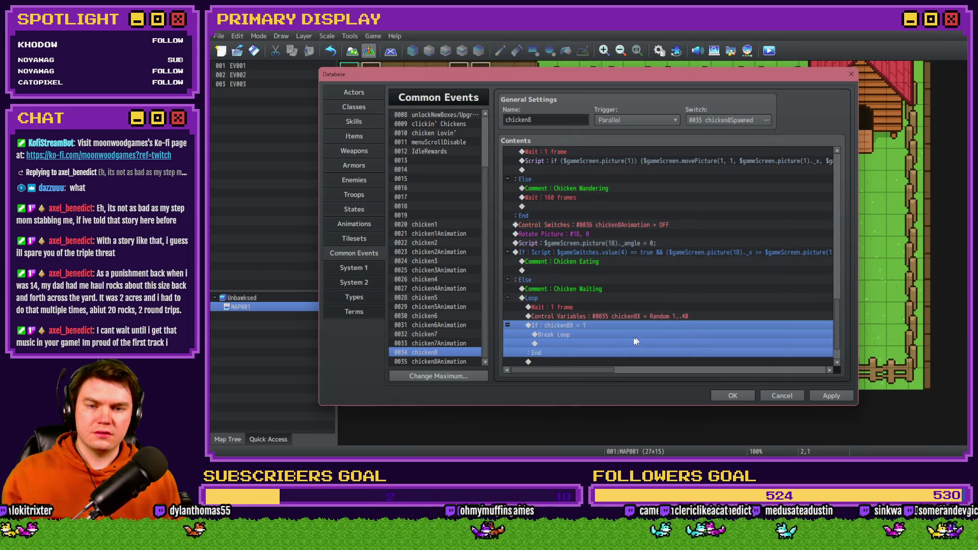
Step: Apply the common event changes and close the Database back to the map
{"action": "scroll", "coordinate": [627, 332], "scroll_direction": "up", "scroll_amount": 5}
{"action": "scroll", "coordinate": [620, 340], "scroll_direction": "up", "scroll_amount": 5}
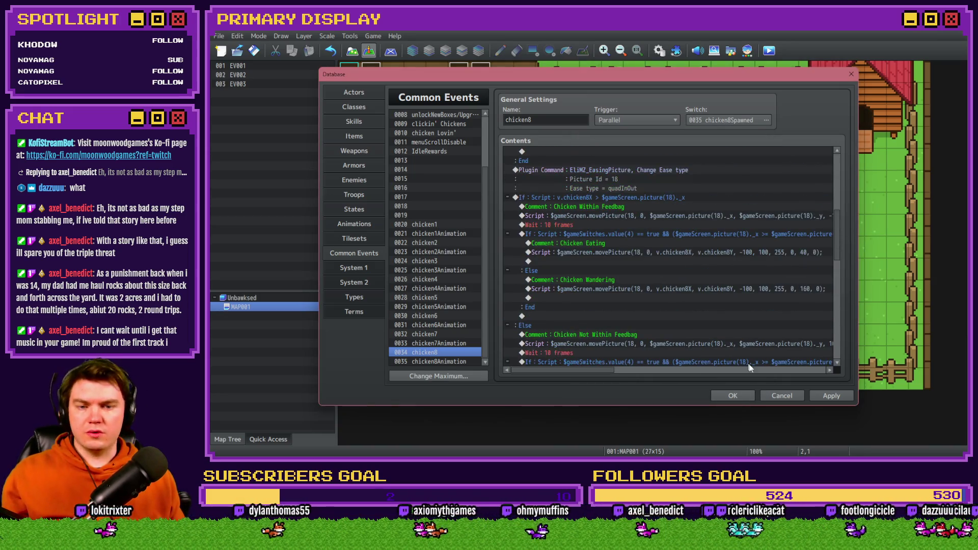
{"action": "left_click", "coordinate": [831, 397]}
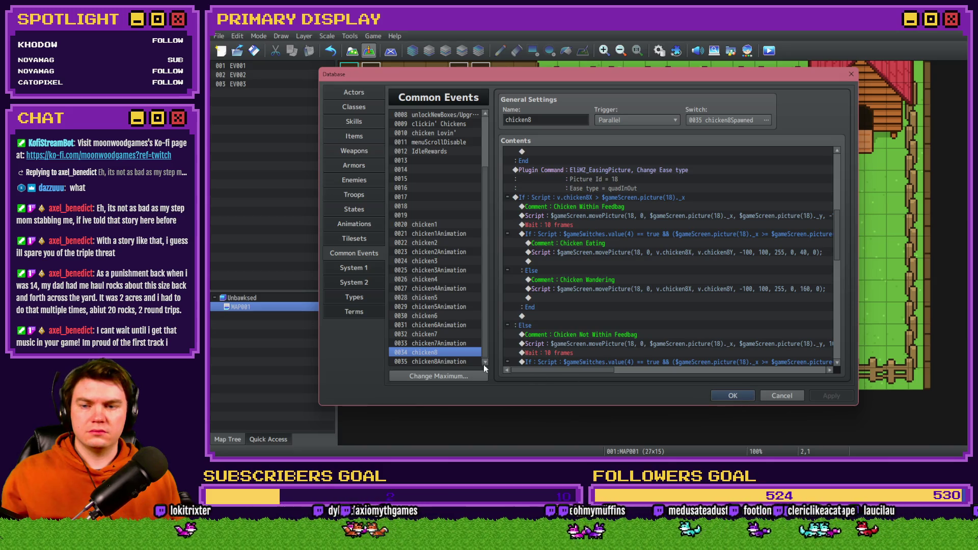
{"action": "left_click", "coordinate": [465, 361]}
{"action": "left_click", "coordinate": [448, 352]}
{"action": "key", "text": "Escape"}
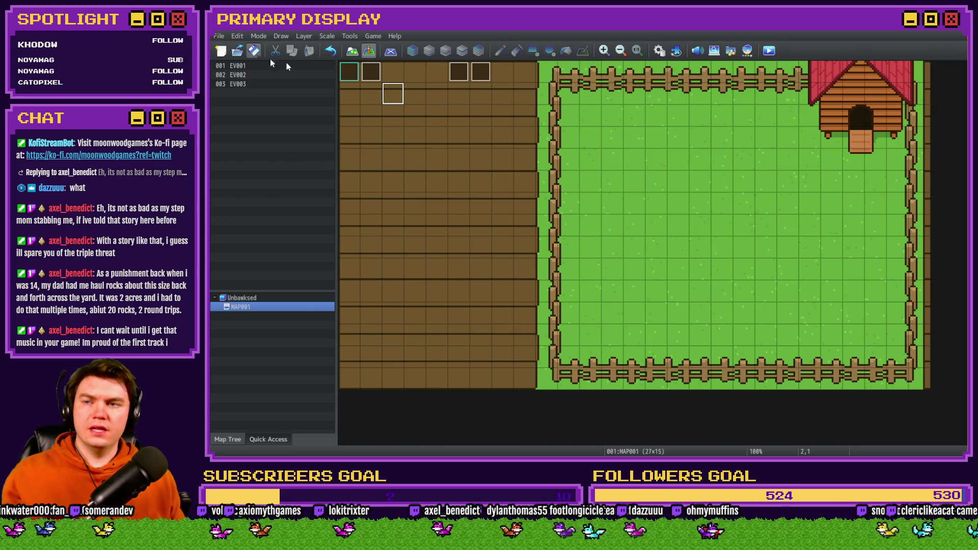
Step: Playtest the game and unlock Leghorn through The Colonel by buying and opening crates
{"action": "left_click", "coordinate": [768, 50]}
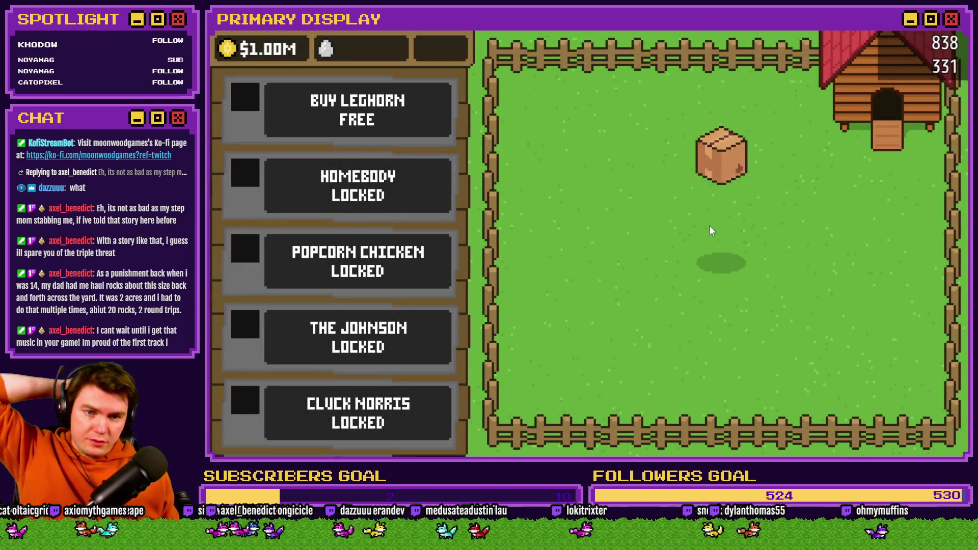
{"action": "left_click", "coordinate": [726, 229]}
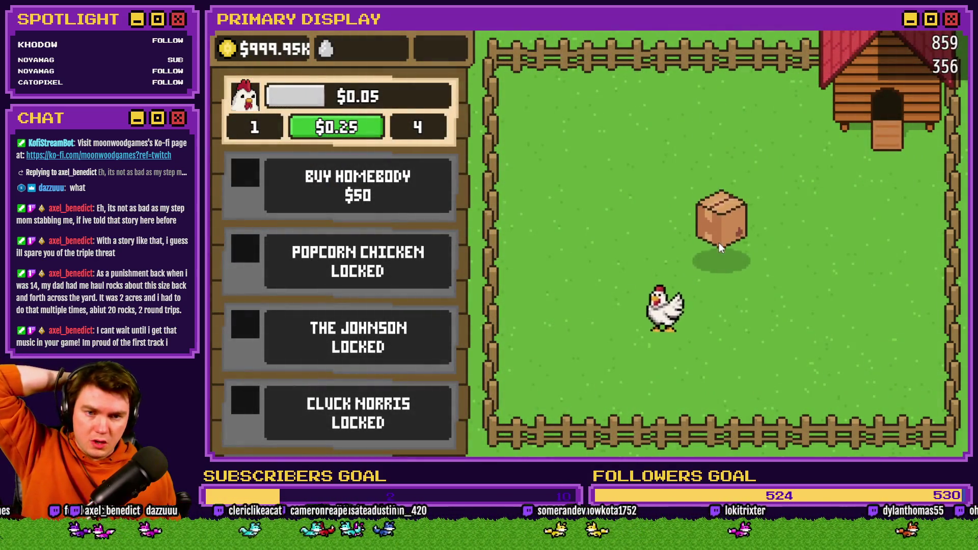
{"action": "left_click", "coordinate": [716, 253]}
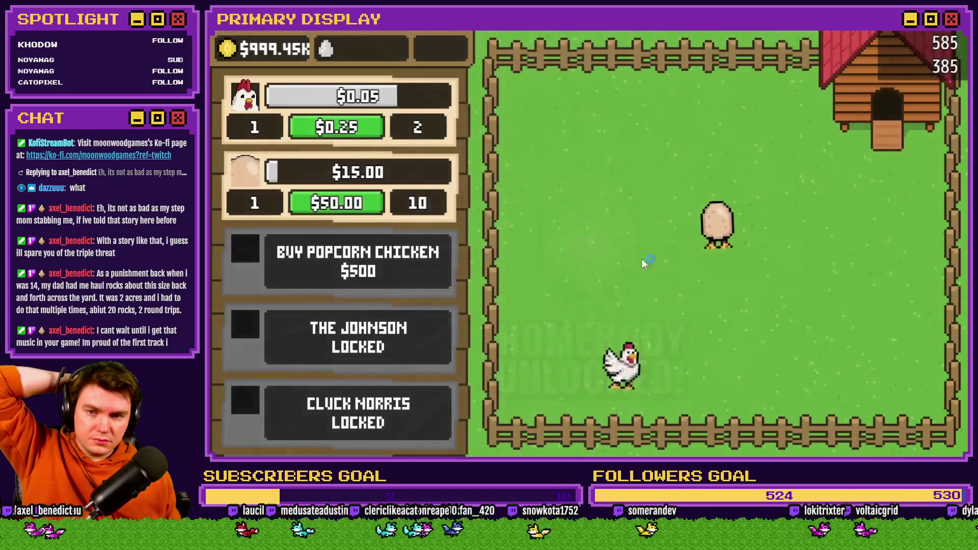
{"action": "left_click", "coordinate": [719, 255]}
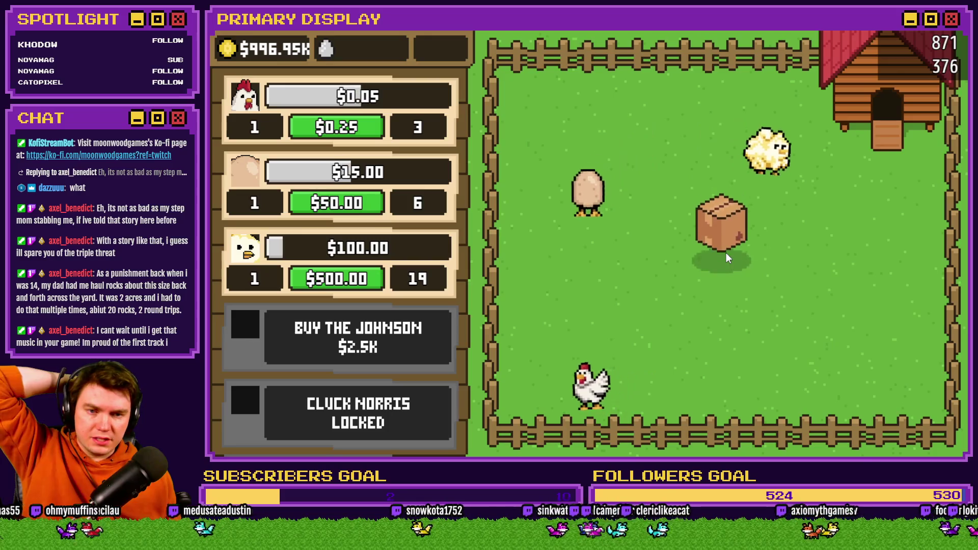
{"action": "left_click", "coordinate": [725, 253]}
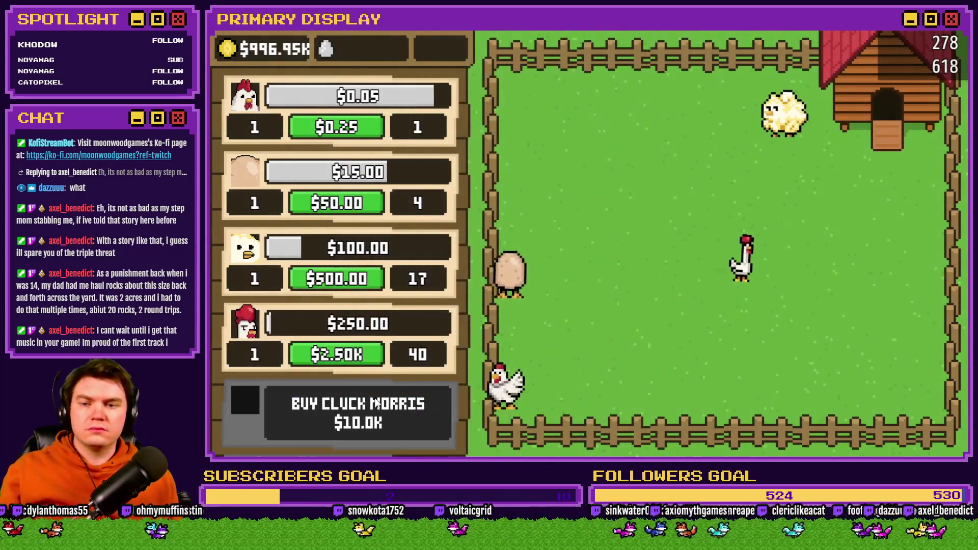
{"action": "left_click", "coordinate": [723, 252]}
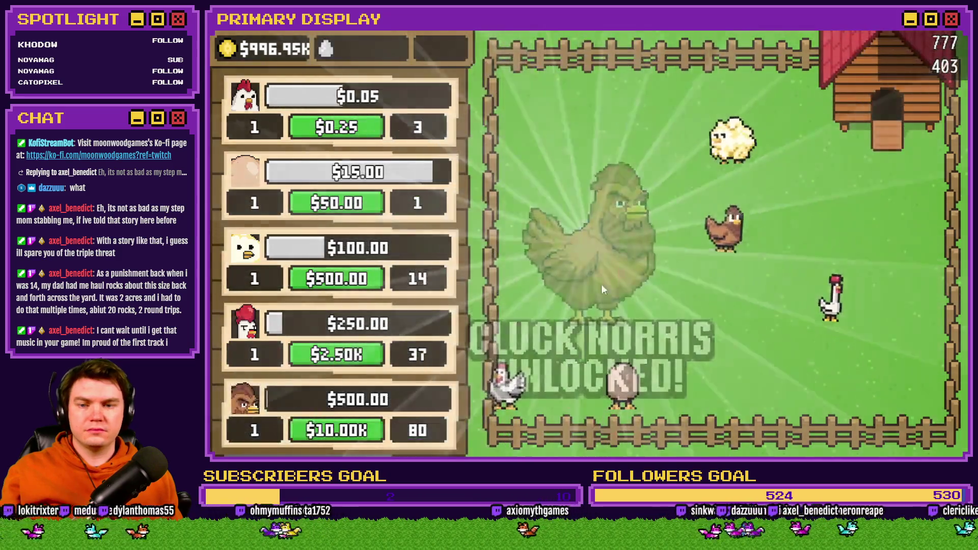
{"action": "scroll", "coordinate": [387, 358], "scroll_direction": "down", "scroll_amount": 5}
{"action": "left_click", "coordinate": [395, 261]}
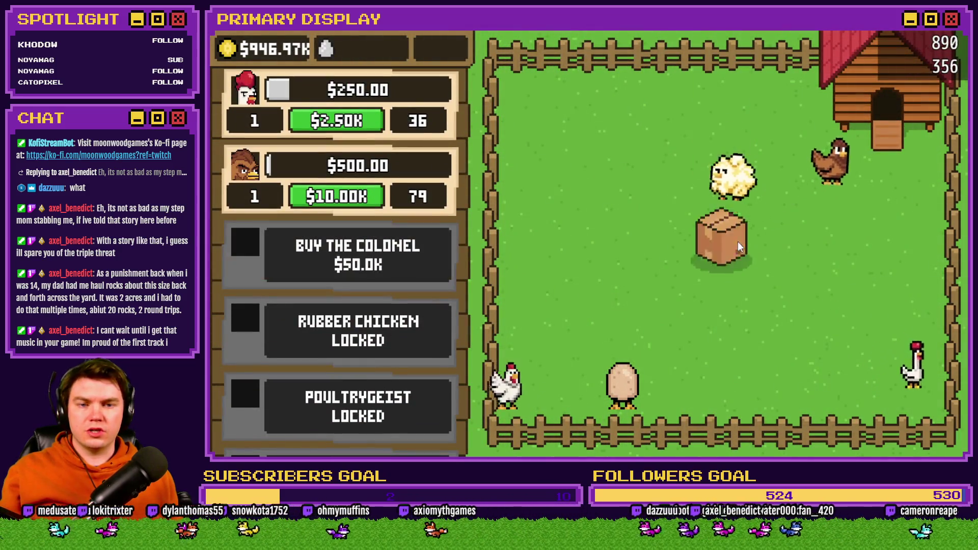
{"action": "left_click", "coordinate": [716, 247]}
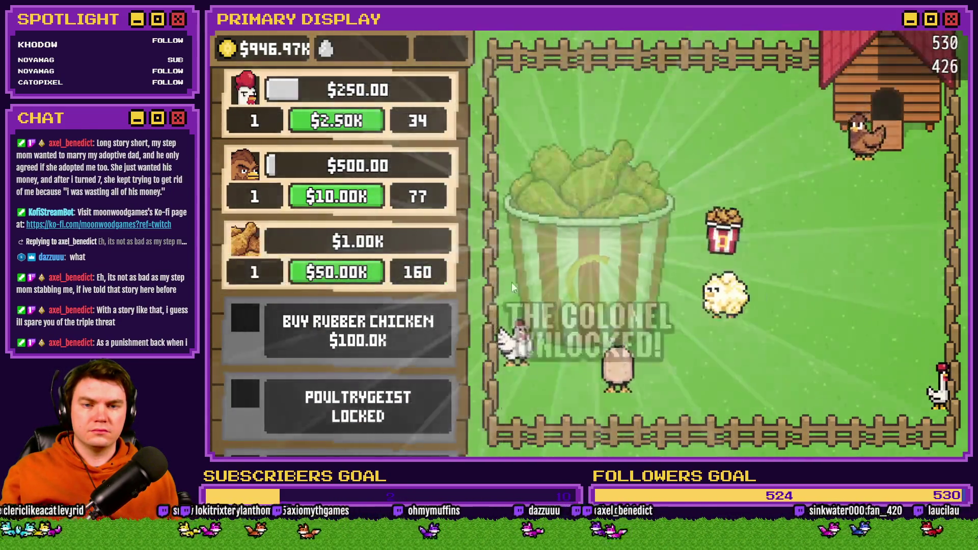
Step: Buy Rubber Chicken and Poultrygeist, open their crates, and scroll through the shop list
{"action": "left_click", "coordinate": [428, 320]}
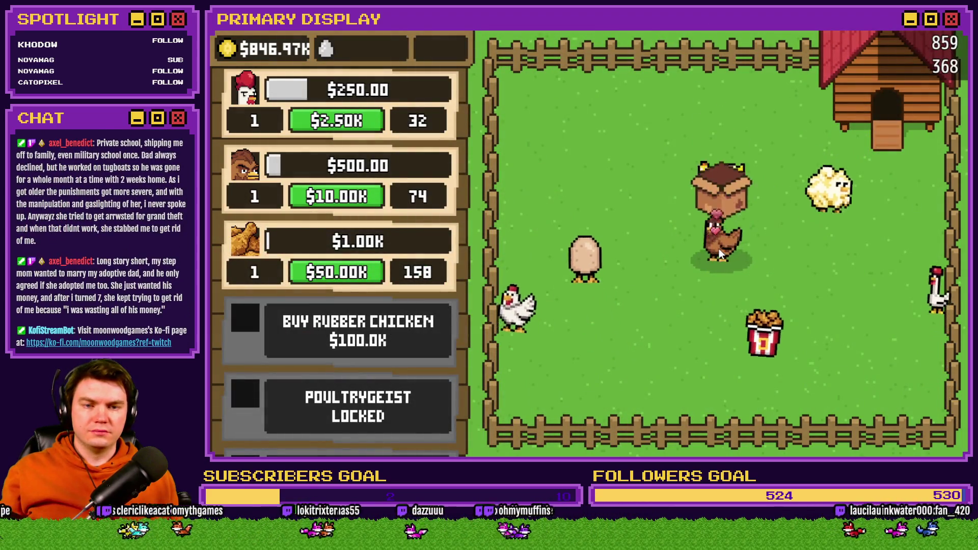
{"action": "left_click", "coordinate": [720, 249]}
{"action": "scroll", "coordinate": [356, 254], "scroll_direction": "down", "scroll_amount": 3}
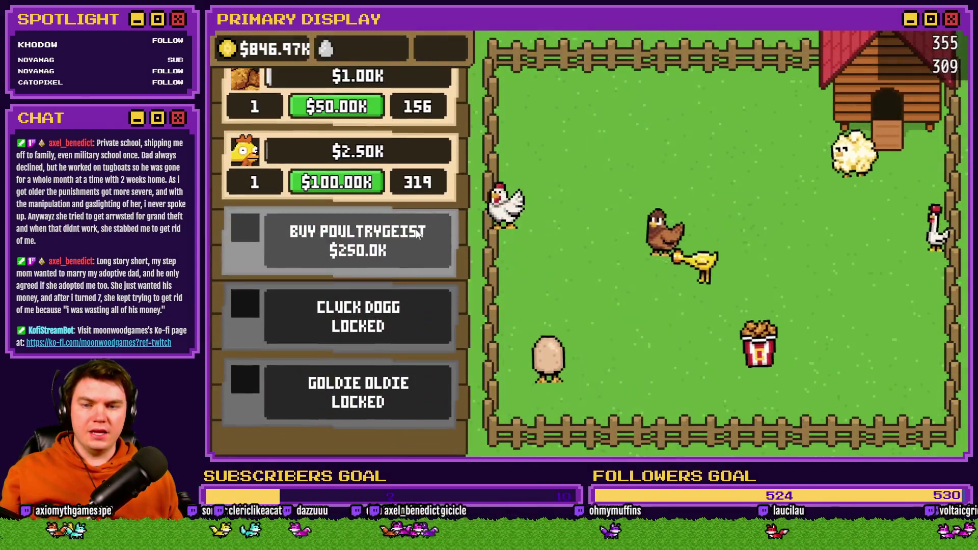
{"action": "left_click", "coordinate": [358, 241]}
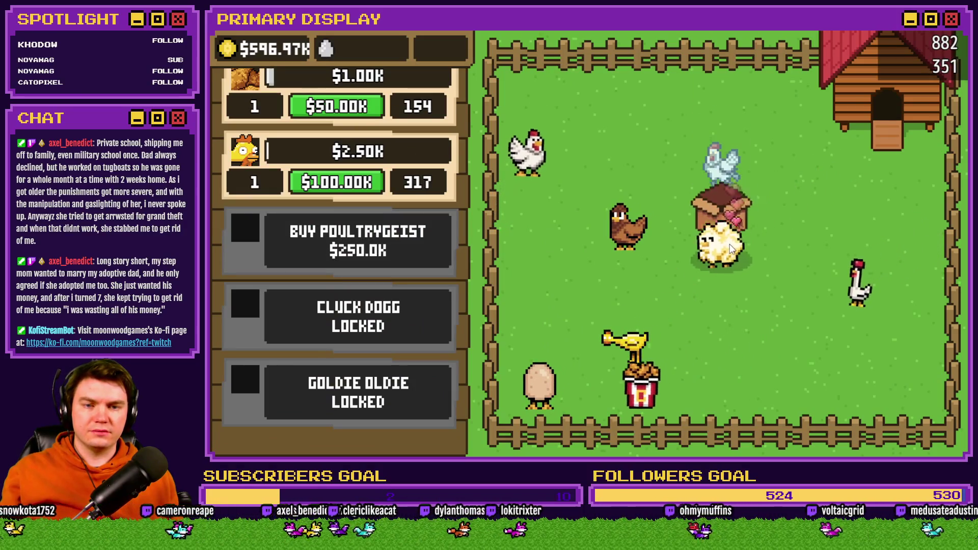
{"action": "left_click", "coordinate": [729, 244]}
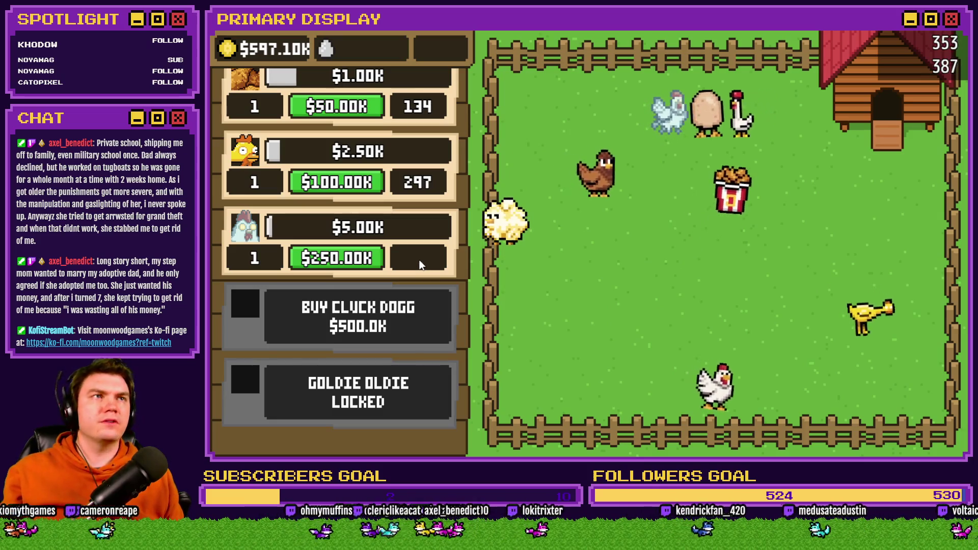
{"action": "scroll", "coordinate": [422, 270], "scroll_direction": "up", "scroll_amount": 1}
{"action": "scroll", "coordinate": [422, 271], "scroll_direction": "up", "scroll_amount": 3}
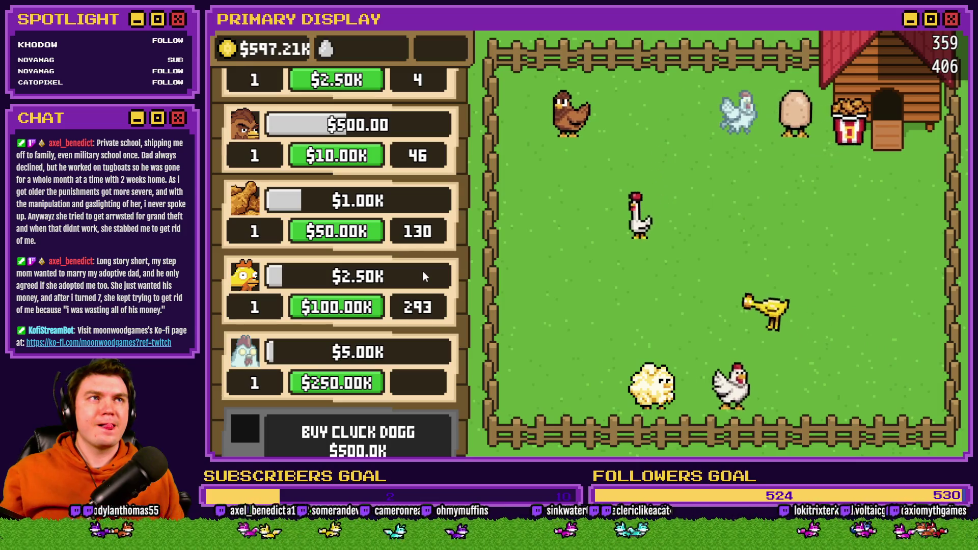
{"action": "scroll", "coordinate": [423, 273], "scroll_direction": "up", "scroll_amount": 6}
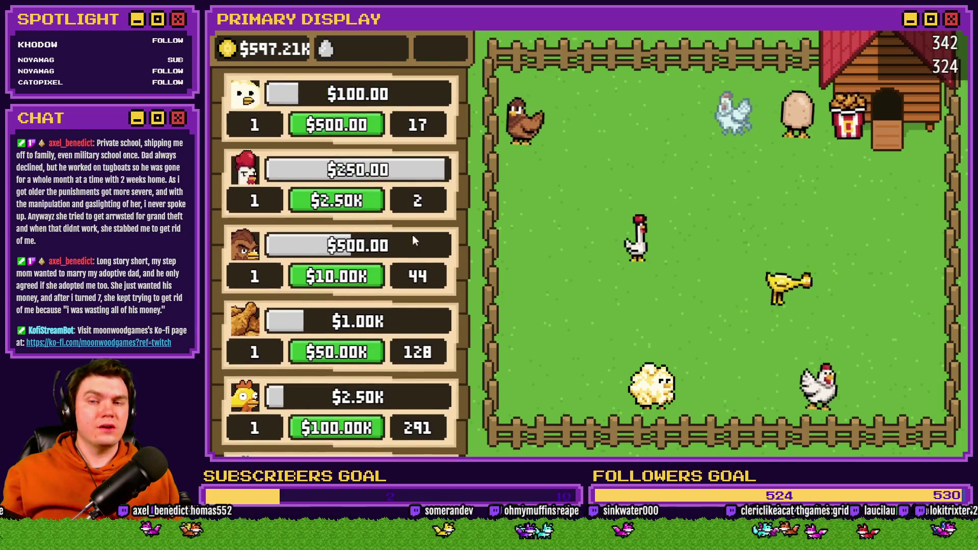
{"action": "scroll", "coordinate": [401, 396], "scroll_direction": "down", "scroll_amount": 12}
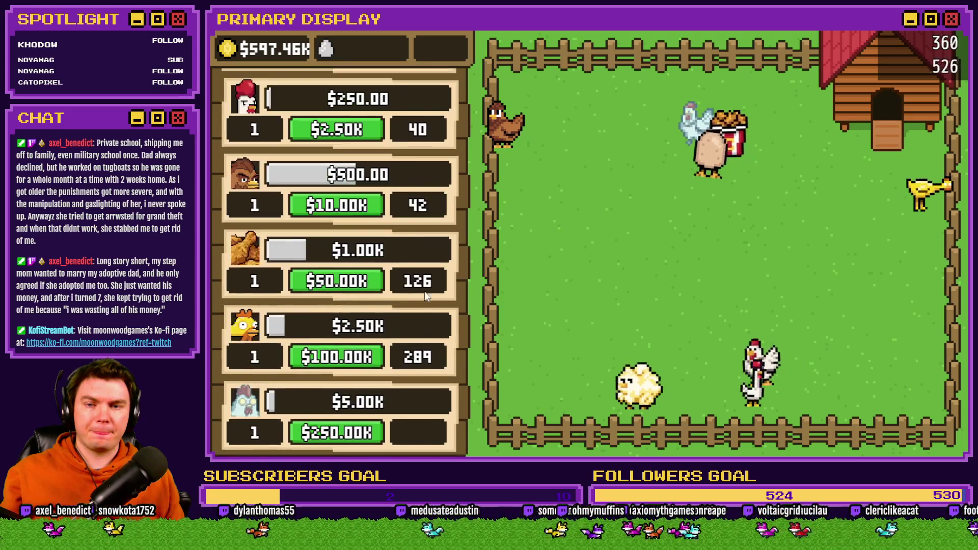
{"action": "scroll", "coordinate": [435, 130], "scroll_direction": "up", "scroll_amount": 3}
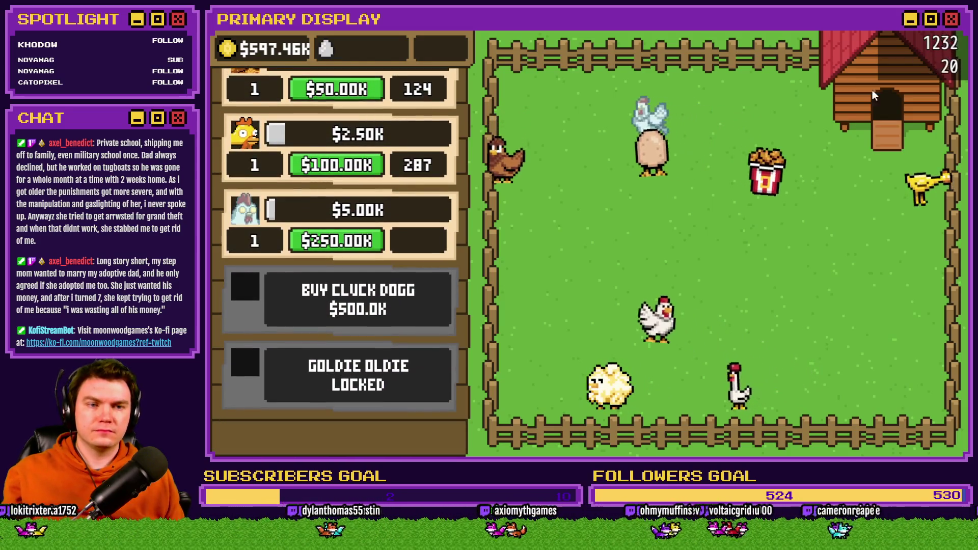
{"action": "scroll", "coordinate": [426, 268], "scroll_direction": "up", "scroll_amount": 3}
{"action": "scroll", "coordinate": [426, 269], "scroll_direction": "up", "scroll_amount": 8}
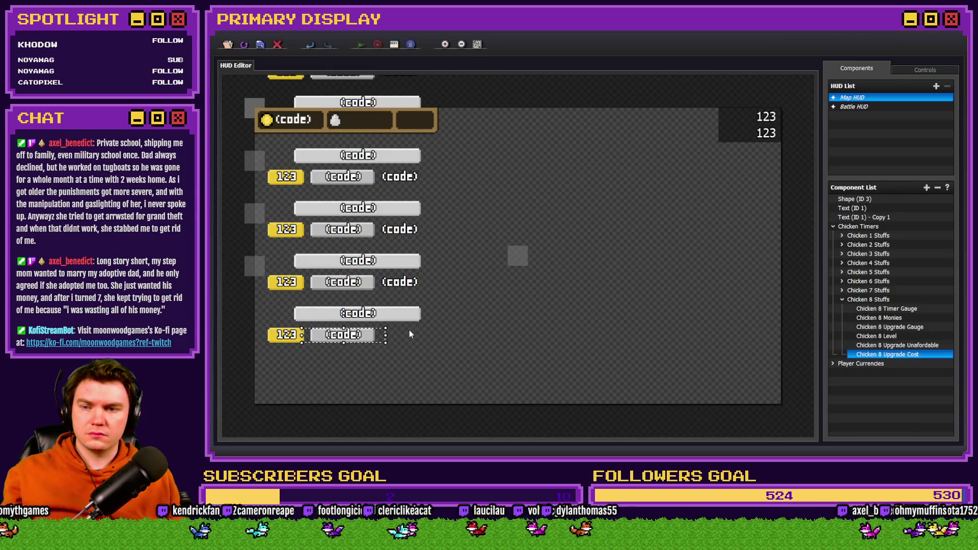
Step: Expand Chicken 7 Stuffs and bring up the actions menu for Chicken 7 Timer Counter
{"action": "left_click", "coordinate": [407, 338]}
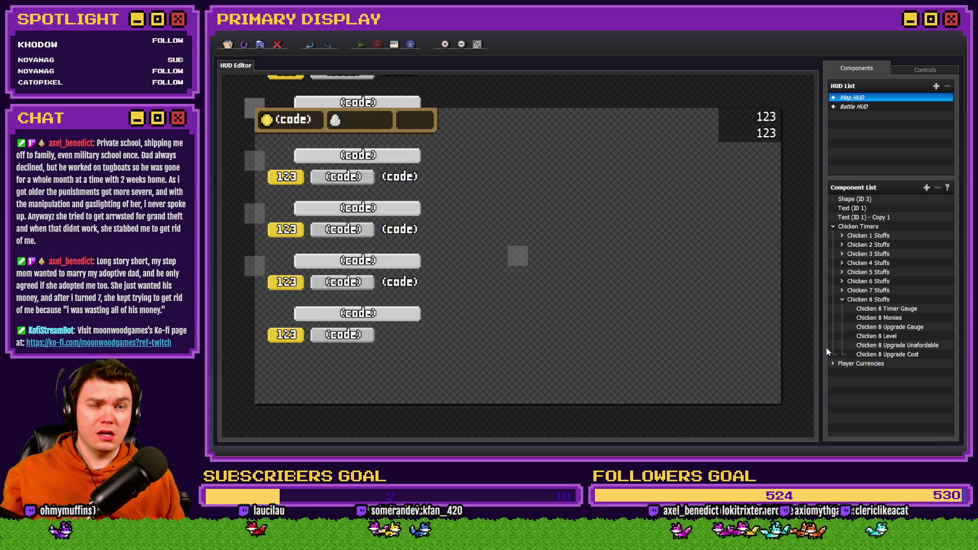
{"action": "left_click", "coordinate": [842, 290]}
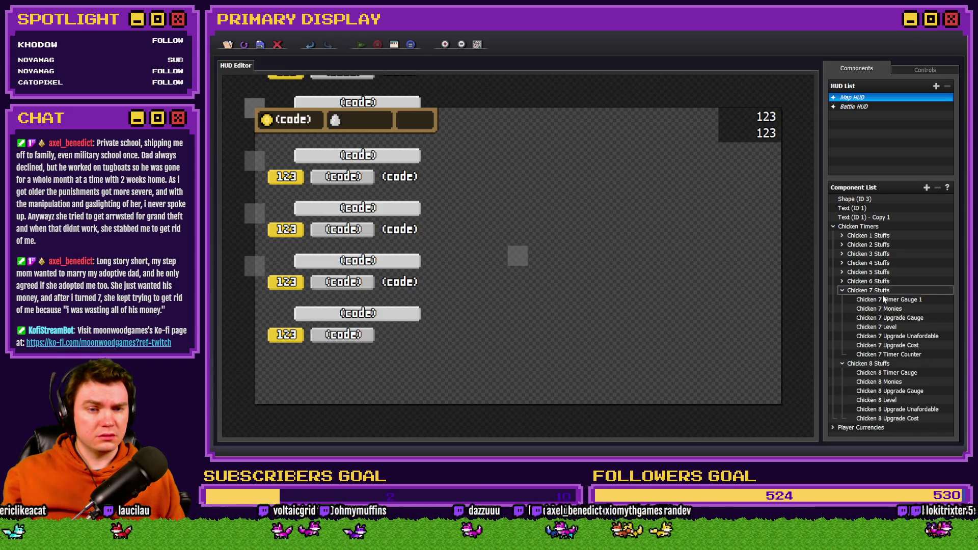
{"action": "left_click", "coordinate": [896, 355]}
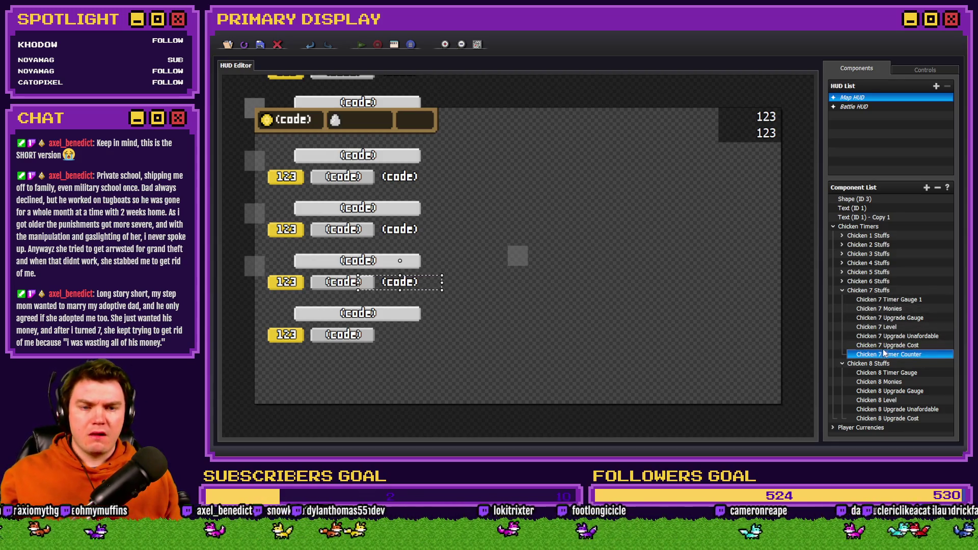
{"action": "left_click", "coordinate": [885, 346]}
{"action": "left_click", "coordinate": [883, 354]}
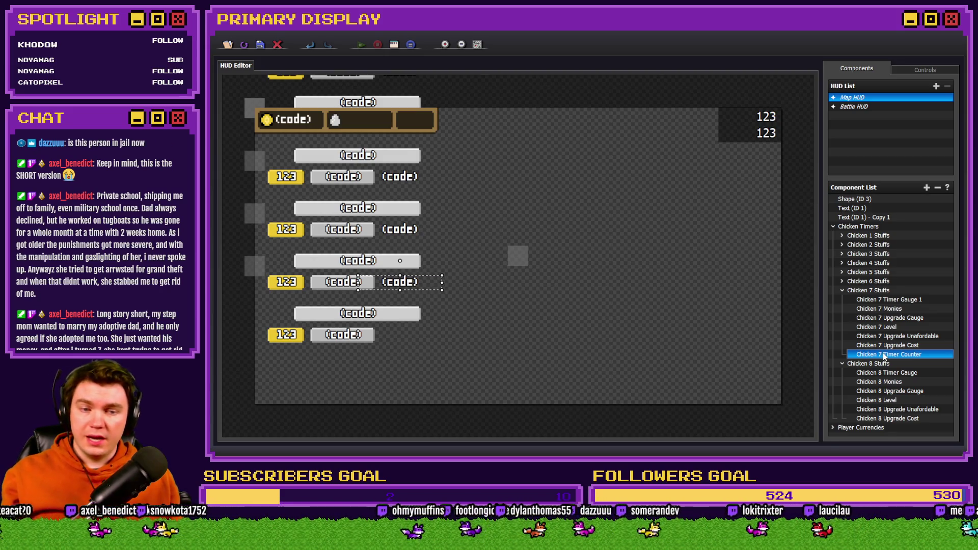
{"action": "right_click", "coordinate": [881, 434]}
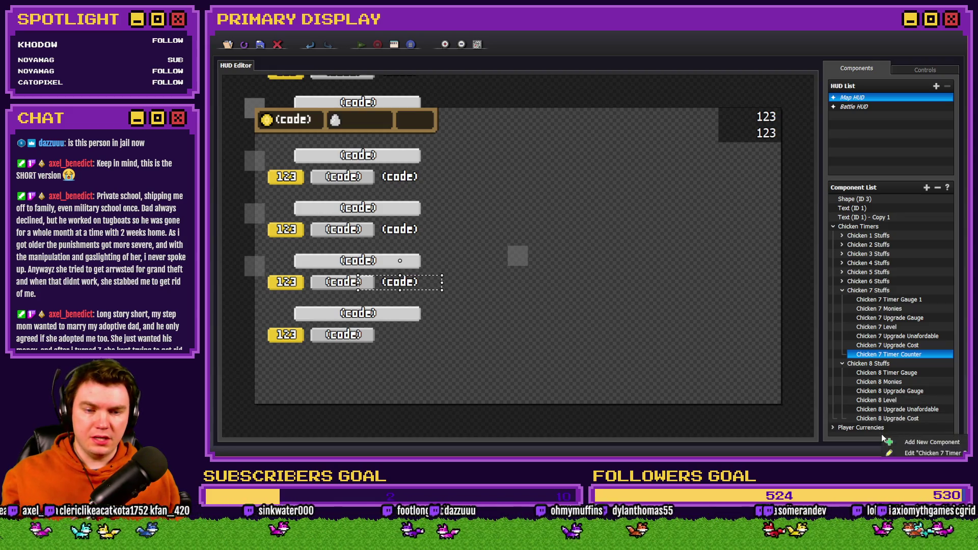
Step: Duplicate Chicken 7 Timer Counter with Ctrl+D, move it into Chicken 8 Stuffs, align it on the bottom row
{"action": "key", "text": "ctrl+d"}
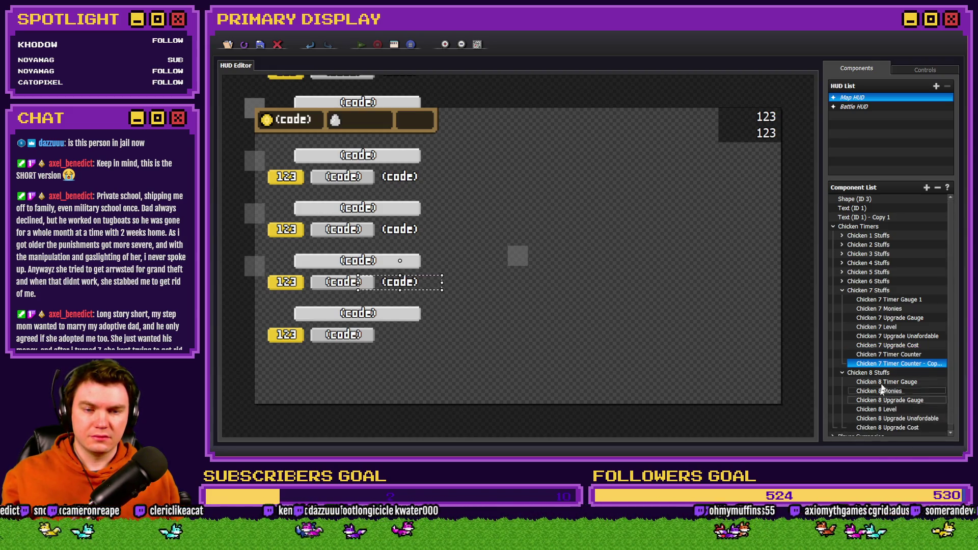
{"action": "left_click_drag", "start_coordinate": [890, 363], "coordinate": [901, 423]}
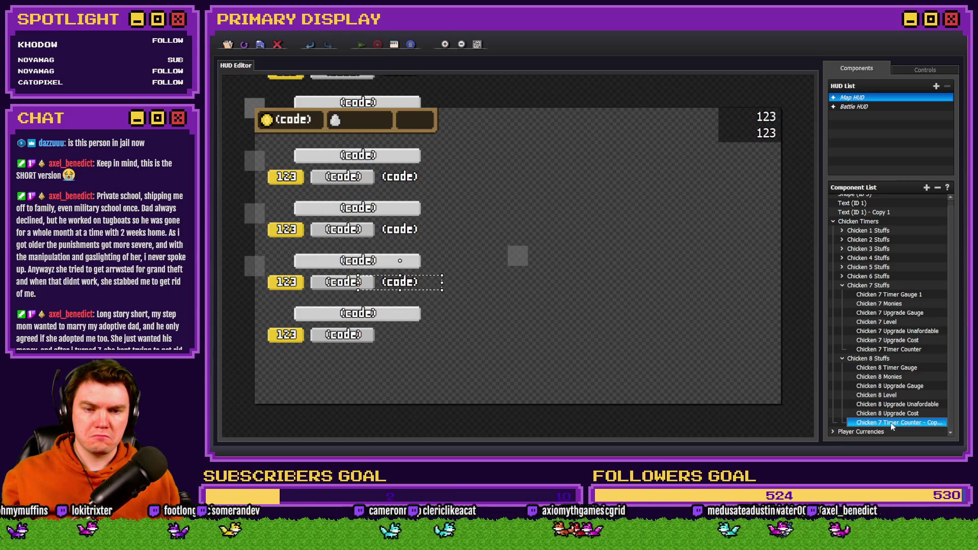
{"action": "mouse_move", "coordinate": [436, 279]}
{"action": "left_mouse_down"}
{"action": "mouse_move", "coordinate": [485, 287]}
{"action": "mouse_move", "coordinate": [537, 325]}
{"action": "mouse_move", "coordinate": [479, 337]}
{"action": "left_mouse_up"}
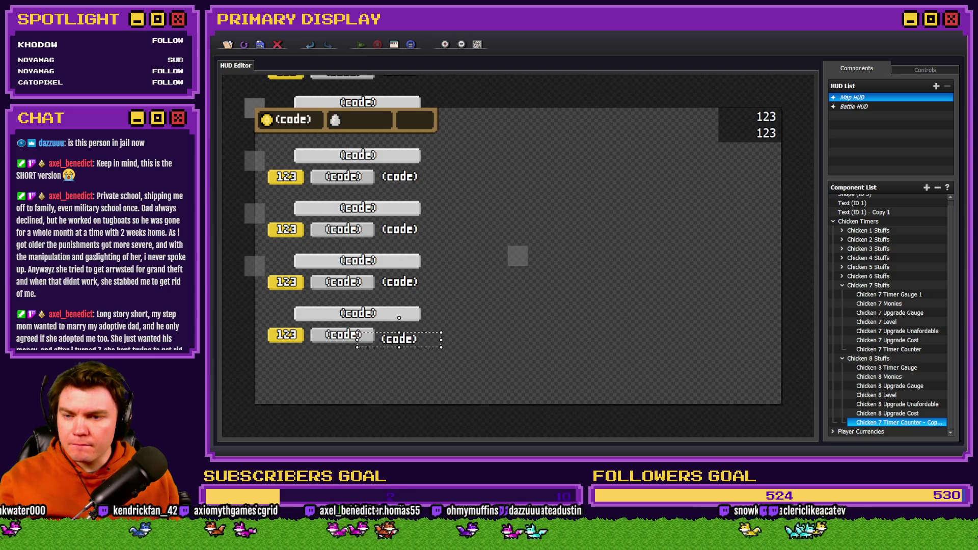
{"action": "left_click_drag", "start_coordinate": [400, 339], "coordinate": [400, 334]}
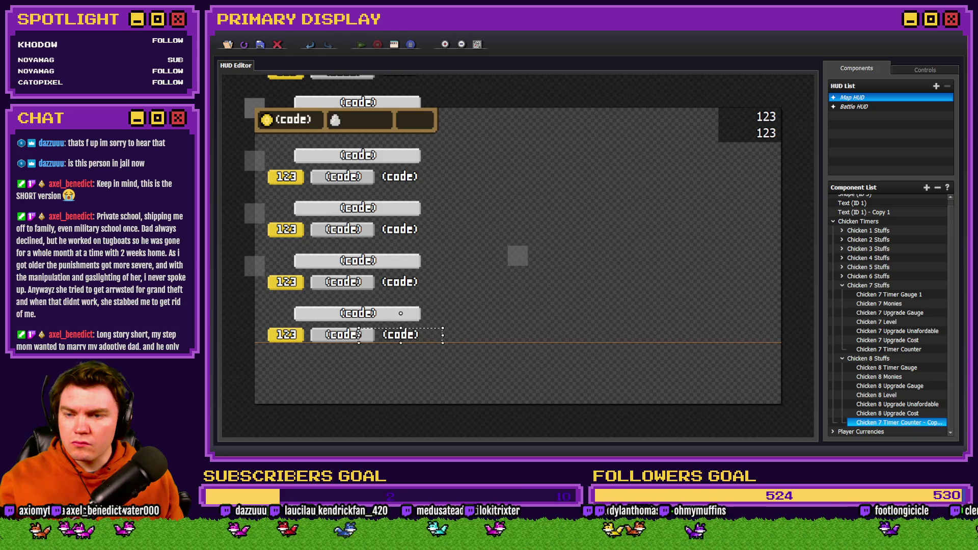
{"action": "double_click", "coordinate": [395, 283]}
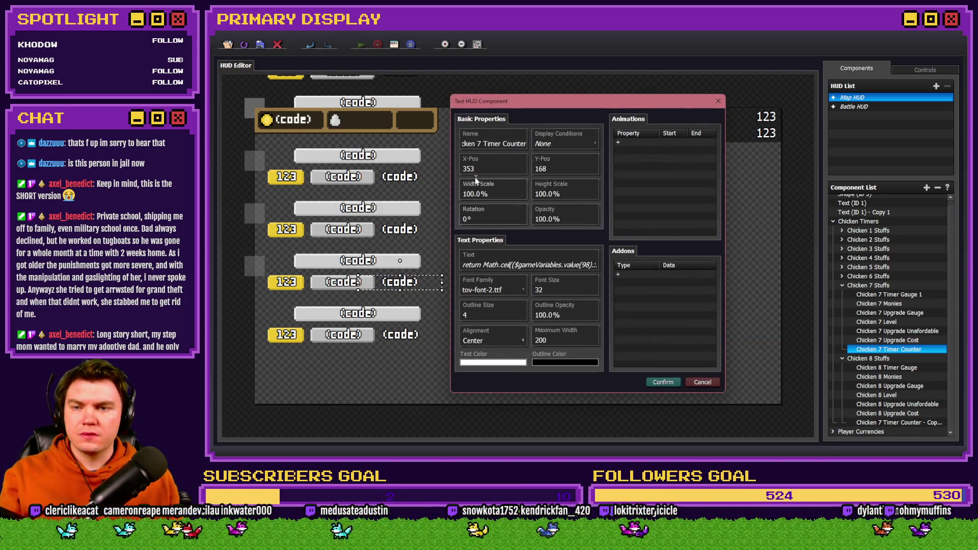
Step: Delete the Copy suffix so the duplicated counter is named Chicken 8 Timer Counter
{"action": "left_click", "coordinate": [702, 381]}
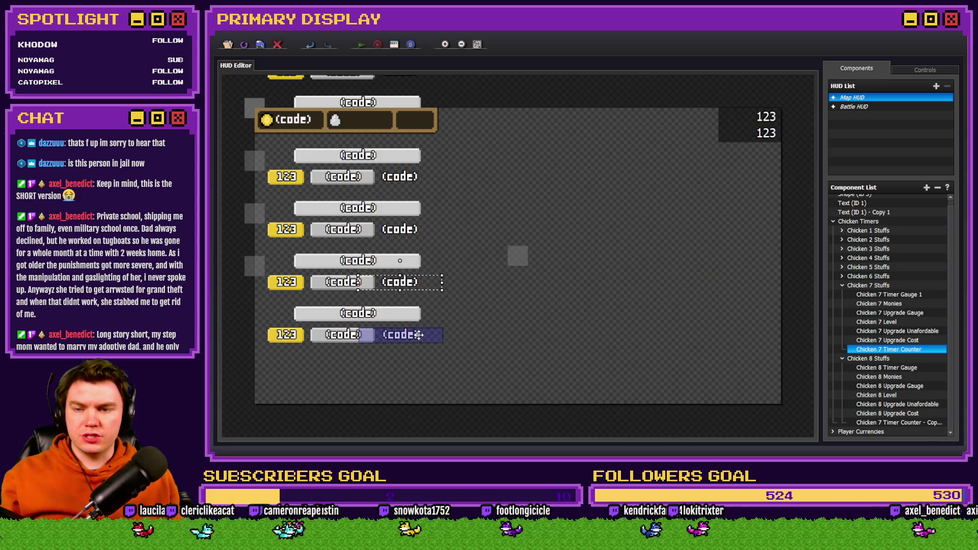
{"action": "double_click", "coordinate": [418, 335]}
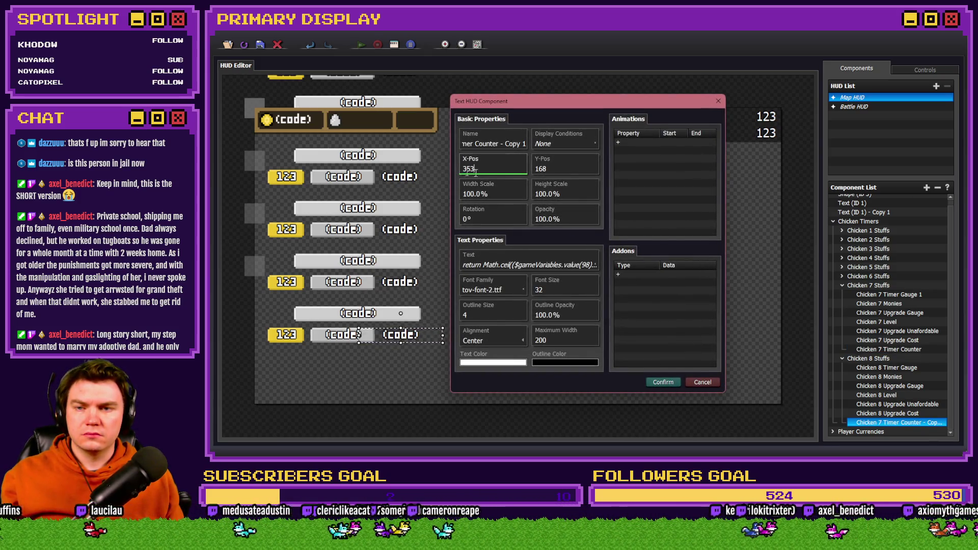
{"action": "left_click", "coordinate": [660, 383]}
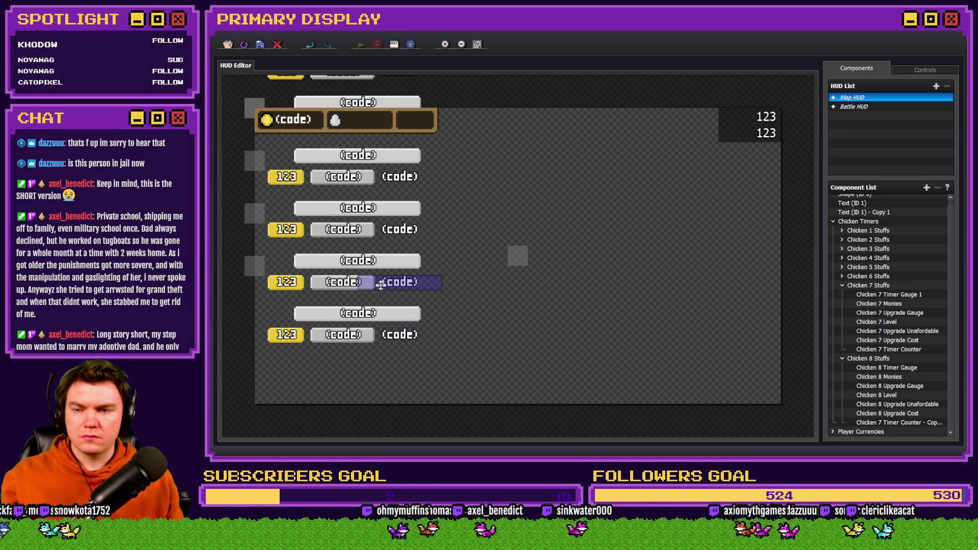
{"action": "double_click", "coordinate": [348, 284]}
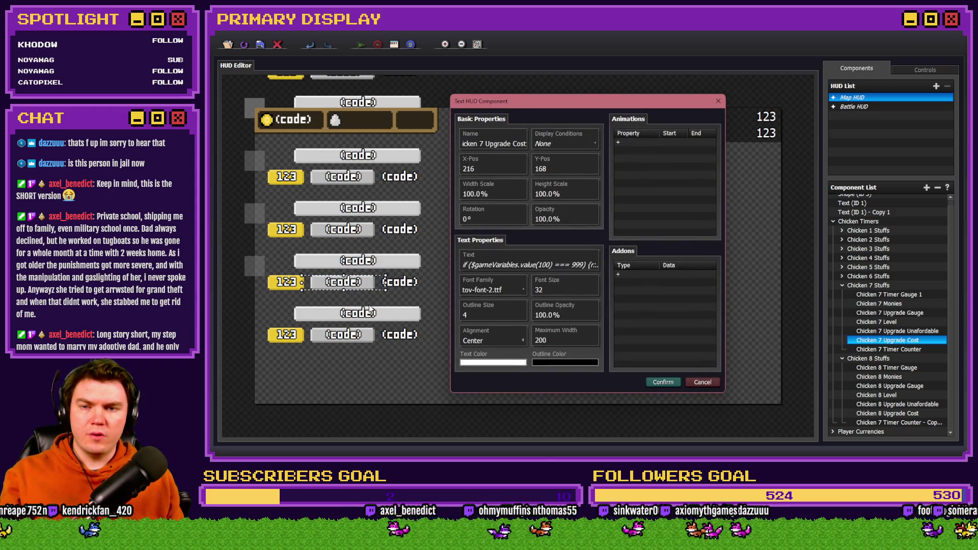
{"action": "key", "text": "Escape"}
{"action": "double_click", "coordinate": [426, 336]}
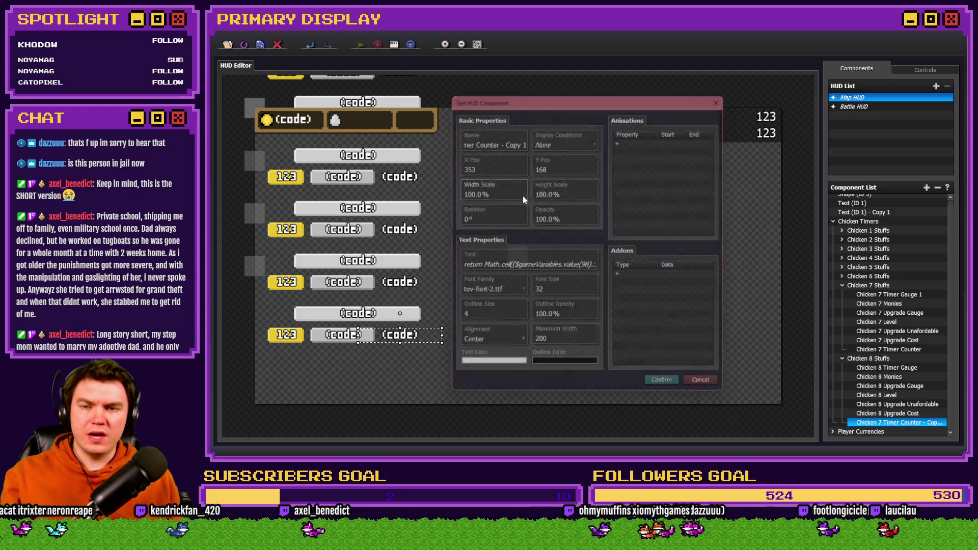
{"action": "key", "text": "Escape"}
{"action": "double_click", "coordinate": [879, 422]}
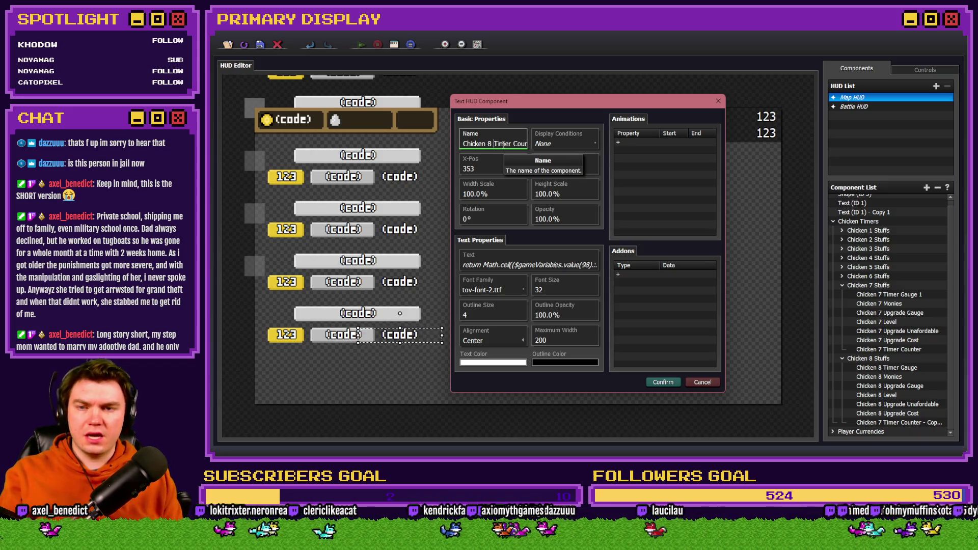
{"action": "key", "text": "BackSpace"}
{"action": "key", "text": "BackSpace"}
{"action": "key", "text": "BackSpace"}
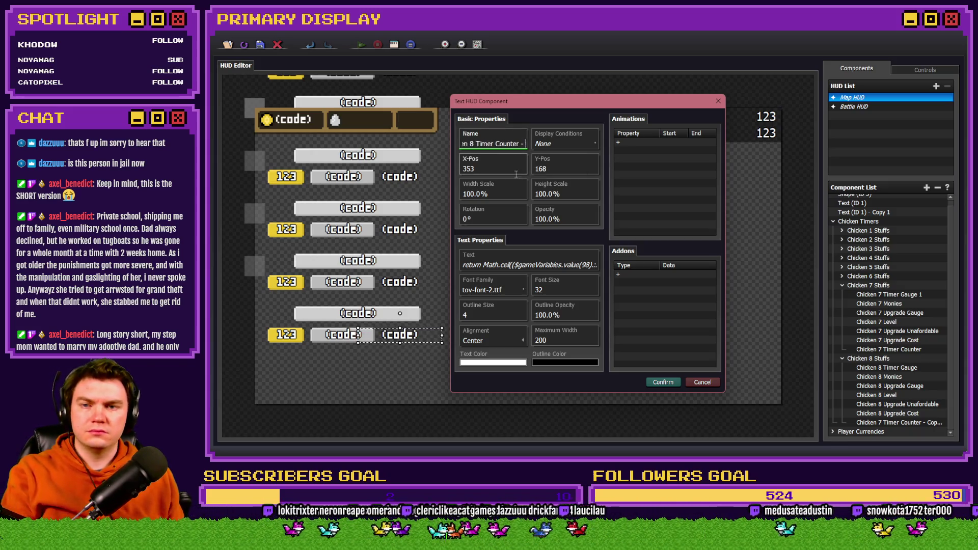
{"action": "left_click", "coordinate": [529, 265]}
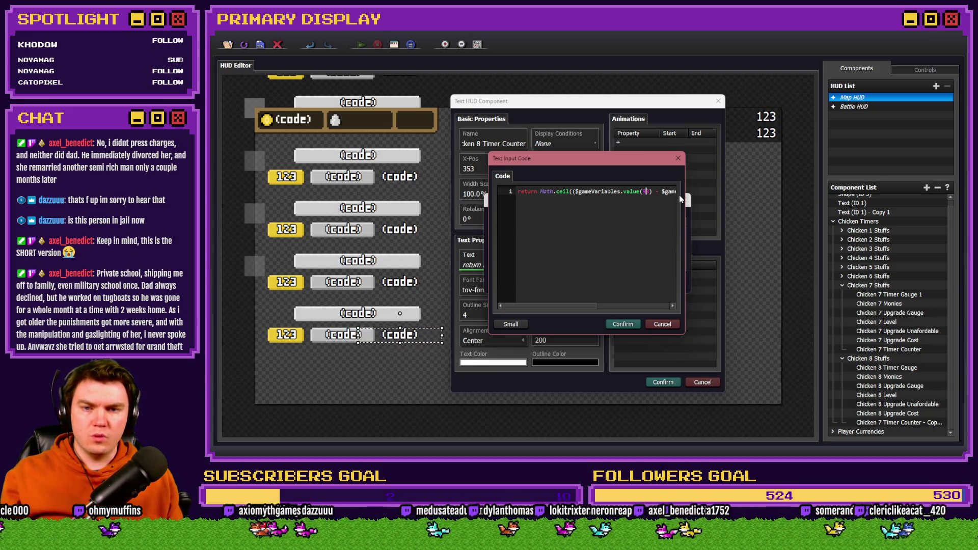
Step: Change the Math.ceil code's variable IDs to Chicken 8's (typing 10) and confirm all three dialogs
{"action": "type", "text": "104"}
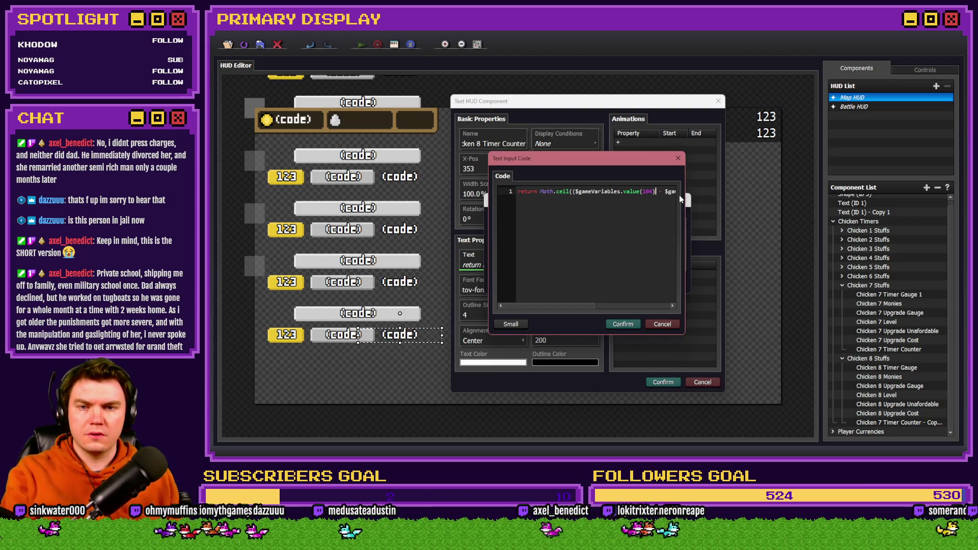
{"action": "left_click", "coordinate": [636, 208]}
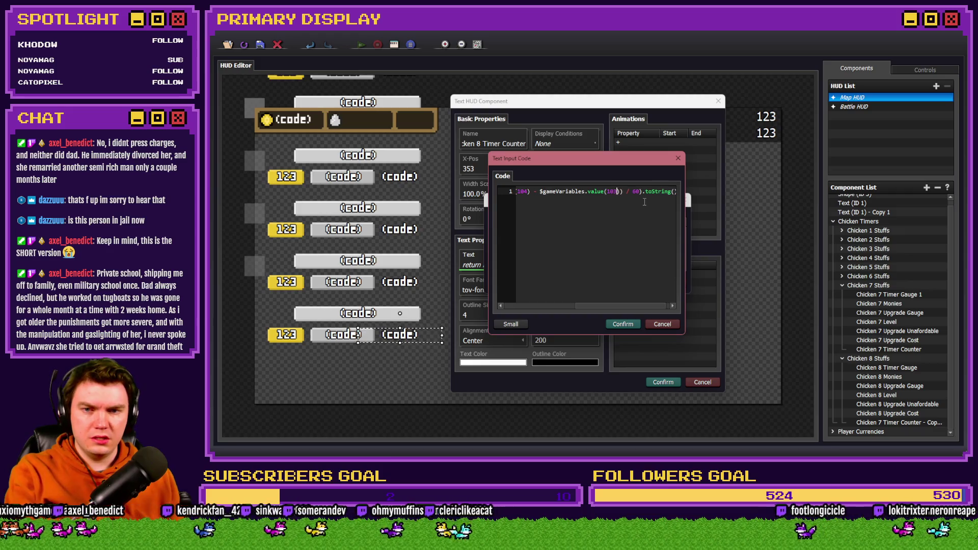
{"action": "left_click", "coordinate": [623, 325]}
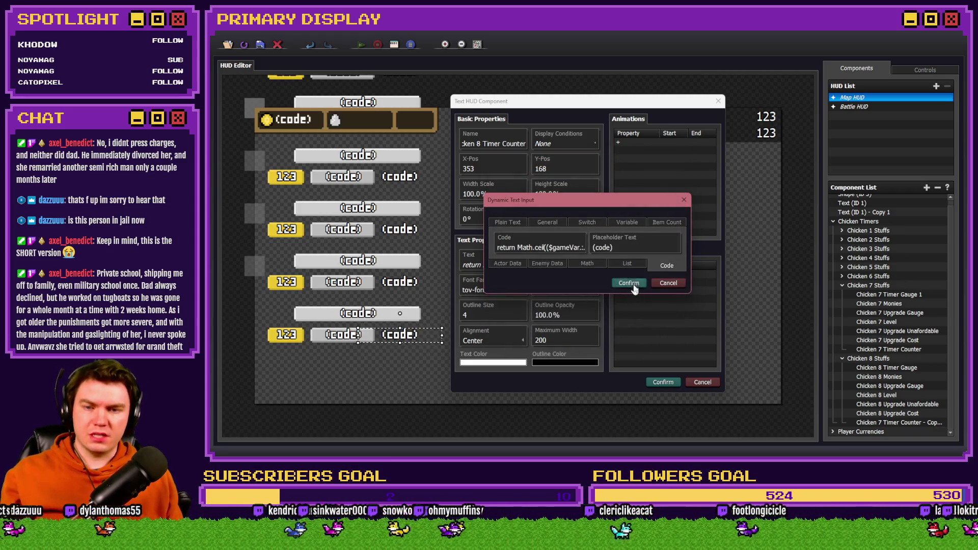
{"action": "left_click", "coordinate": [632, 284]}
{"action": "left_click", "coordinate": [662, 383]}
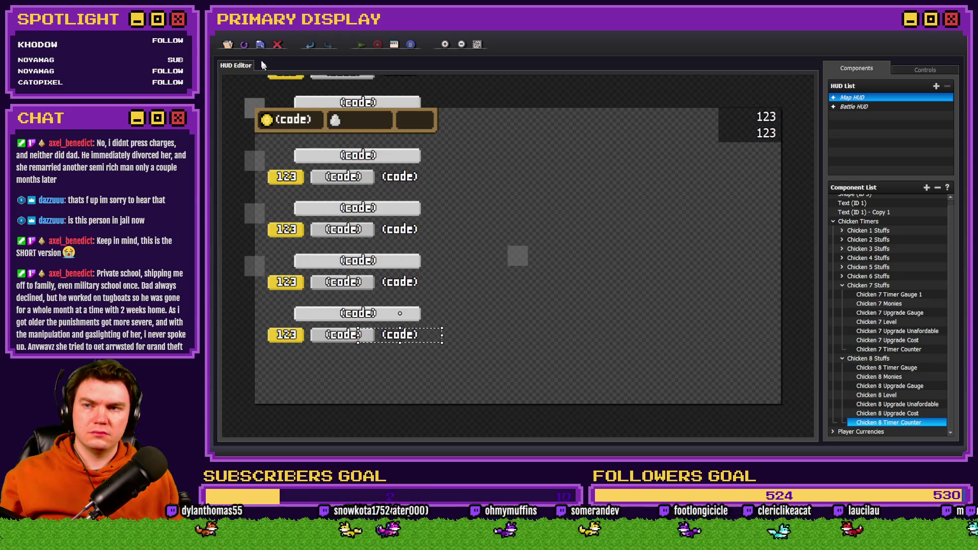
{"action": "key", "text": "alt+Tab"}
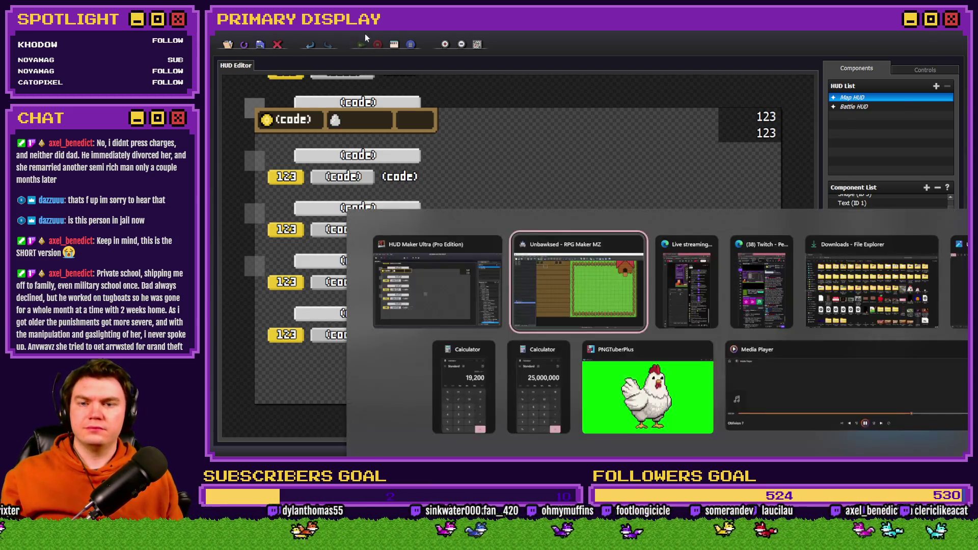
Step: Start a playtest and unlock Leghorn, Homebody, Popcorn Chicken, The Johnson and Cluck Norris
{"action": "left_click", "coordinate": [770, 51]}
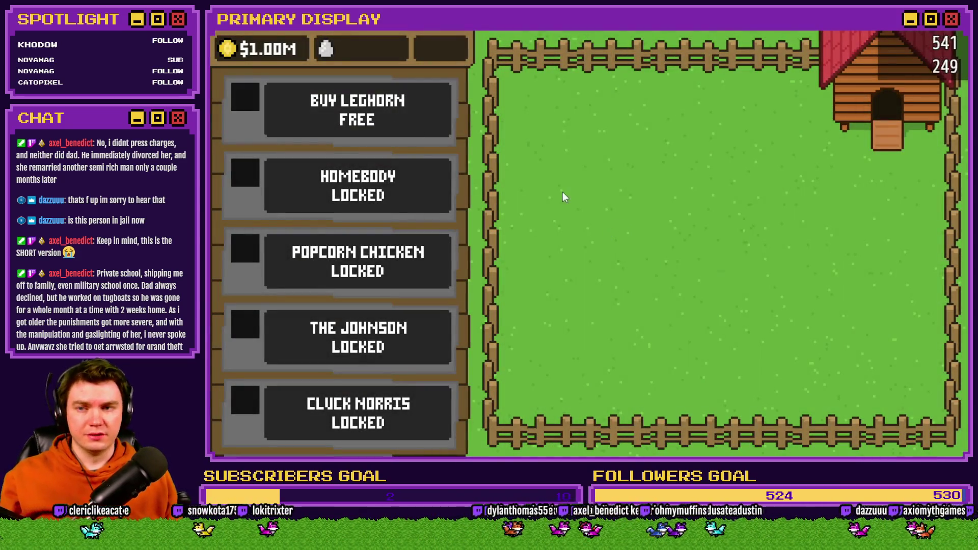
{"action": "left_click", "coordinate": [723, 254]}
{"action": "left_click", "coordinate": [725, 256]}
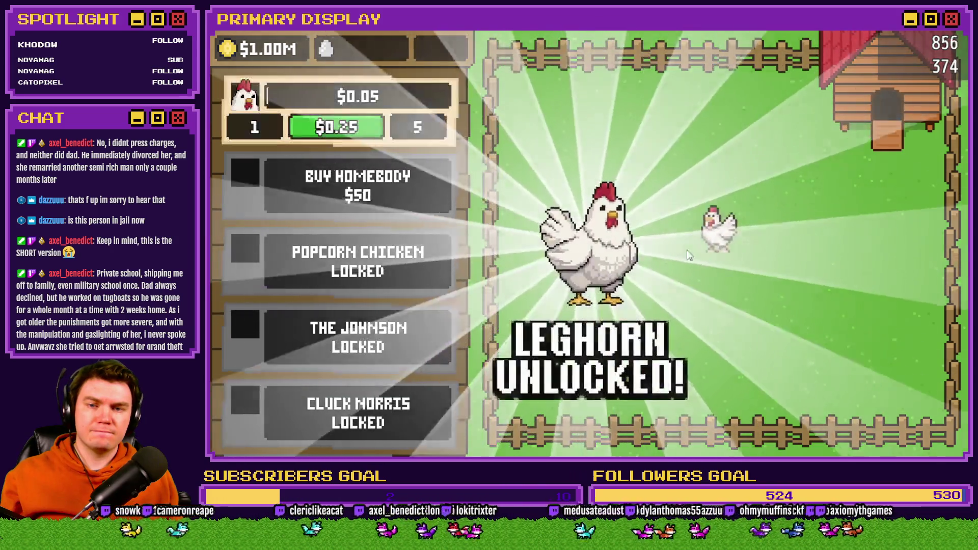
{"action": "left_click", "coordinate": [720, 258]}
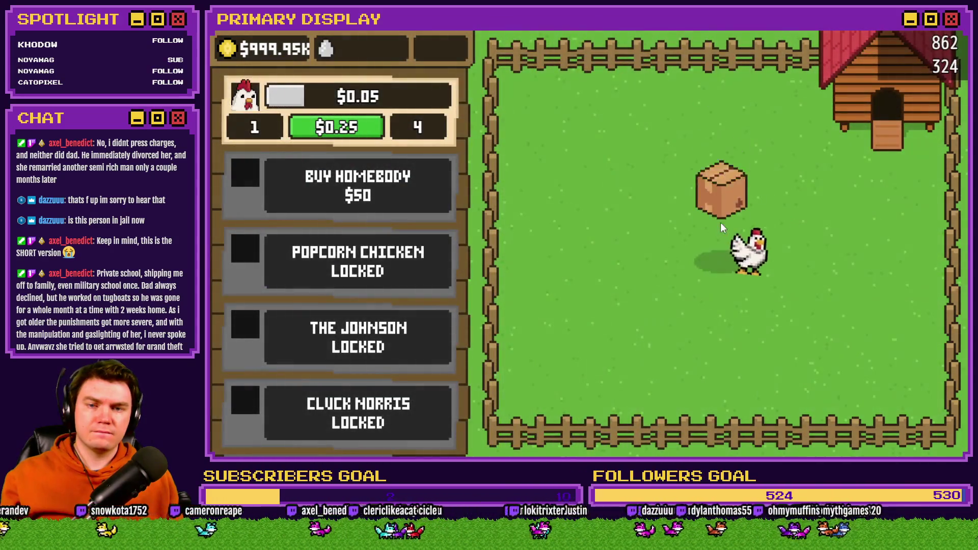
{"action": "left_click", "coordinate": [725, 245]}
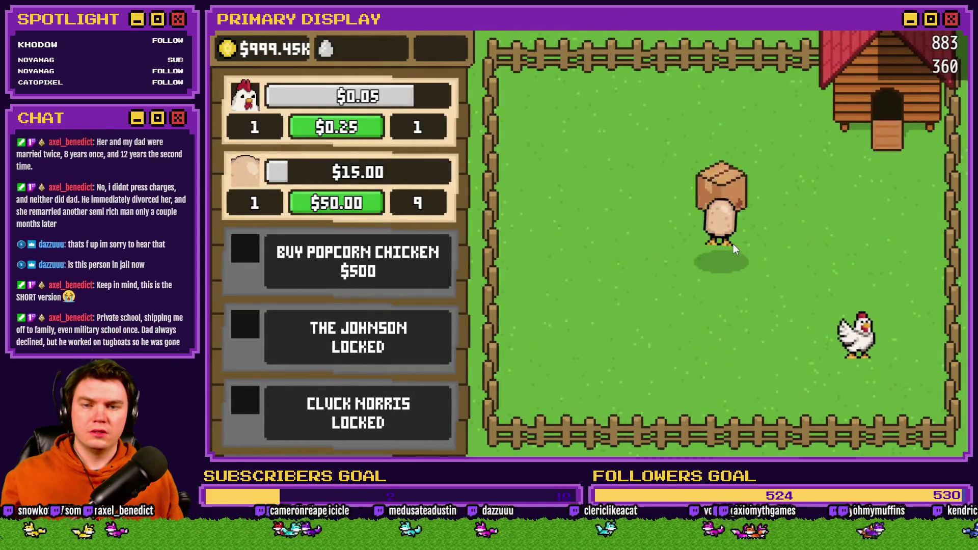
{"action": "left_click", "coordinate": [724, 244]}
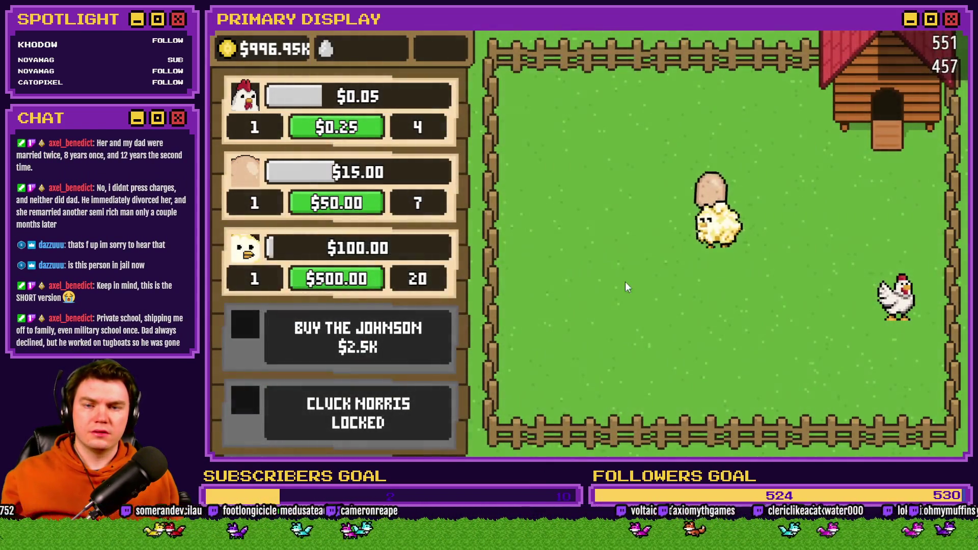
{"action": "left_click", "coordinate": [723, 247]}
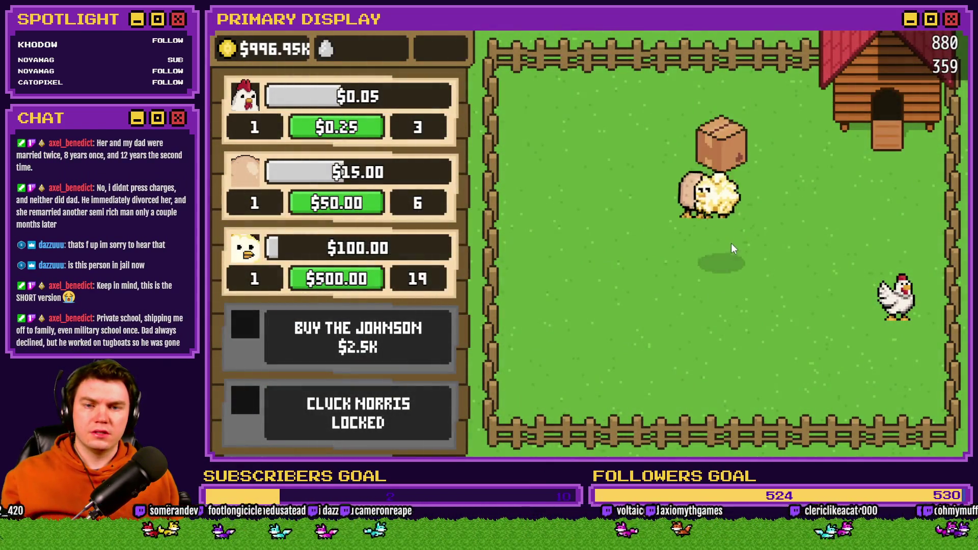
{"action": "left_click", "coordinate": [723, 246]}
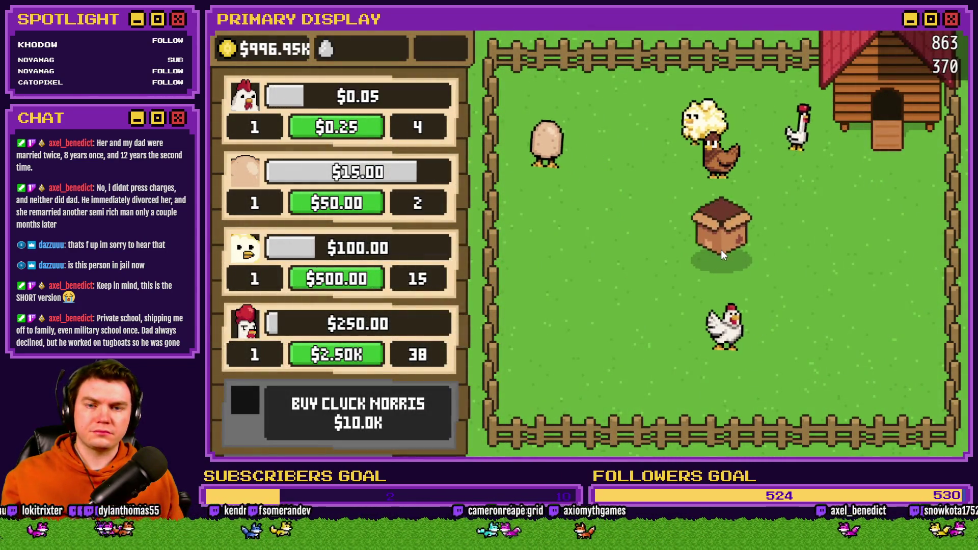
{"action": "left_click", "coordinate": [721, 248]}
Step: Buy The Colonel ($50.0K) and Rubber Chicken ($100.0K), opening their crates and the Poultrygeist crate
{"action": "scroll", "coordinate": [392, 429], "scroll_direction": "down", "scroll_amount": 3}
{"action": "left_click", "coordinate": [394, 315]}
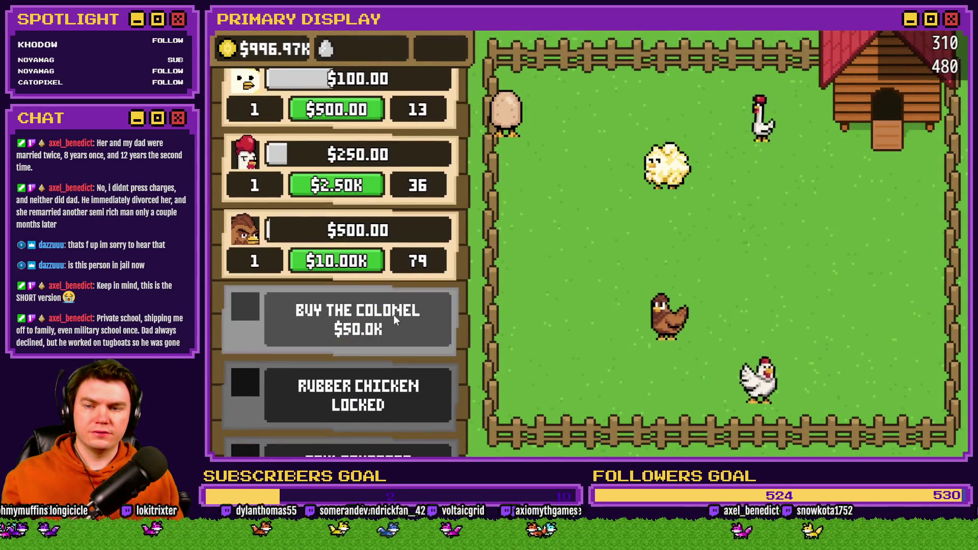
{"action": "left_click", "coordinate": [722, 250]}
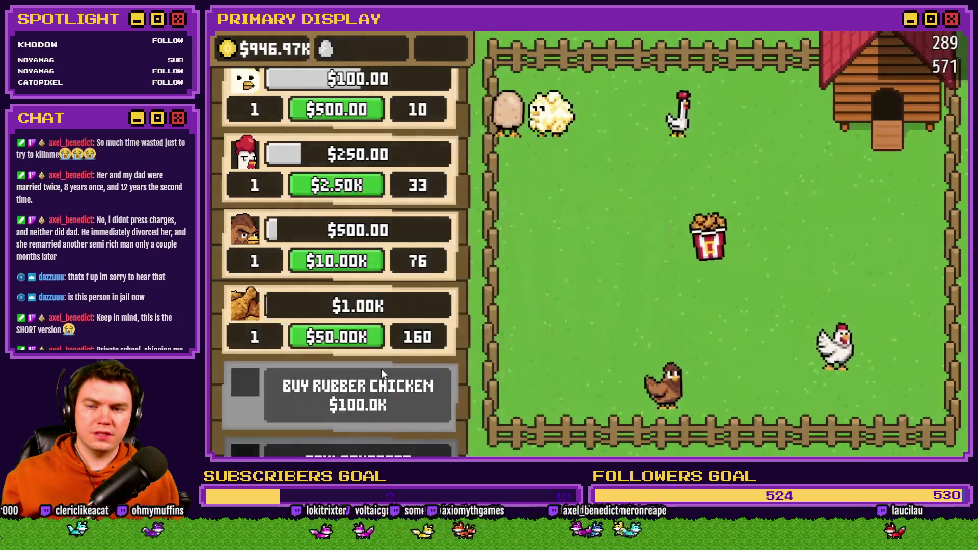
{"action": "left_click", "coordinate": [381, 369]}
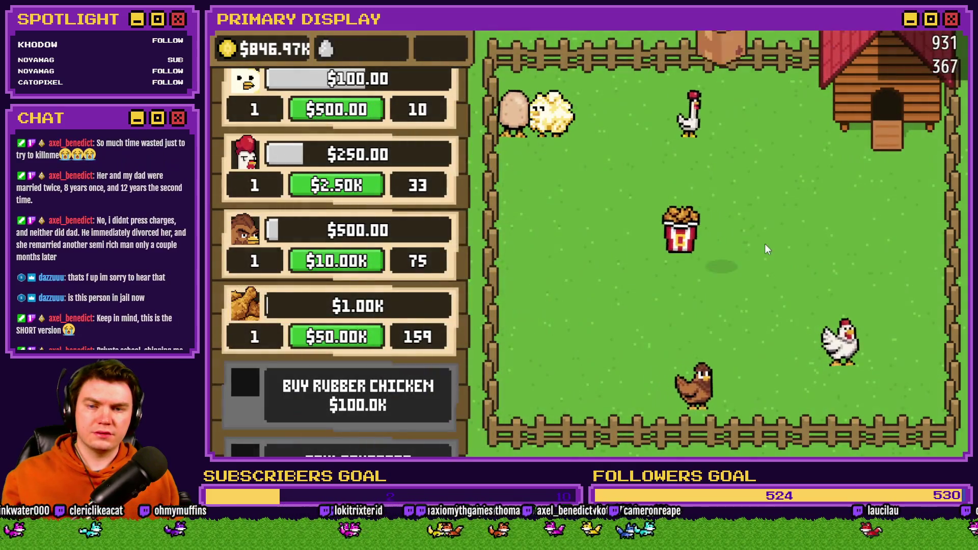
{"action": "left_click", "coordinate": [723, 250]}
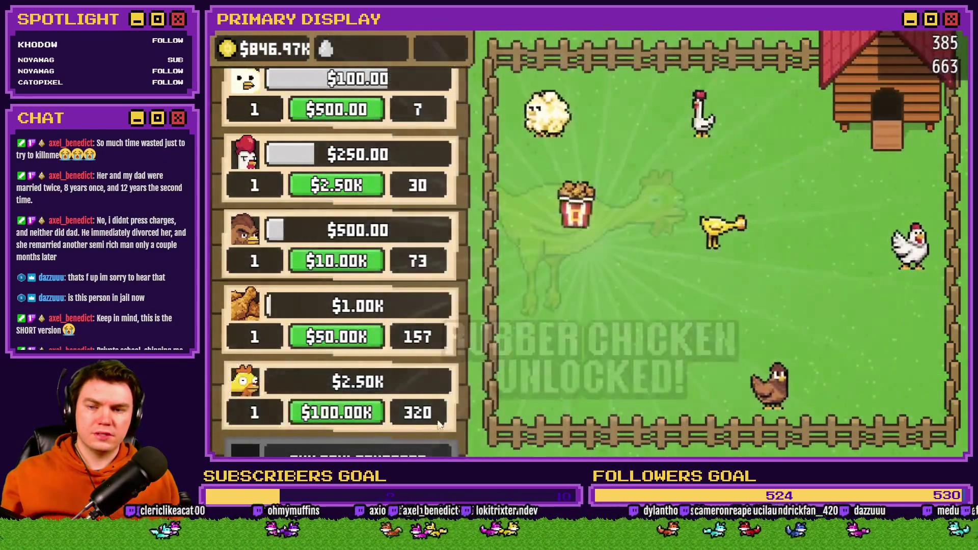
{"action": "scroll", "coordinate": [341, 255], "scroll_direction": "down", "scroll_amount": 3}
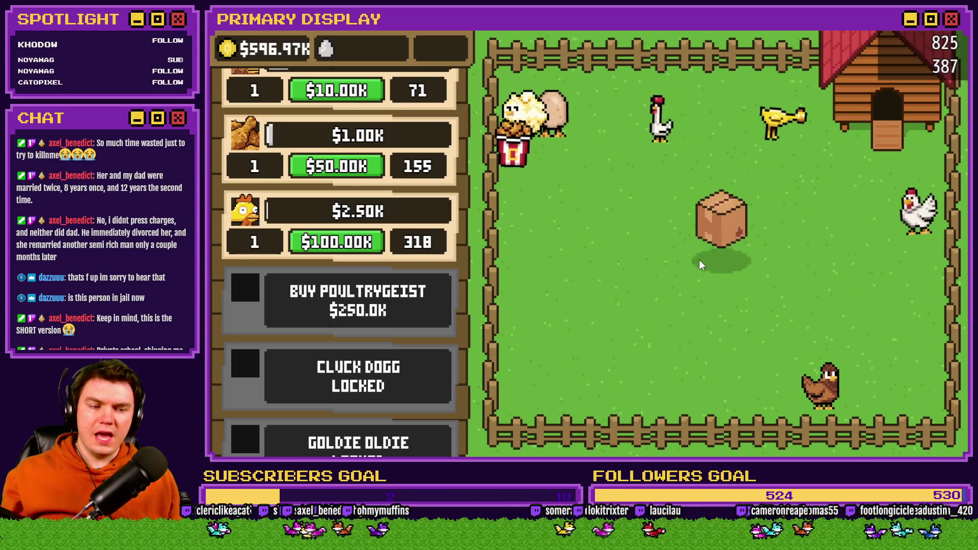
{"action": "left_click", "coordinate": [714, 249]}
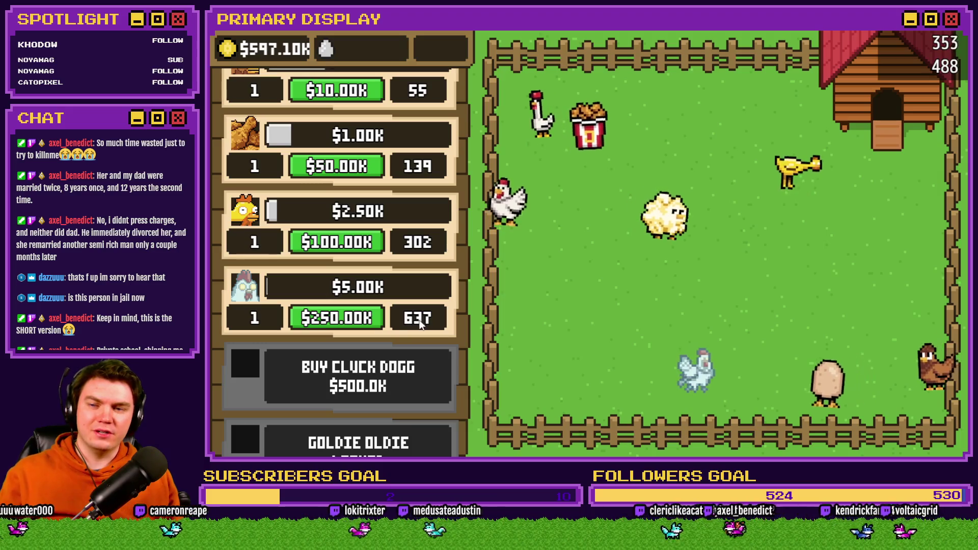
Step: Scroll the playtest shop list up and down to review the rows, including Poultrygeist's timer
{"action": "left_click_drag", "start_coordinate": [426, 277], "coordinate": [426, 309]}
{"action": "scroll", "coordinate": [426, 309], "scroll_direction": "up", "scroll_amount": 6}
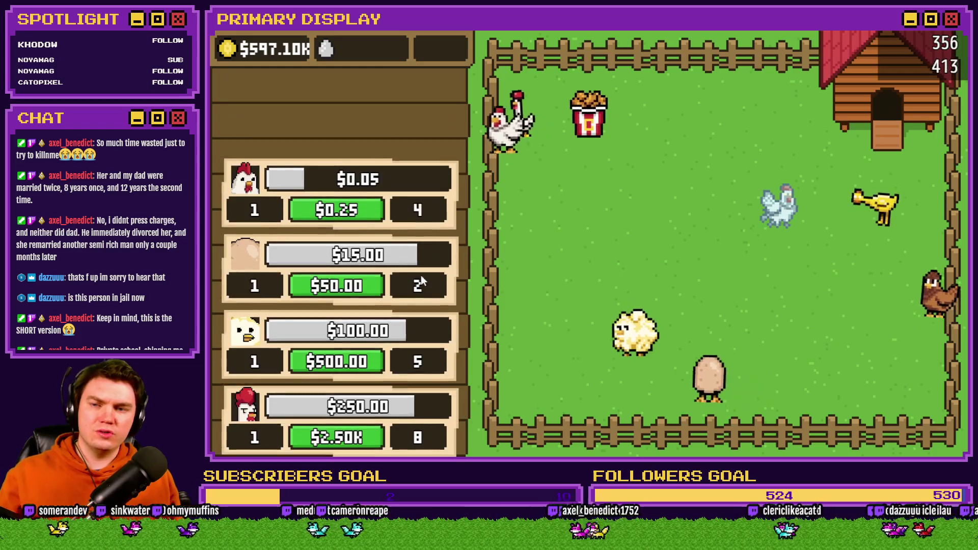
{"action": "scroll", "coordinate": [426, 245], "scroll_direction": "down", "scroll_amount": 2}
{"action": "scroll", "coordinate": [429, 198], "scroll_direction": "up", "scroll_amount": 2}
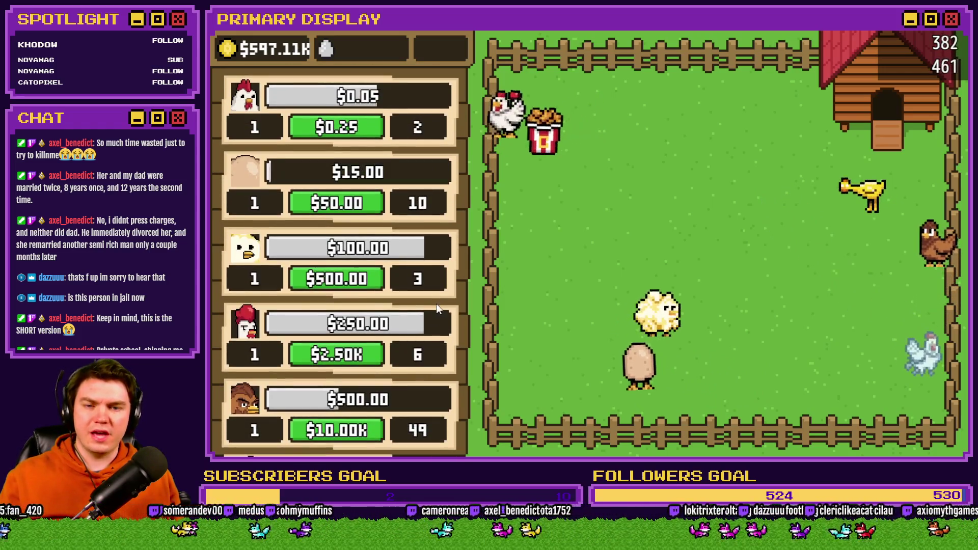
{"action": "scroll", "coordinate": [429, 357], "scroll_direction": "down", "scroll_amount": 2}
{"action": "scroll", "coordinate": [413, 350], "scroll_direction": "down", "scroll_amount": 5}
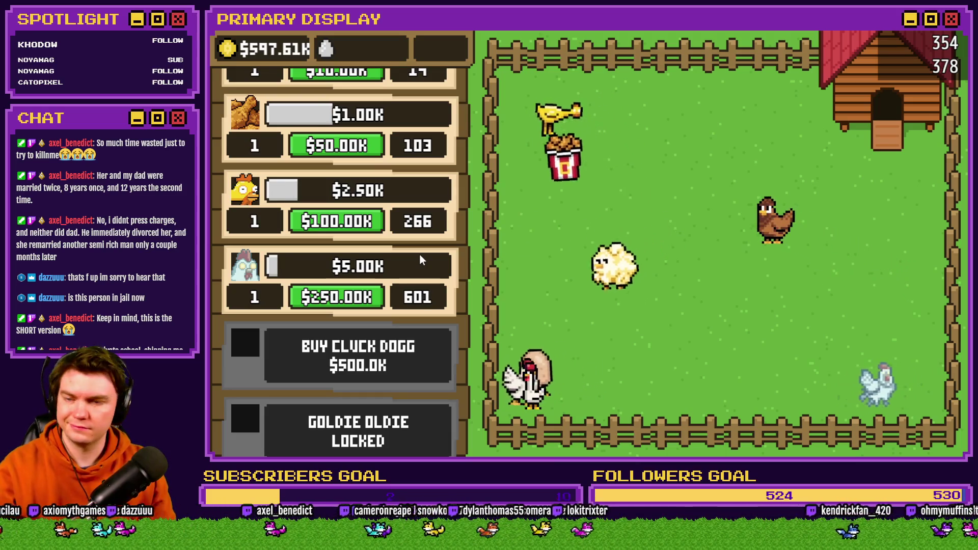
{"action": "scroll", "coordinate": [432, 186], "scroll_direction": "down", "scroll_amount": 1}
{"action": "scroll", "coordinate": [411, 335], "scroll_direction": "up", "scroll_amount": 2}
{"action": "scroll", "coordinate": [412, 334], "scroll_direction": "up", "scroll_amount": 4}
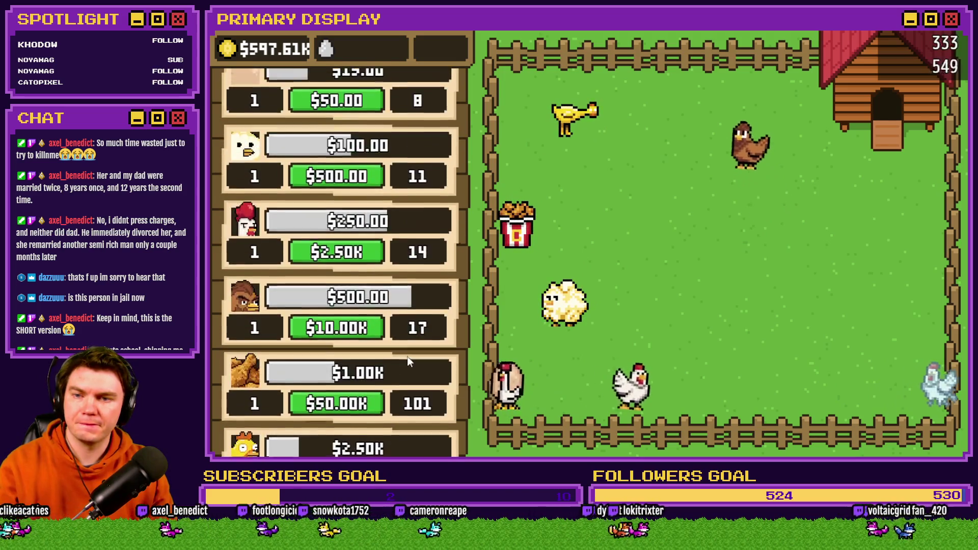
{"action": "scroll", "coordinate": [395, 331], "scroll_direction": "down", "scroll_amount": 3}
{"action": "scroll", "coordinate": [396, 331], "scroll_direction": "down", "scroll_amount": 3}
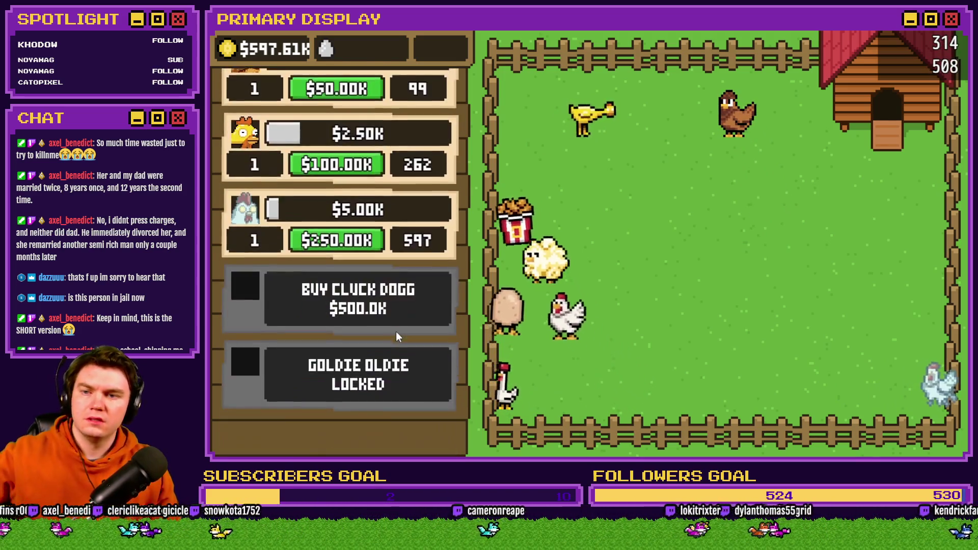
{"action": "scroll", "coordinate": [400, 337], "scroll_direction": "up", "scroll_amount": 5}
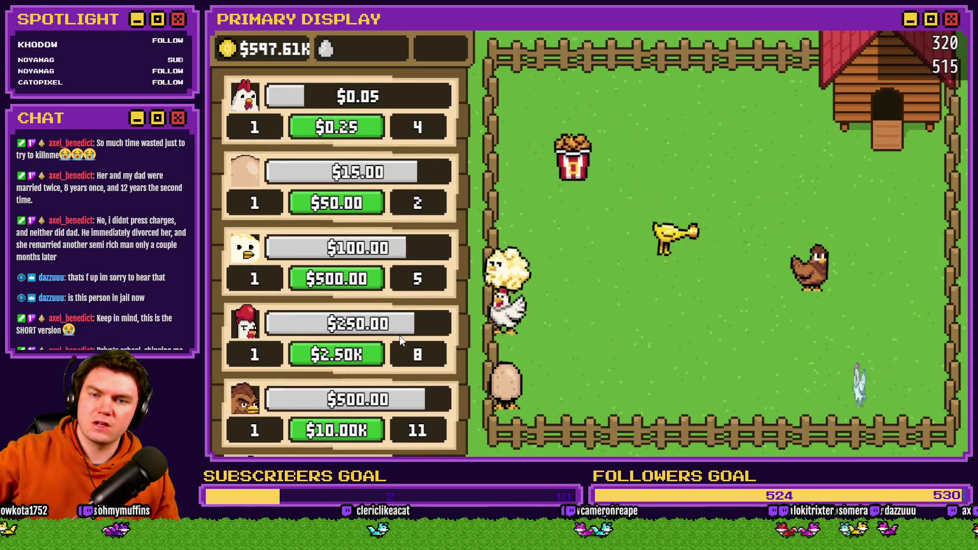
{"action": "scroll", "coordinate": [400, 336], "scroll_direction": "down", "scroll_amount": 5}
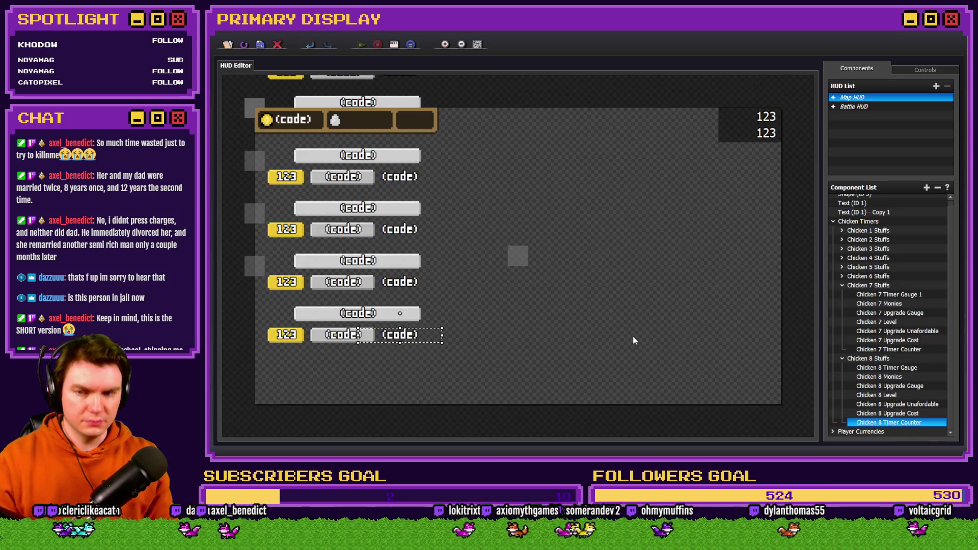
Step: Copy and paste Chicken 8 Stuffs, move the copy into Chicken Timers, and open its properties
{"action": "left_click", "coordinate": [842, 285]}
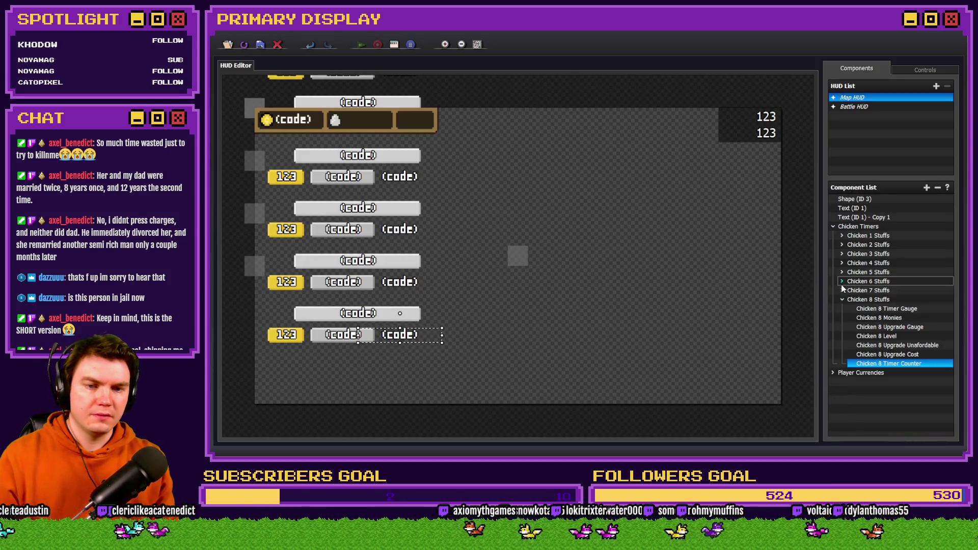
{"action": "left_click", "coordinate": [877, 301]}
{"action": "right_click", "coordinate": [877, 301]}
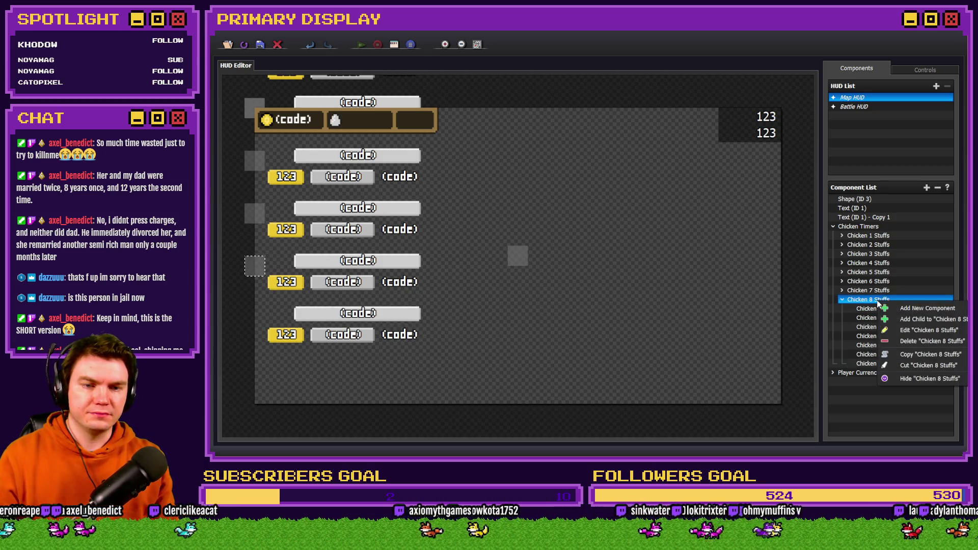
{"action": "left_click", "coordinate": [914, 353]}
{"action": "right_click", "coordinate": [876, 346]}
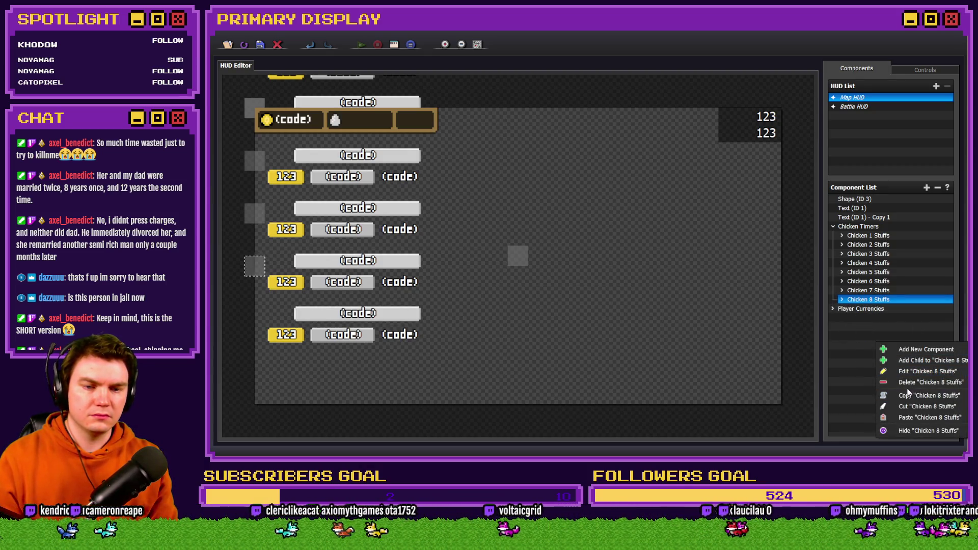
{"action": "left_click", "coordinate": [917, 417]}
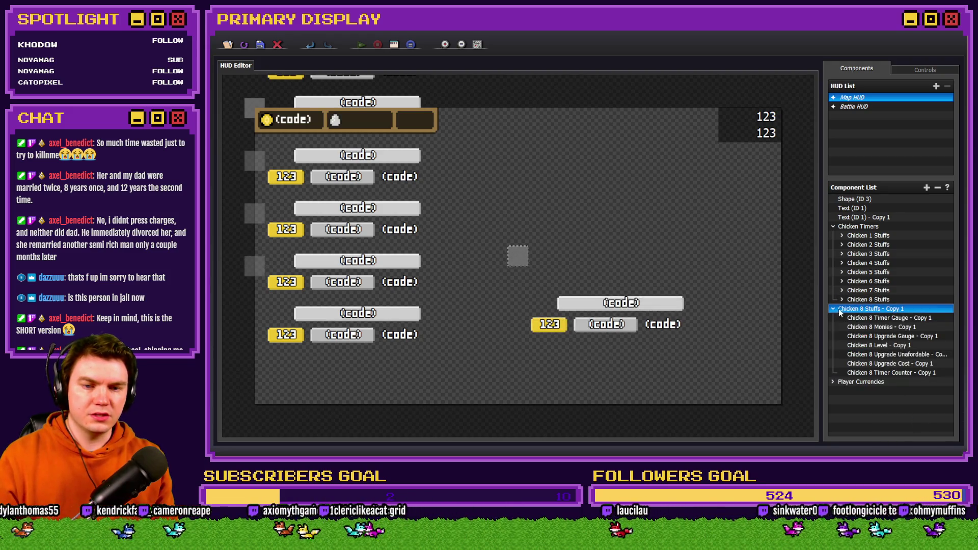
{"action": "left_click_drag", "start_coordinate": [839, 309], "coordinate": [860, 311]}
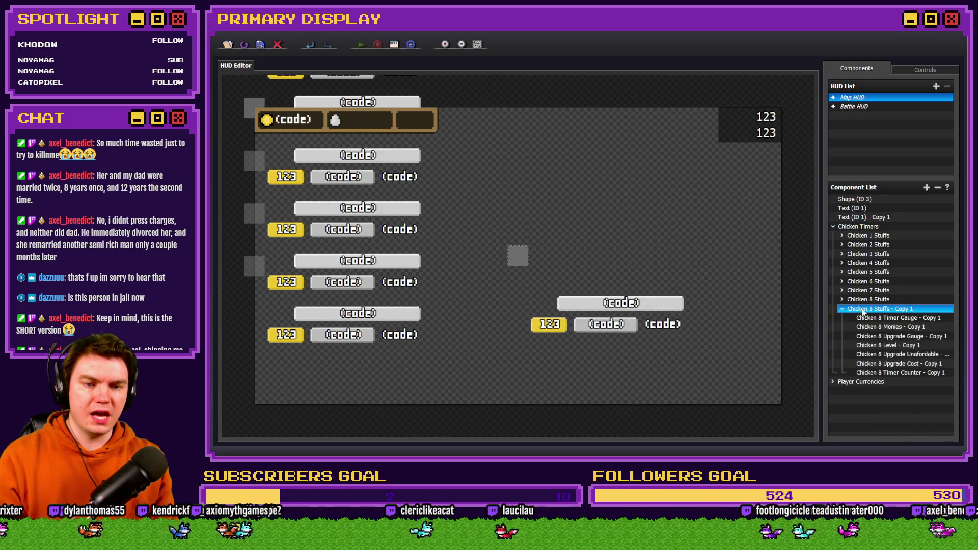
{"action": "key", "text": "Return"}
{"action": "type", "text": "Chicken 9 Stuffs"}
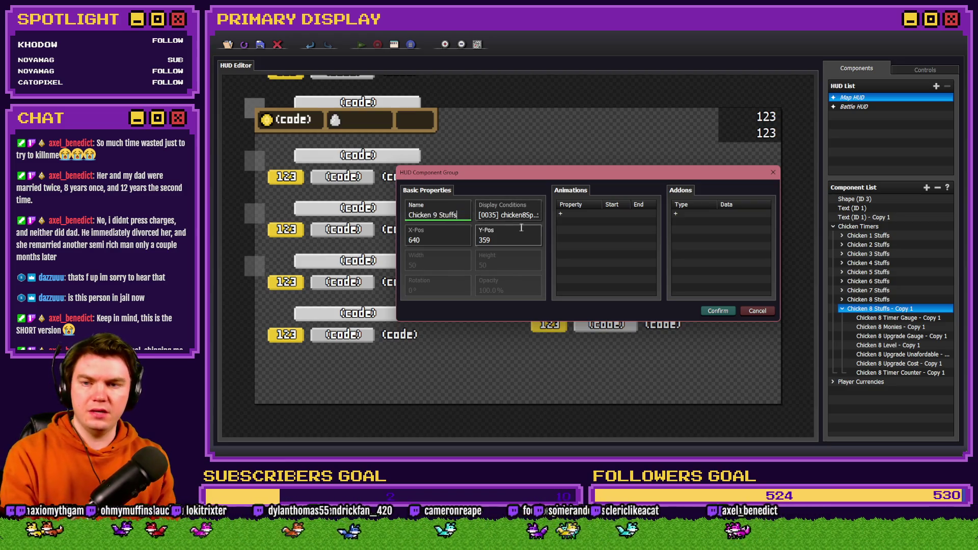
Step: Change the copy's display condition to switch 0037 and save it as Chicken 9 Stuffs
{"action": "left_click", "coordinate": [509, 216]}
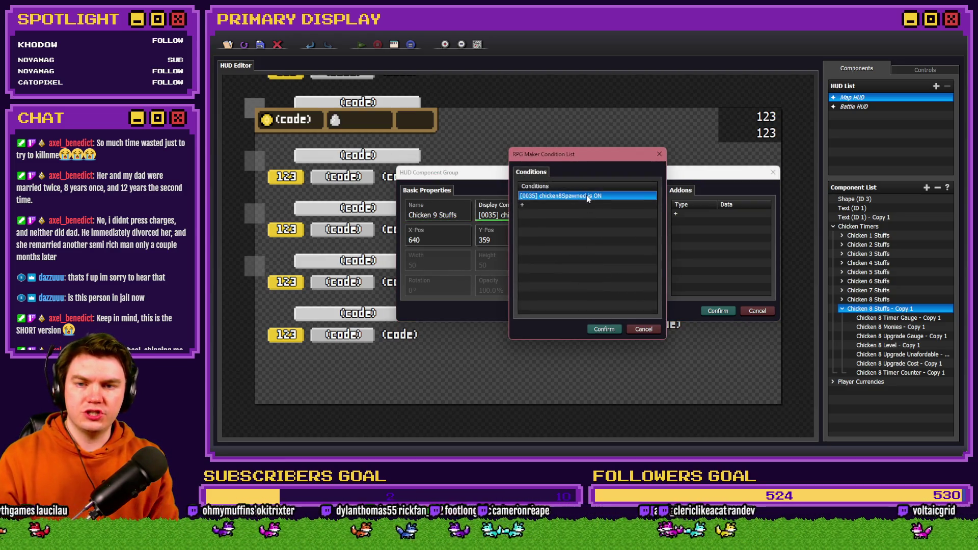
{"action": "double_click", "coordinate": [586, 198]}
{"action": "left_click", "coordinate": [558, 249]}
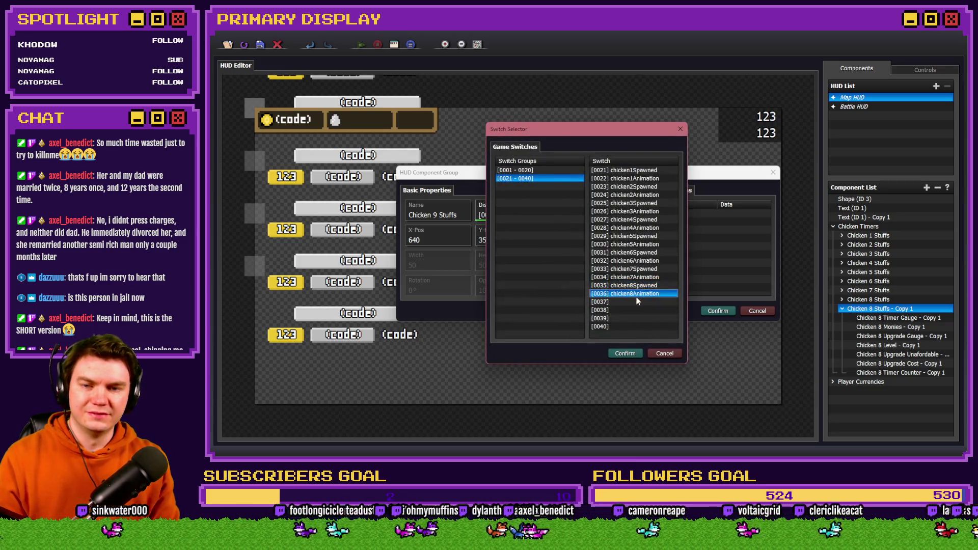
{"action": "double_click", "coordinate": [637, 297]}
{"action": "left_click", "coordinate": [555, 249]}
{"action": "double_click", "coordinate": [629, 301]}
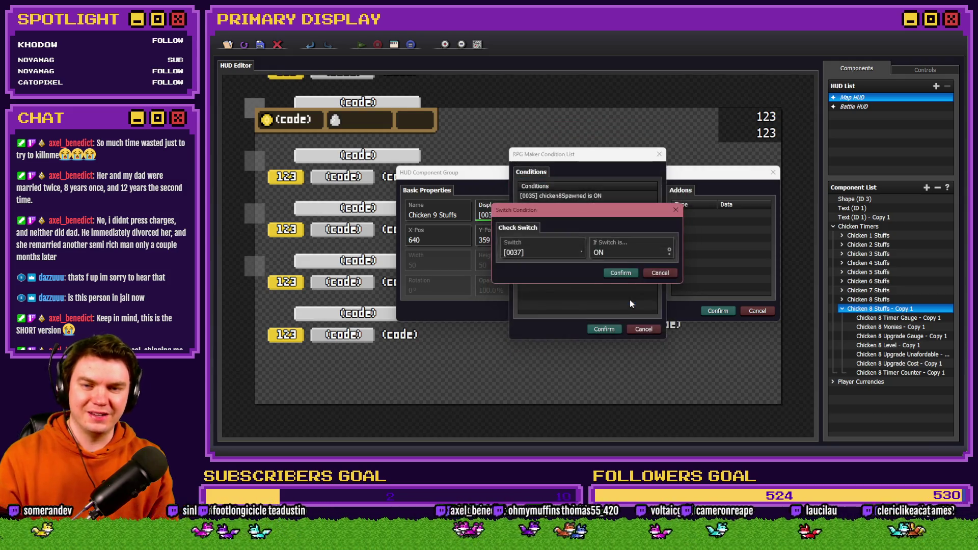
{"action": "left_click", "coordinate": [620, 272]}
{"action": "left_click", "coordinate": [604, 329]}
{"action": "left_click", "coordinate": [717, 311]}
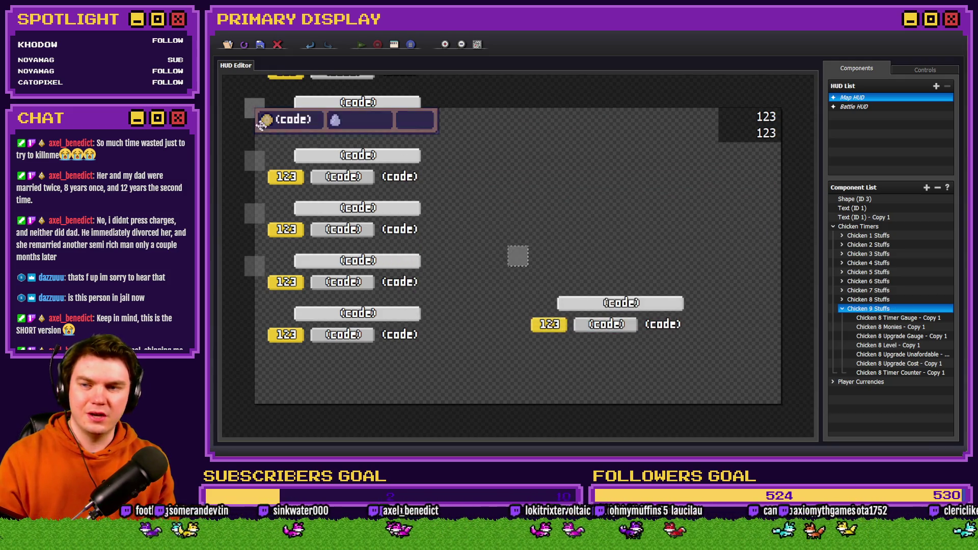
Step: Review Chicken 8 Stuffs' display condition and close its settings unchanged
{"action": "right_click", "coordinate": [861, 300]}
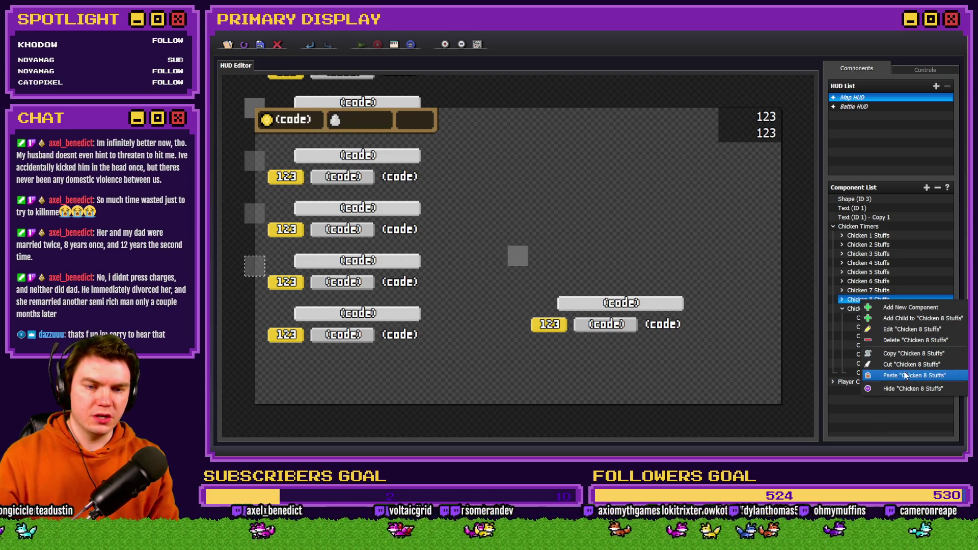
{"action": "left_click", "coordinate": [912, 329]}
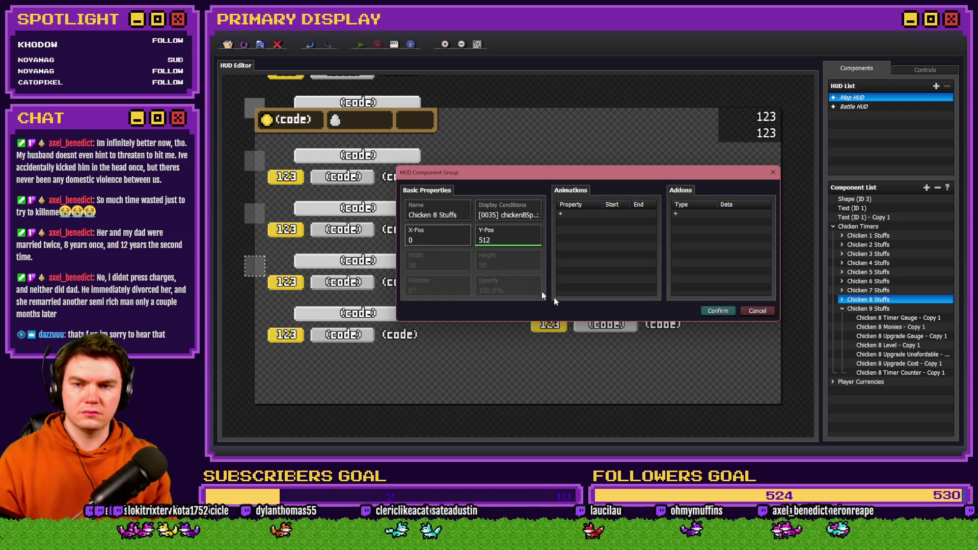
{"action": "double_click", "coordinate": [505, 217]}
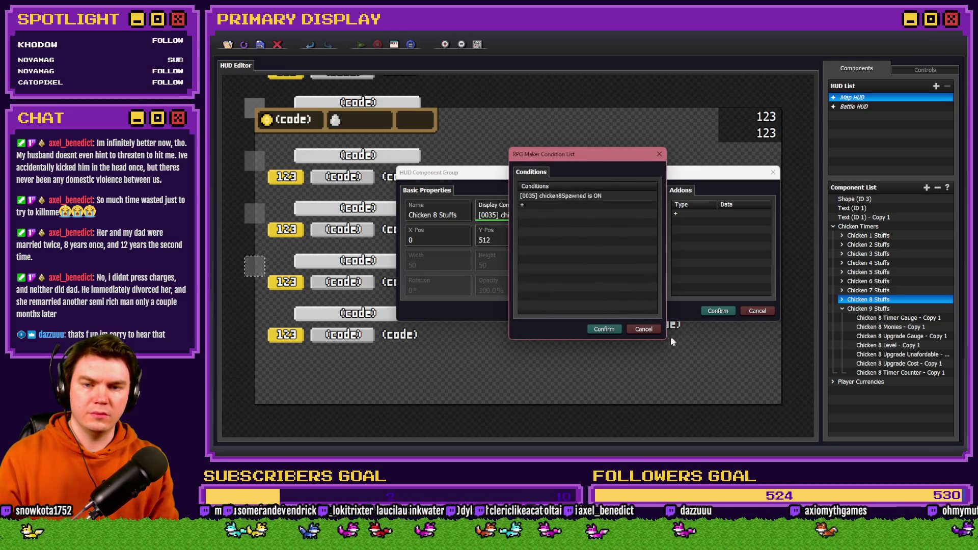
{"action": "left_click", "coordinate": [645, 329]}
{"action": "left_click", "coordinate": [755, 316]}
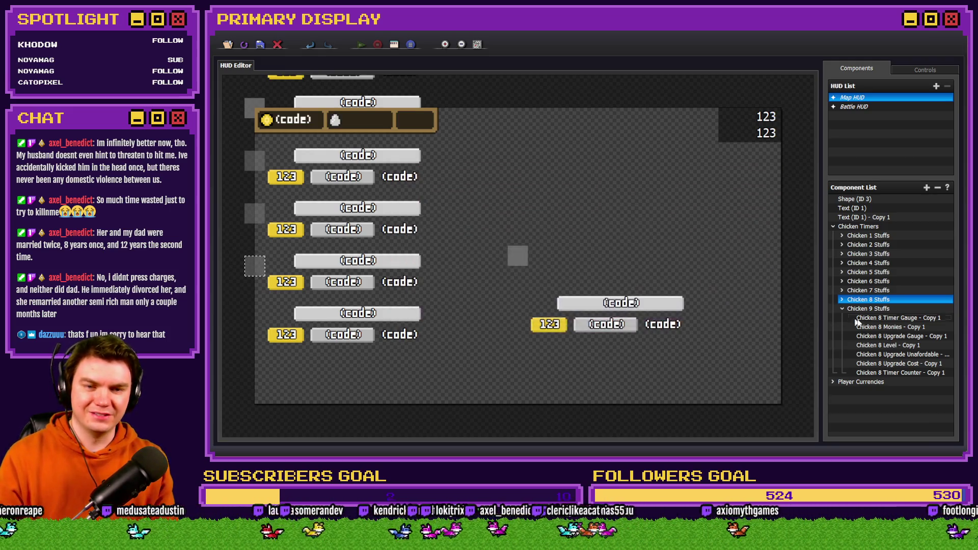
Step: Set Chicken 9 Stuffs to X-Pos 0, Y-Pos 512 with display conditions enabled, and confirm
{"action": "right_click", "coordinate": [884, 309]}
{"action": "left_click", "coordinate": [923, 340]}
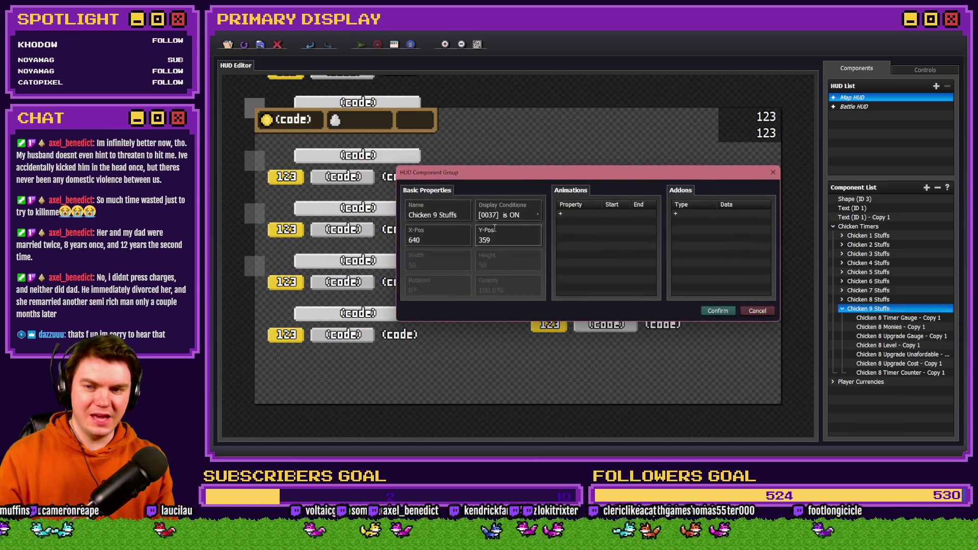
{"action": "double_click", "coordinate": [422, 239]}
{"action": "type", "text": "0"}
{"action": "double_click", "coordinate": [499, 242]}
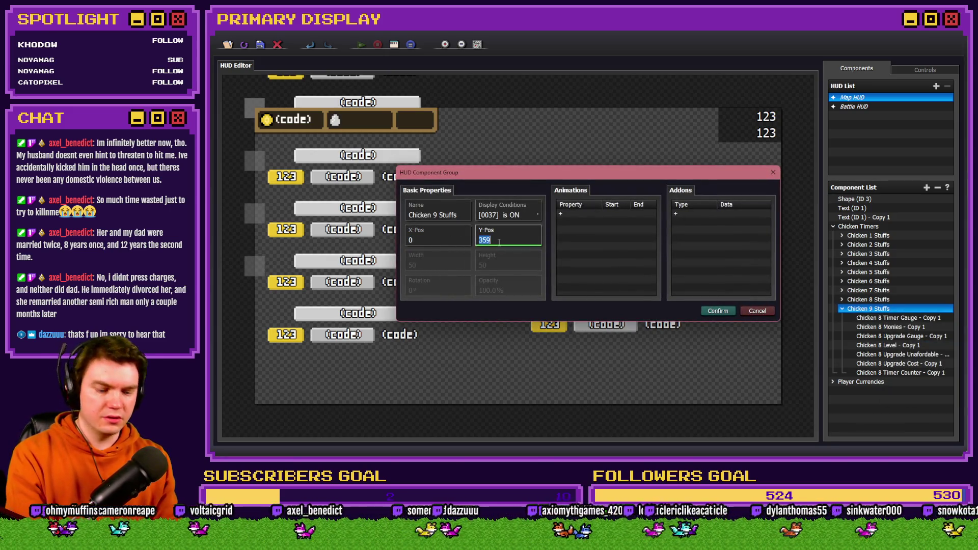
{"action": "type", "text": "512"}
{"action": "left_click", "coordinate": [513, 218]}
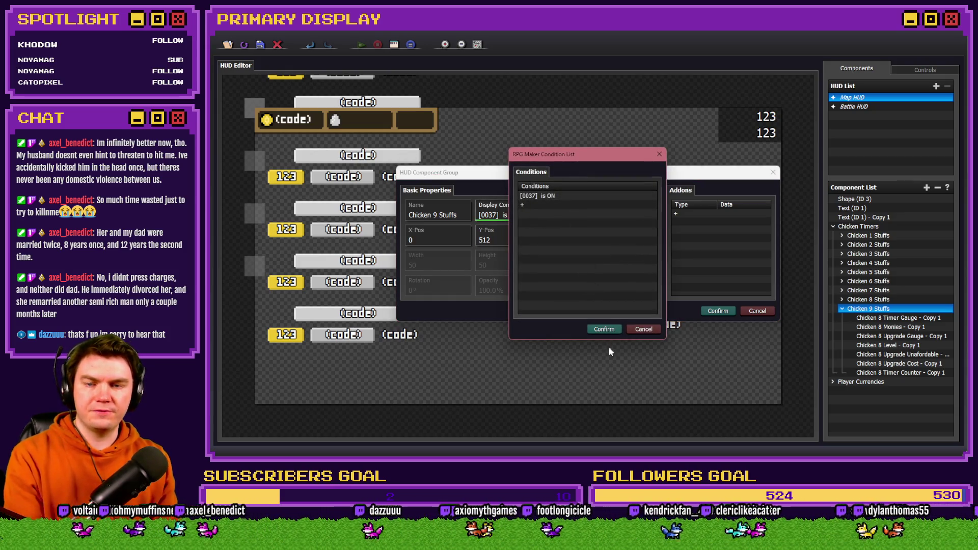
{"action": "left_click", "coordinate": [608, 330]}
{"action": "left_click", "coordinate": [718, 310]}
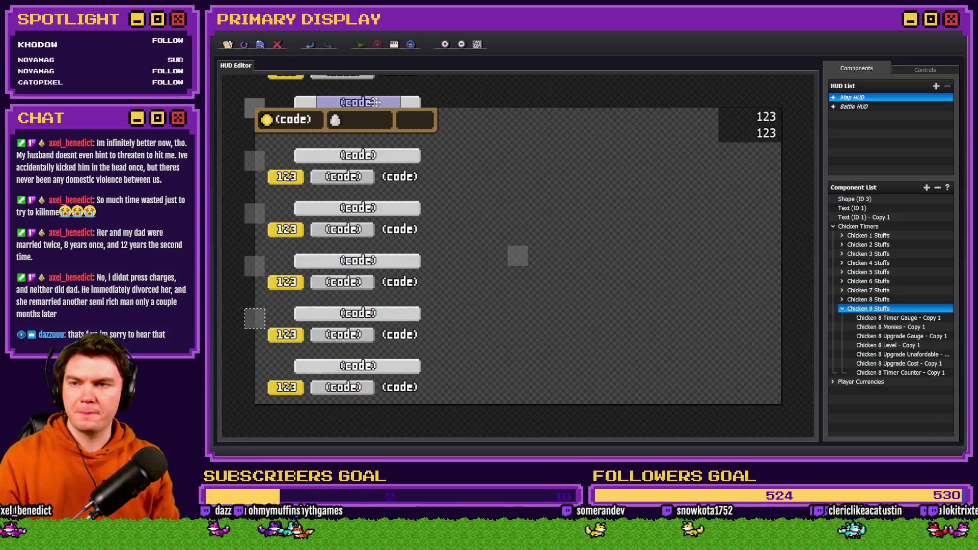
{"action": "key", "text": "alt+Tab"}
{"action": "key", "text": "alt+Tab"}
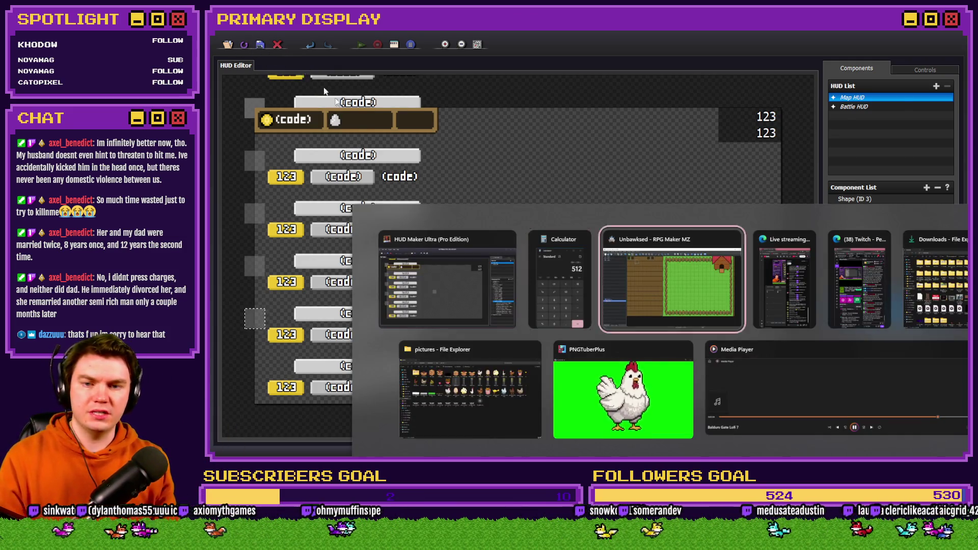
Step: Copy the chicken 8 switch names into empty switches 0037–0038 from the event's switch condition
{"action": "double_click", "coordinate": [404, 116]}
{"action": "left_click", "coordinate": [386, 144]}
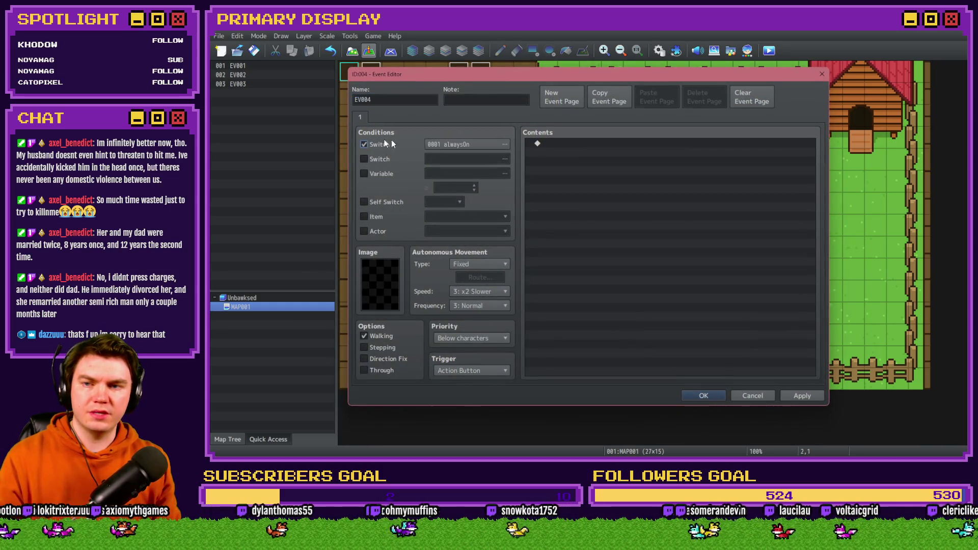
{"action": "left_click", "coordinate": [504, 144]}
{"action": "left_click", "coordinate": [630, 268], "text": "shift"}
{"action": "key", "text": "ctrl+c"}
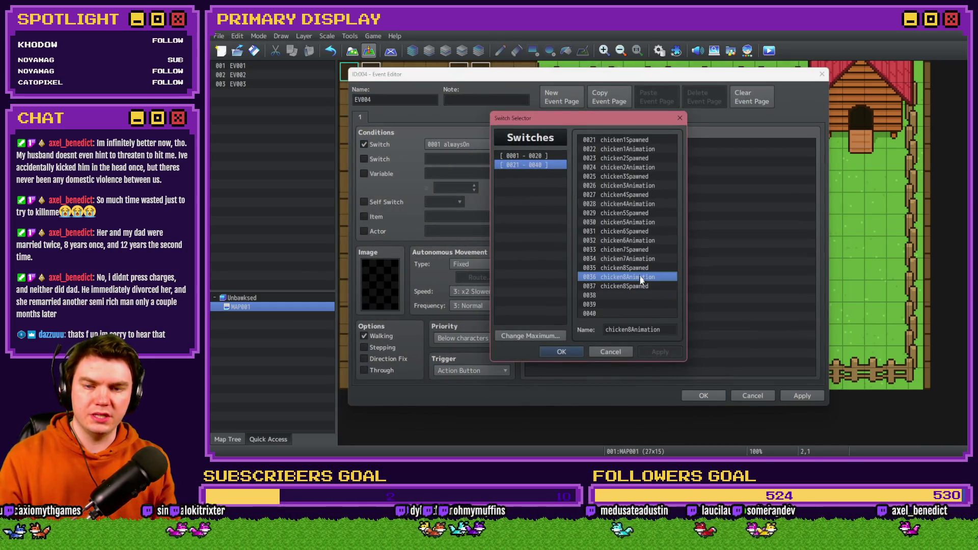
{"action": "left_click", "coordinate": [640, 286]}
{"action": "key", "text": "ctrl+v"}
Step: Rename switches 0037–0038 for chicken 9 and set chicken9Spawned as the event's condition
{"action": "left_click", "coordinate": [629, 329]}
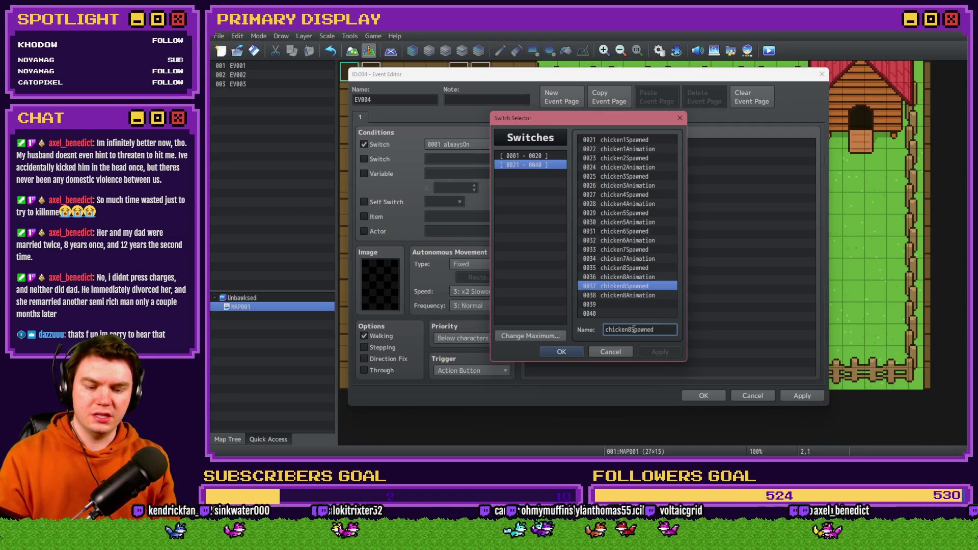
{"action": "key", "text": "BackSpace"}
{"action": "left_click", "coordinate": [626, 295]}
{"action": "left_click", "coordinate": [633, 330]}
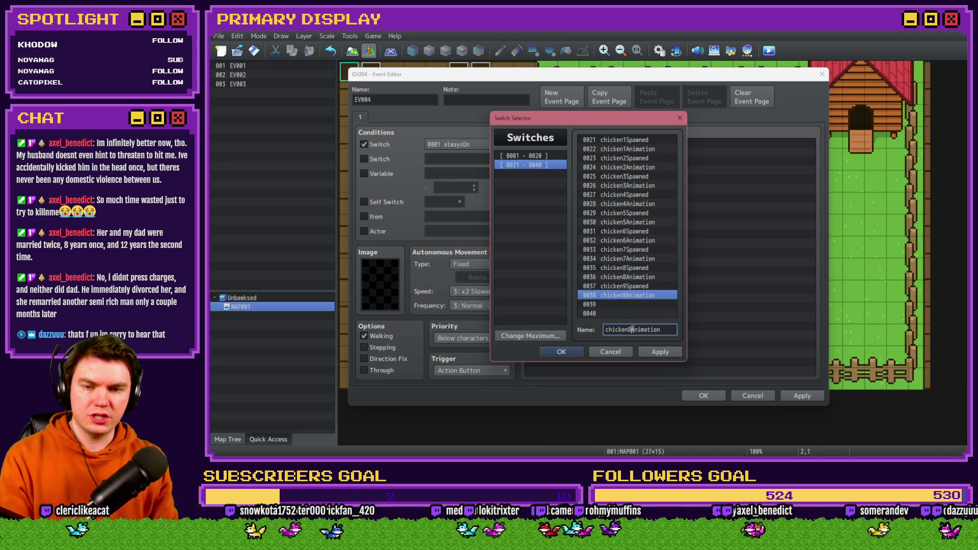
{"action": "double_click", "coordinate": [616, 286]}
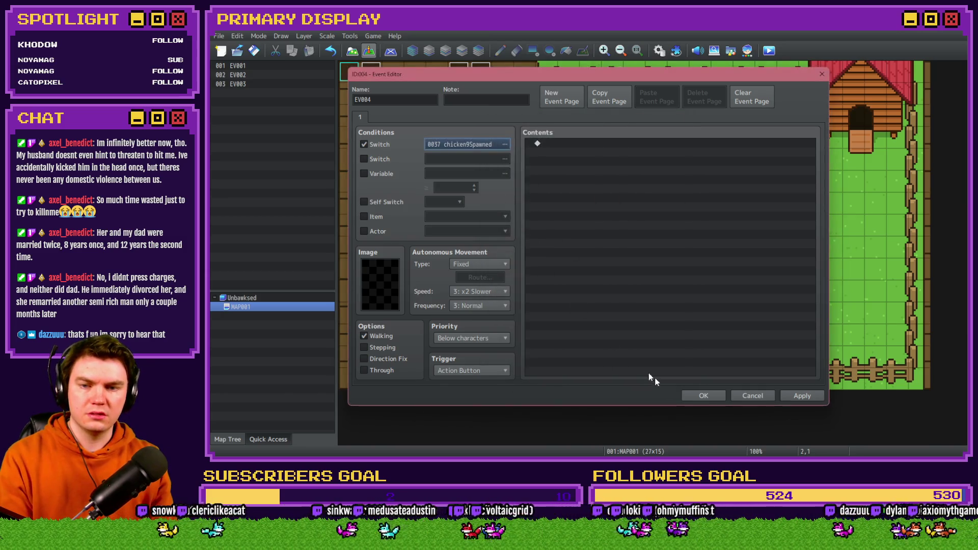
{"action": "left_click", "coordinate": [704, 396]}
{"action": "double_click", "coordinate": [371, 71]}
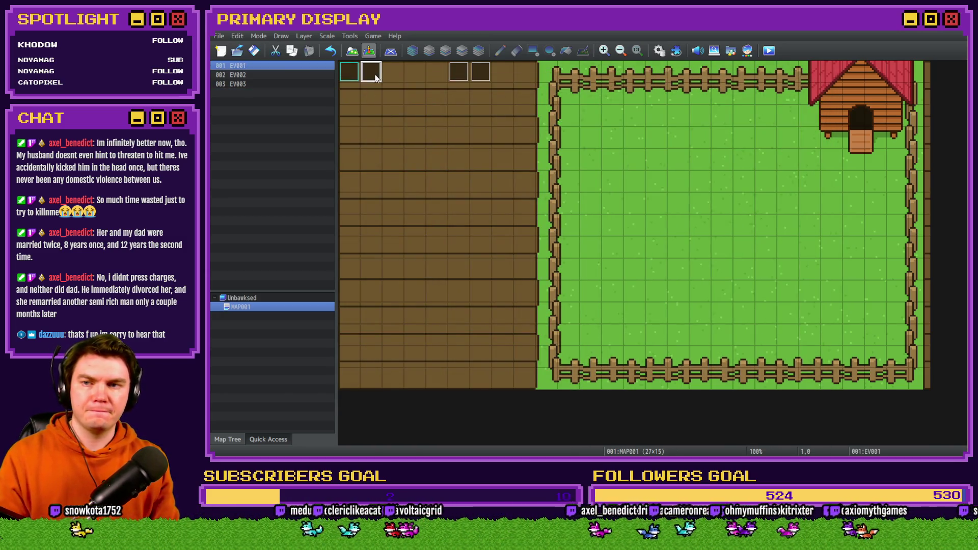
Step: Duplicate the Chicken 8 Starting Stats block and retitle its comment Chicken 9 Starting Stats
{"action": "left_click", "coordinate": [643, 262]}
{"action": "left_click", "coordinate": [647, 308], "text": "shift"}
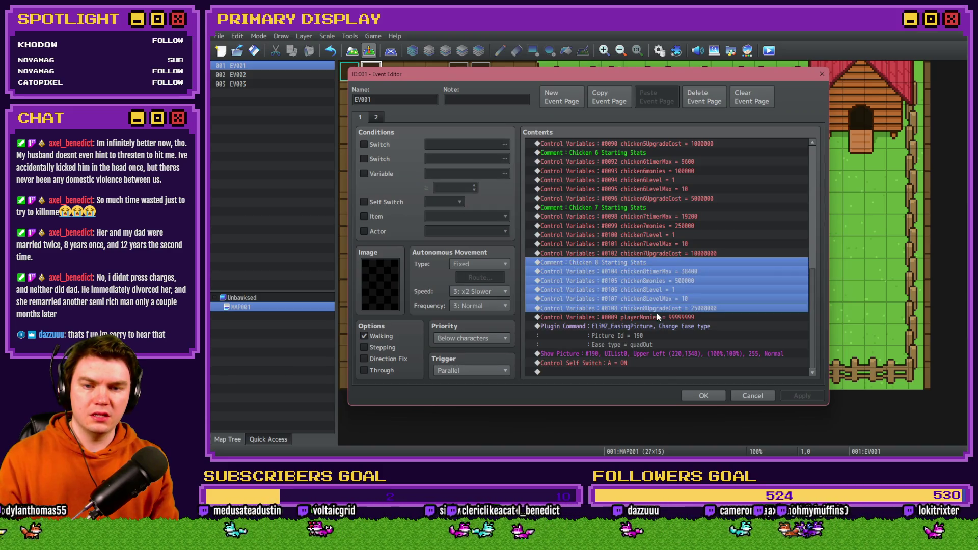
{"action": "key", "text": "ctrl+c"}
{"action": "key", "text": "ctrl+v"}
{"action": "double_click", "coordinate": [657, 316]}
{"action": "double_click", "coordinate": [609, 224]}
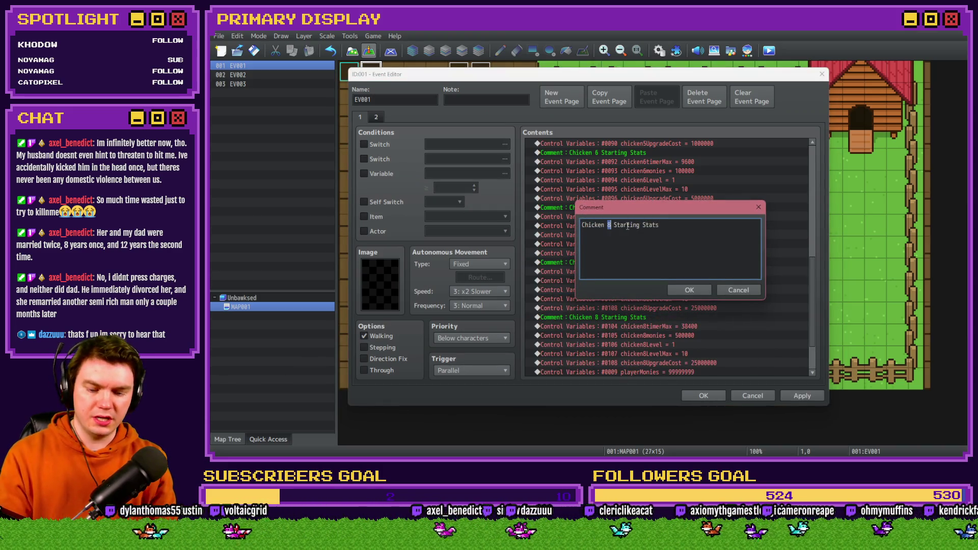
{"action": "left_click", "coordinate": [684, 293]}
Step: Copy the chicken 8 position variable names into variables 0037–0038 for the timer maximum command
{"action": "double_click", "coordinate": [646, 326]}
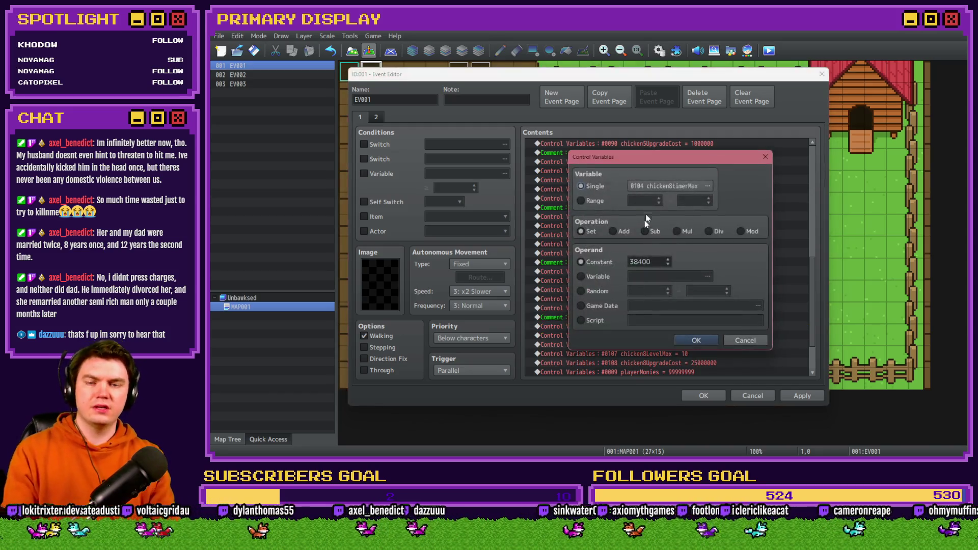
{"action": "left_click", "coordinate": [654, 191]}
{"action": "left_click", "coordinate": [624, 188]}
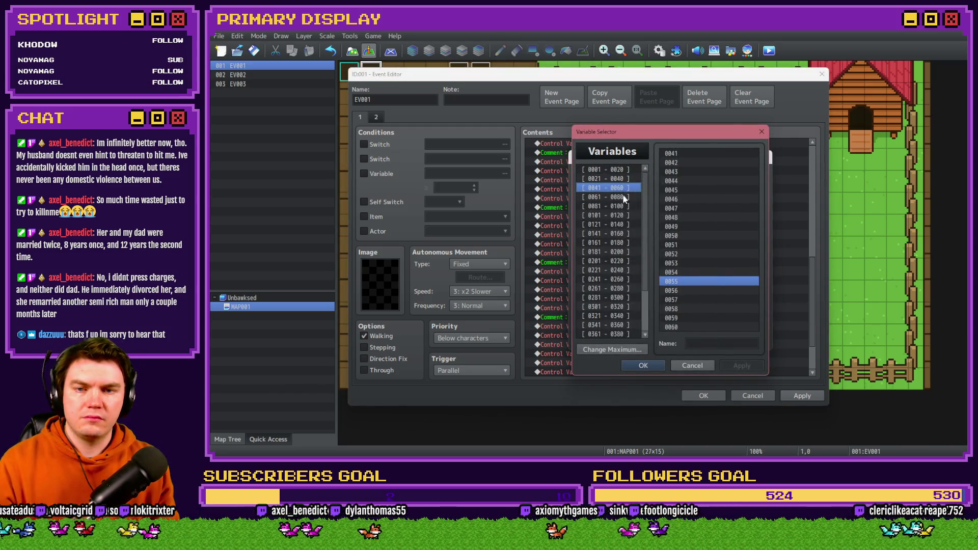
{"action": "left_click", "coordinate": [627, 179]}
{"action": "left_click", "coordinate": [712, 291], "text": "shift"}
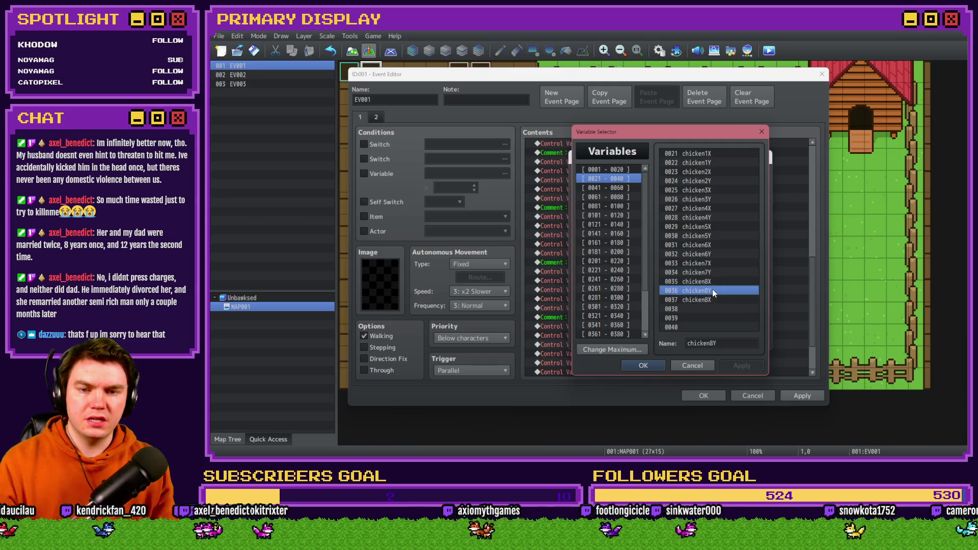
{"action": "key", "text": "ctrl+c"}
{"action": "left_click", "coordinate": [711, 301]}
{"action": "key", "text": "ctrl+v"}
Step: Rename variables 0037–0038 to their chicken 9 versions and confirm the timer maximum command
{"action": "left_click", "coordinate": [713, 343]}
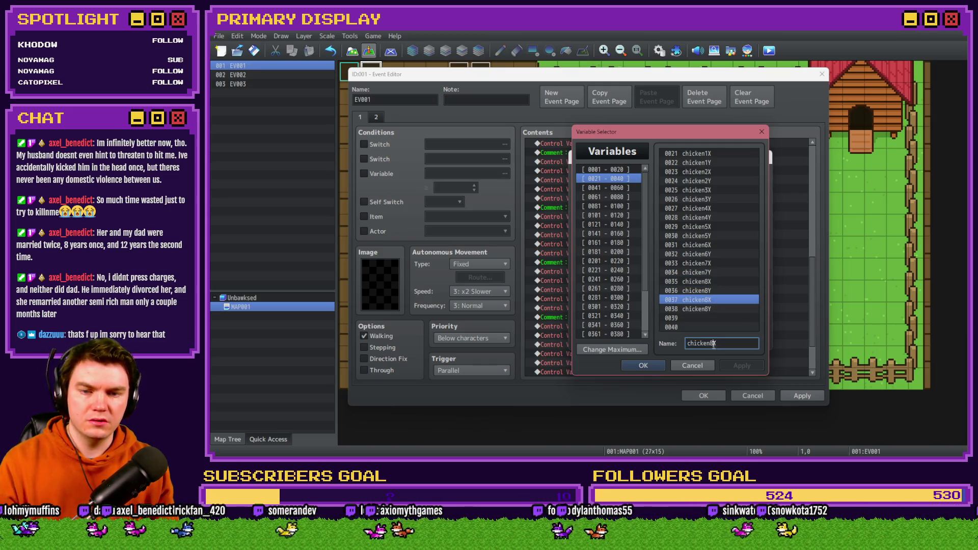
{"action": "key", "text": "BackSpace"}
{"action": "type", "text": "9"}
{"action": "left_click", "coordinate": [712, 310]}
{"action": "left_click", "coordinate": [713, 343]}
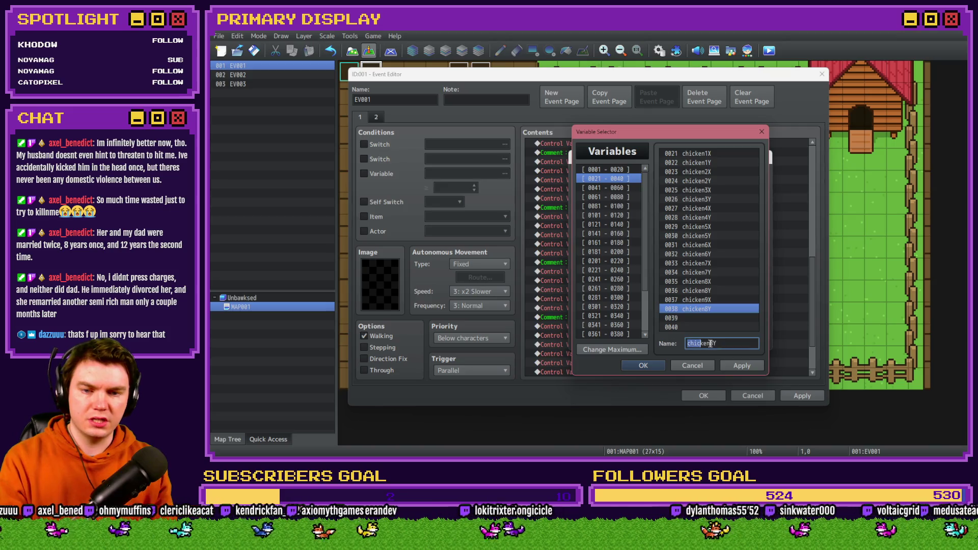
{"action": "key", "text": "Return"}
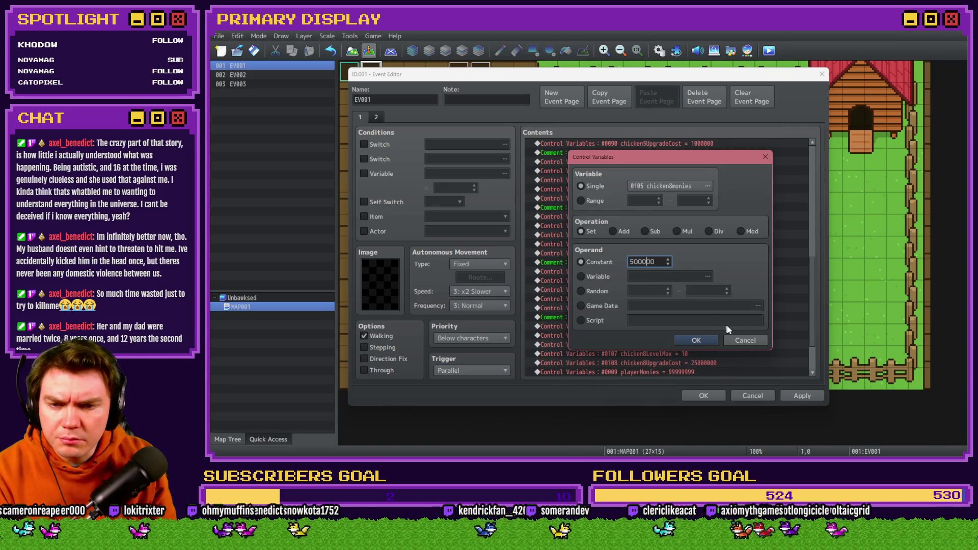
{"action": "left_click", "coordinate": [741, 343]}
Step: Lower chicken9monies to 750000 and point the next stat command at chicken9Level
{"action": "double_click", "coordinate": [700, 332]}
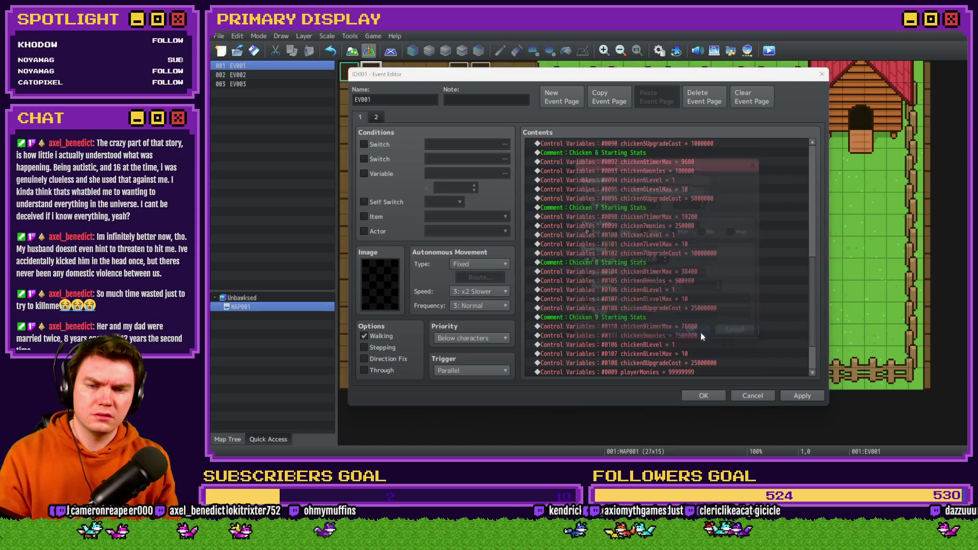
{"action": "key", "text": "BackSpace"}
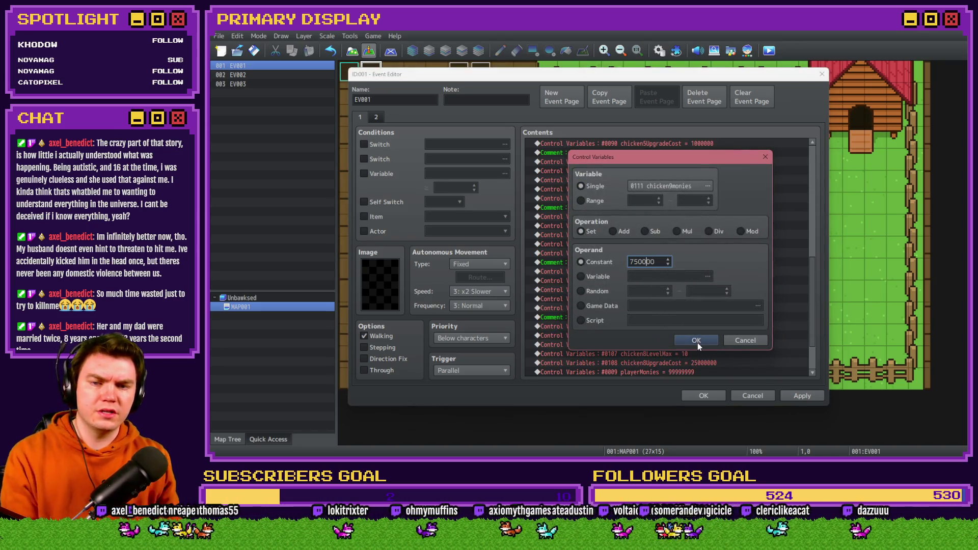
{"action": "left_click", "coordinate": [697, 341]}
{"action": "double_click", "coordinate": [698, 332]}
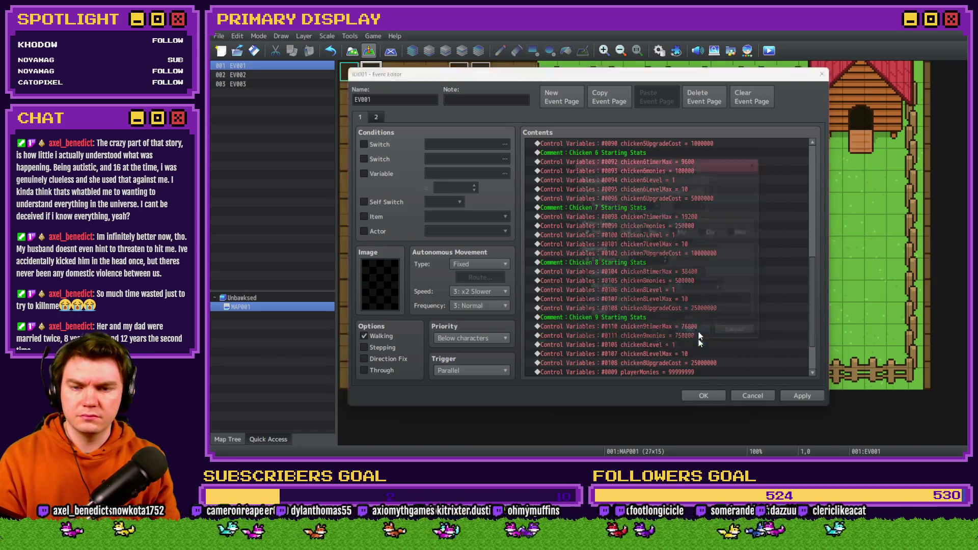
{"action": "left_click", "coordinate": [675, 185]}
{"action": "double_click", "coordinate": [723, 254]}
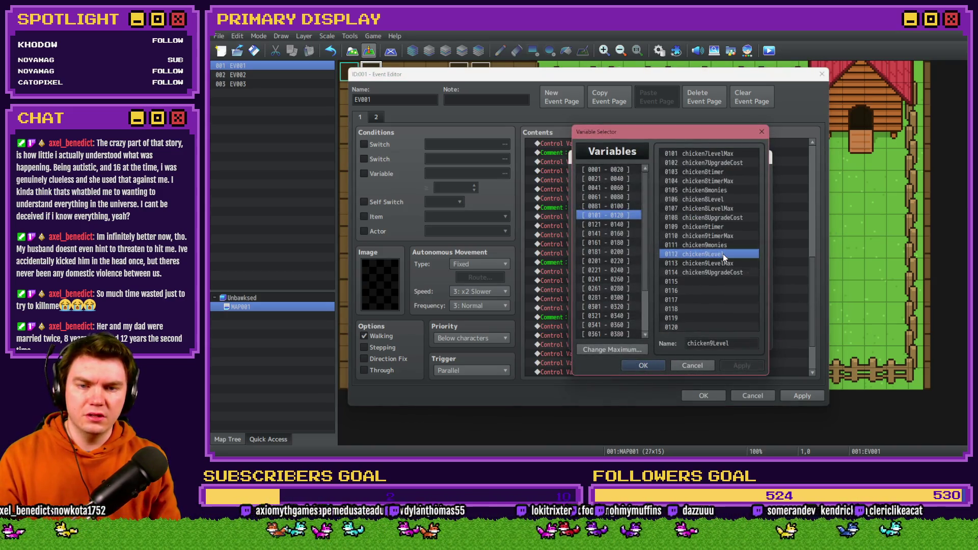
{"action": "left_click", "coordinate": [696, 339]}
Step: Point the copied level-max and upgrade-cost commands at chicken9LevelMax and chicken9UpgradeCost
{"action": "double_click", "coordinate": [691, 354]}
{"action": "left_click", "coordinate": [707, 186]}
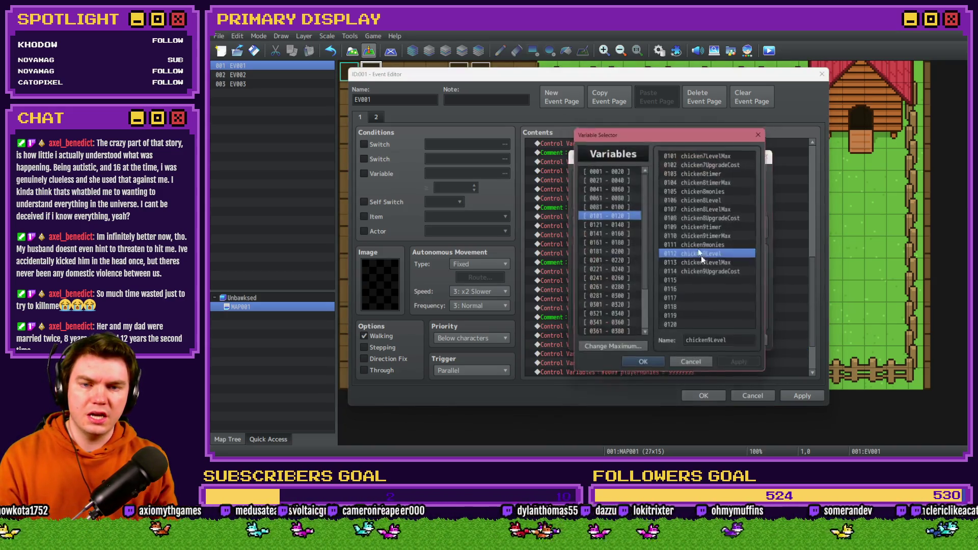
{"action": "double_click", "coordinate": [711, 263]}
{"action": "left_click", "coordinate": [689, 340]}
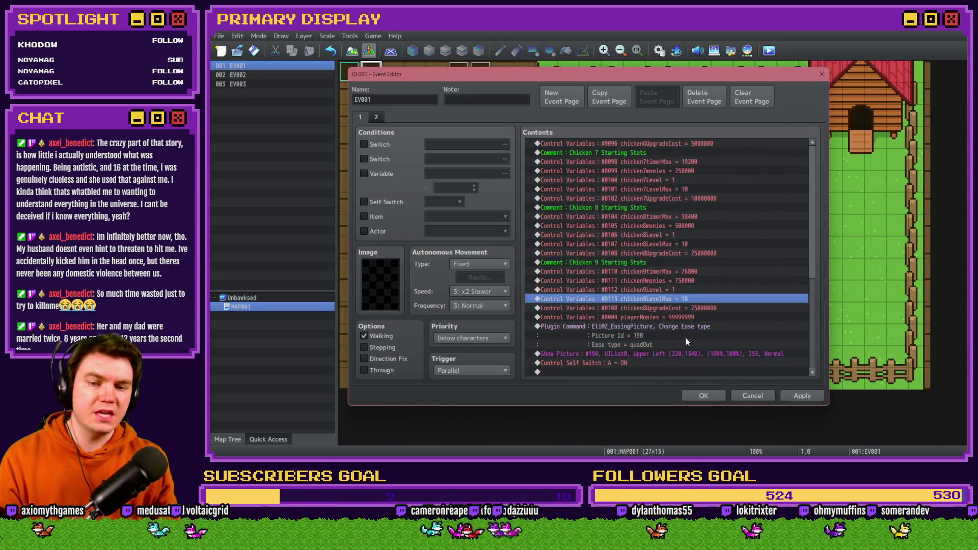
{"action": "double_click", "coordinate": [697, 305]}
{"action": "left_click", "coordinate": [707, 185]}
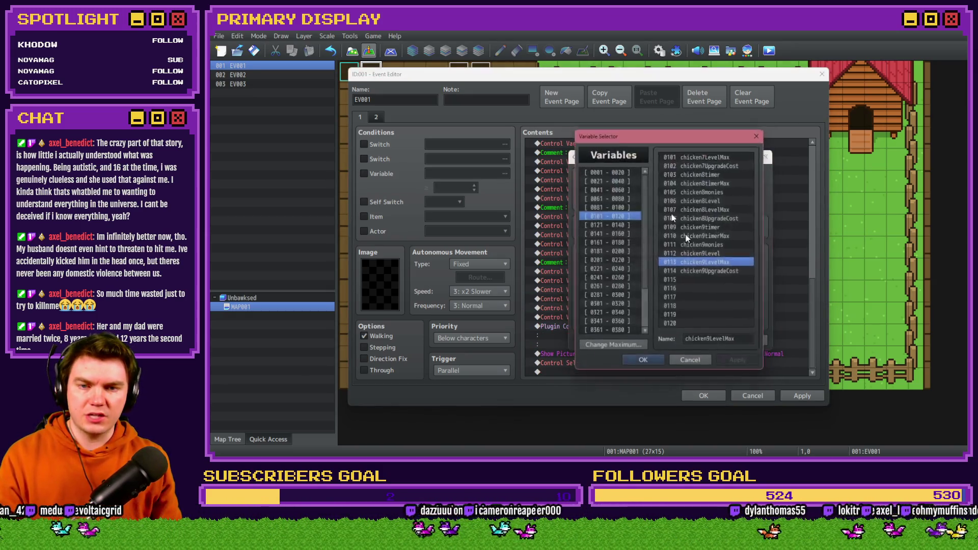
{"action": "double_click", "coordinate": [718, 268]}
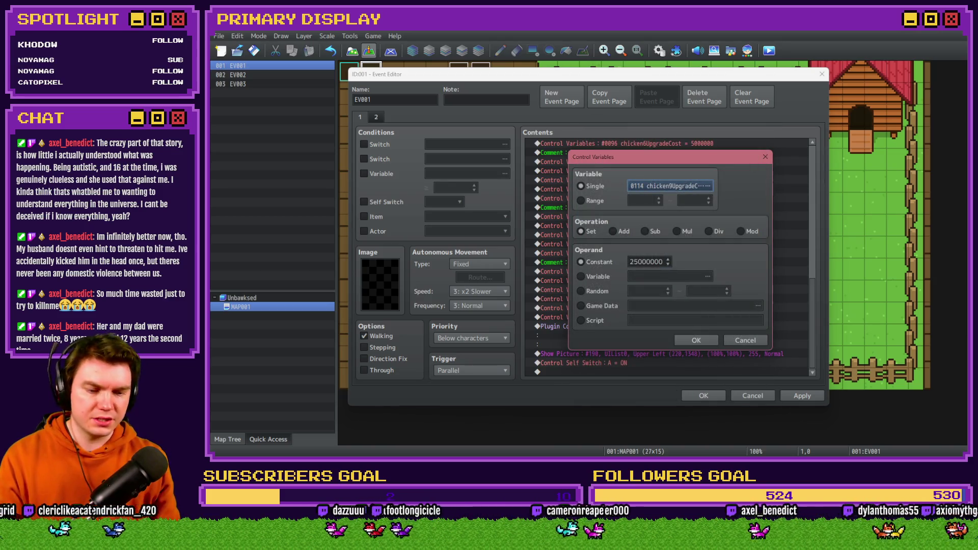
Step: After checking the game screenshot, set chicken9UpgradeCost to 50000000 and save the event
{"action": "key", "text": "alt+Tab"}
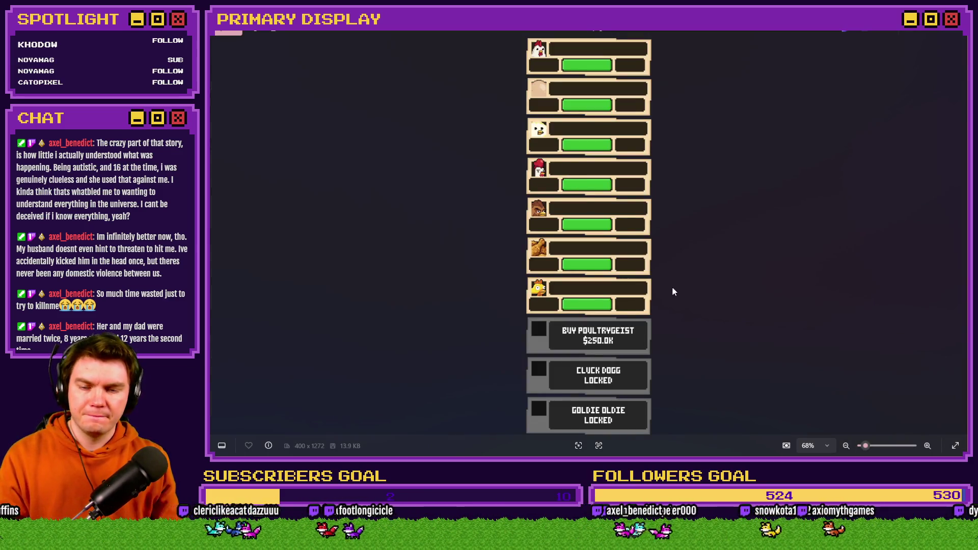
{"action": "key", "text": "Right"}
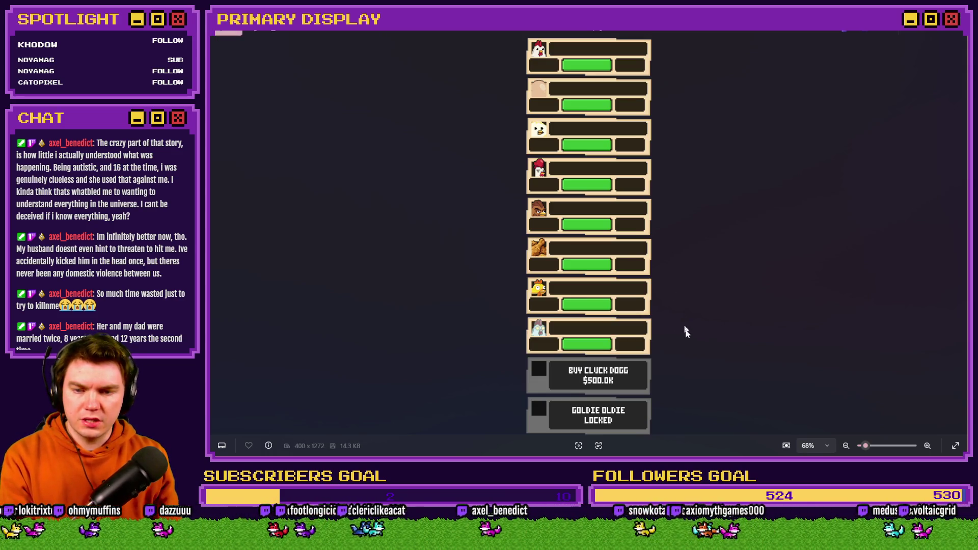
{"action": "key", "text": "alt+Tab"}
{"action": "left_click", "coordinate": [664, 264]}
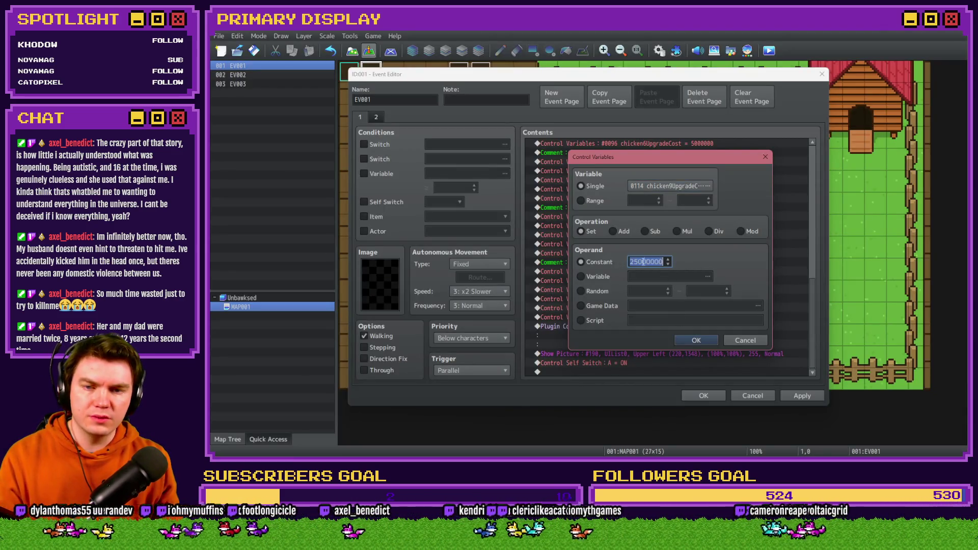
{"action": "key", "text": "BackSpace"}
{"action": "key", "text": "BackSpace"}
{"action": "type", "text": "50"}
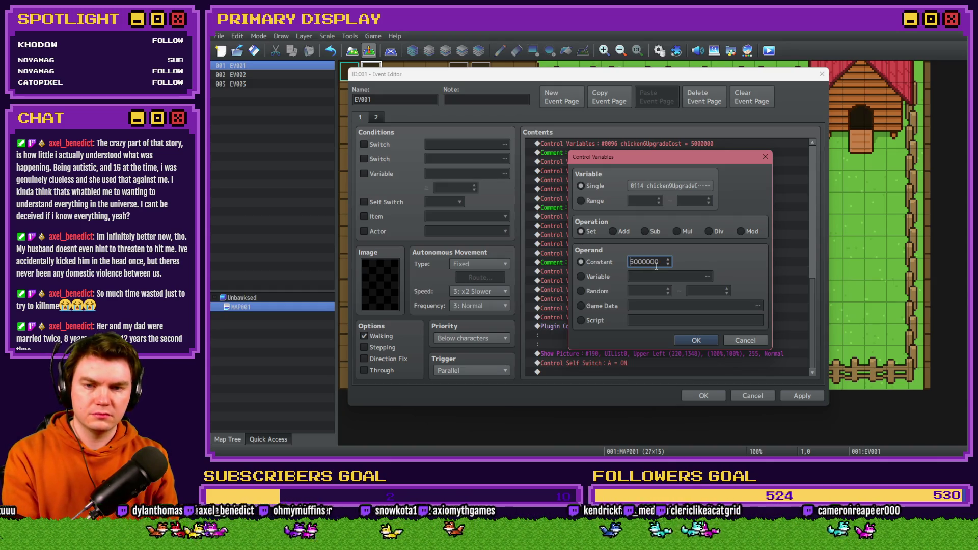
{"action": "left_click", "coordinate": [699, 339]}
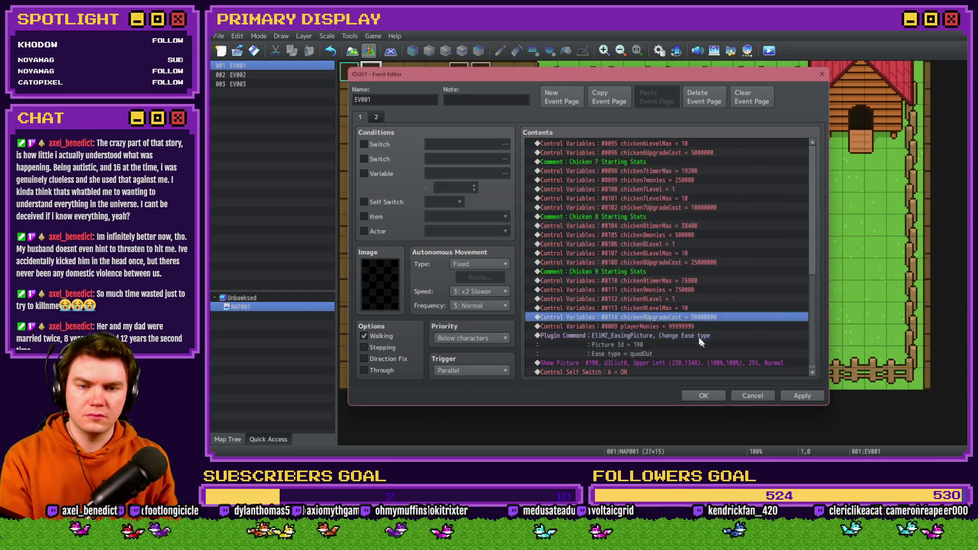
{"action": "left_click", "coordinate": [800, 397]}
{"action": "left_click", "coordinate": [703, 396]}
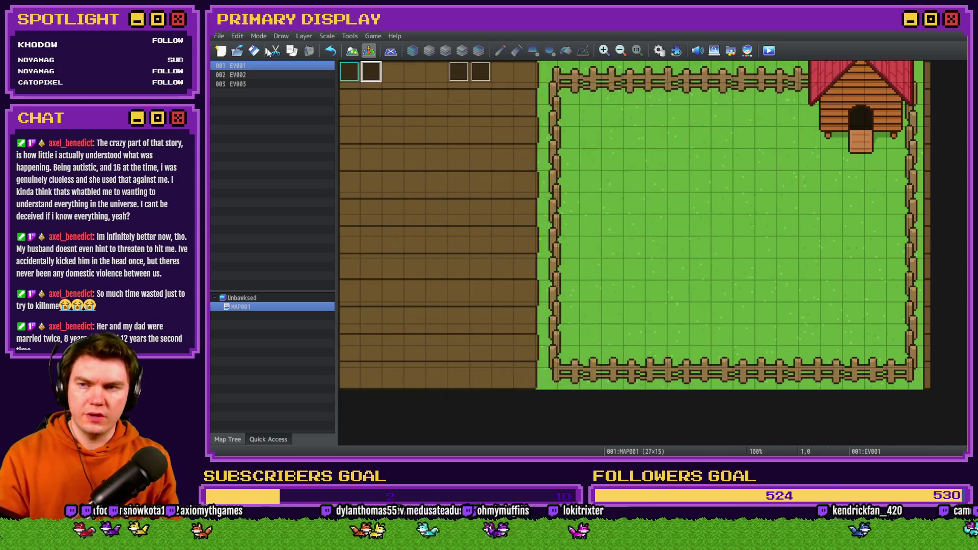
Step: Rename the copied timer gauge under Chicken 9 Stuffs to Chicken 9 Timer Gauge
{"action": "key", "text": "alt+Tab"}
{"action": "key", "text": "Tab"}
{"action": "key", "text": "Tab"}
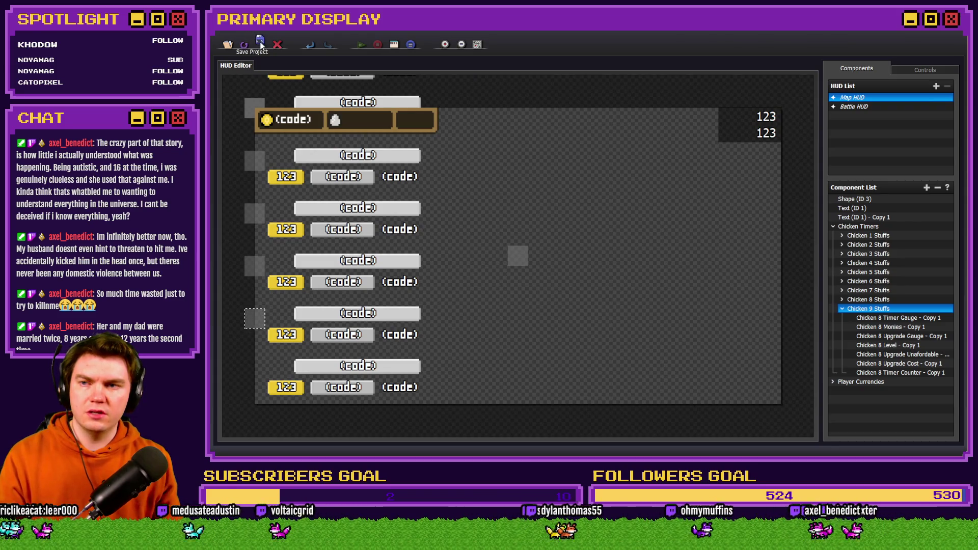
{"action": "left_click", "coordinate": [882, 317]}
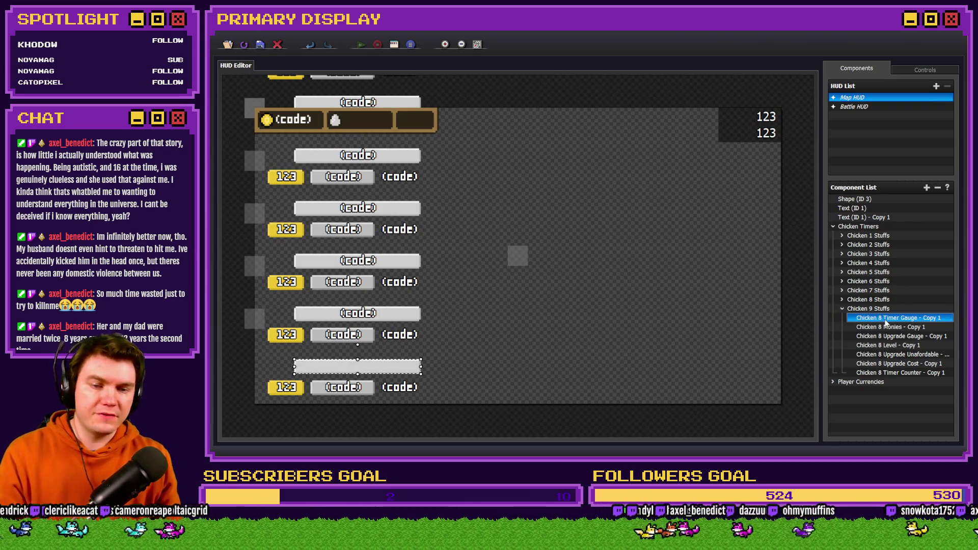
{"action": "double_click", "coordinate": [882, 317]}
{"action": "left_click", "coordinate": [469, 155]}
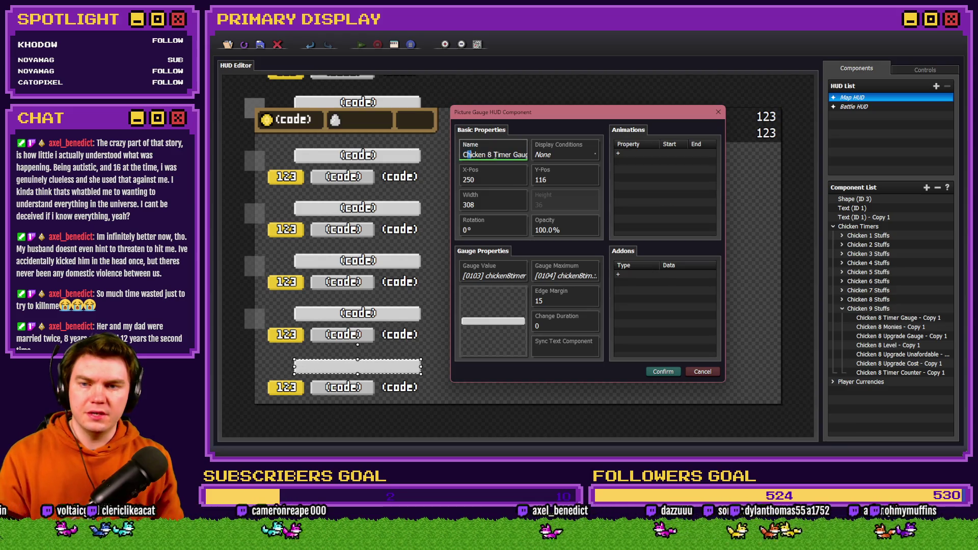
{"action": "type", "text": "9"}
{"action": "key", "text": "End"}
{"action": "key", "text": "BackSpace"}
{"action": "key", "text": "BackSpace"}
{"action": "key", "text": "BackSpace"}
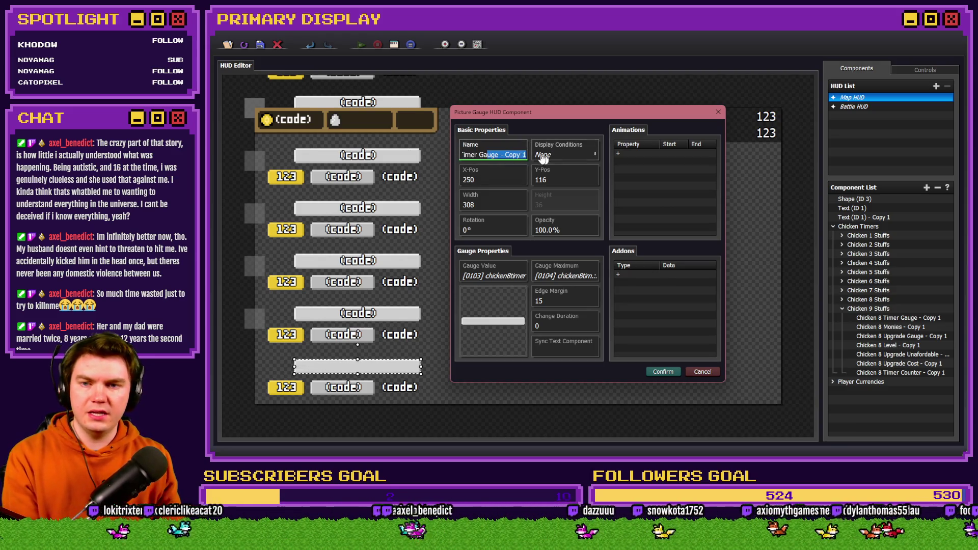
{"action": "key", "text": "BackSpace"}
{"action": "key", "text": "BackSpace"}
{"action": "key", "text": "BackSpace"}
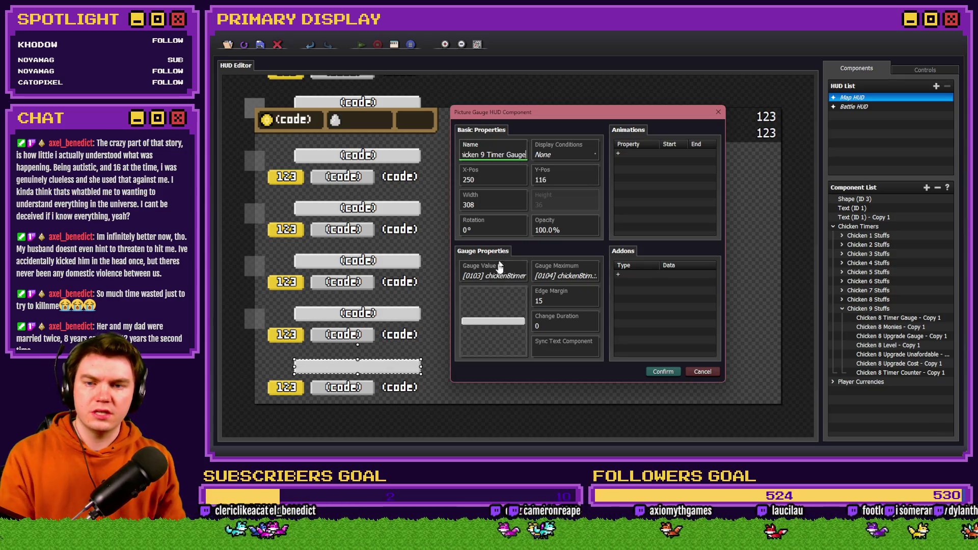
Step: Drive the gauge with chicken9timer as its value and chicken9timerMax as its maximum
{"action": "double_click", "coordinate": [497, 275]}
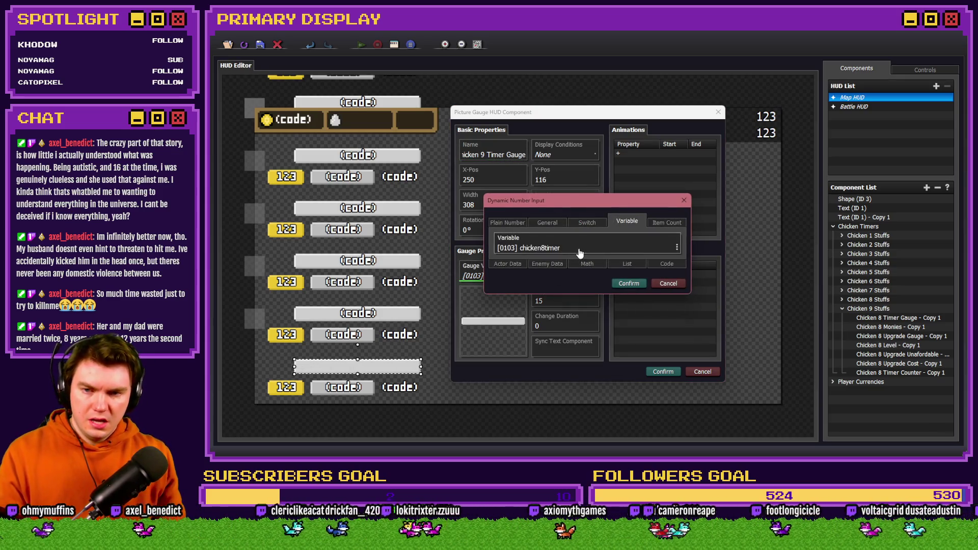
{"action": "double_click", "coordinate": [581, 248]}
{"action": "left_click", "coordinate": [651, 237]}
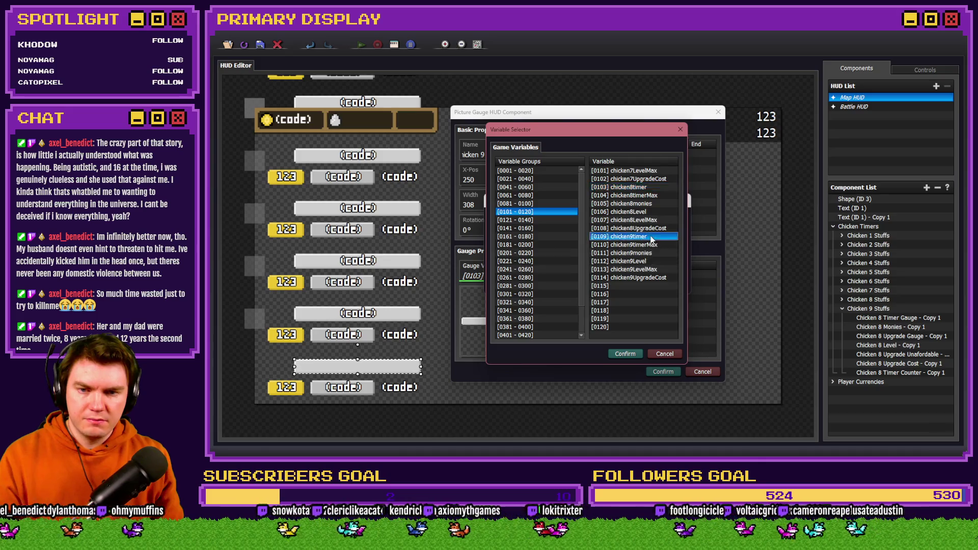
{"action": "double_click", "coordinate": [651, 237]}
{"action": "left_click", "coordinate": [629, 283]}
{"action": "double_click", "coordinate": [563, 271]}
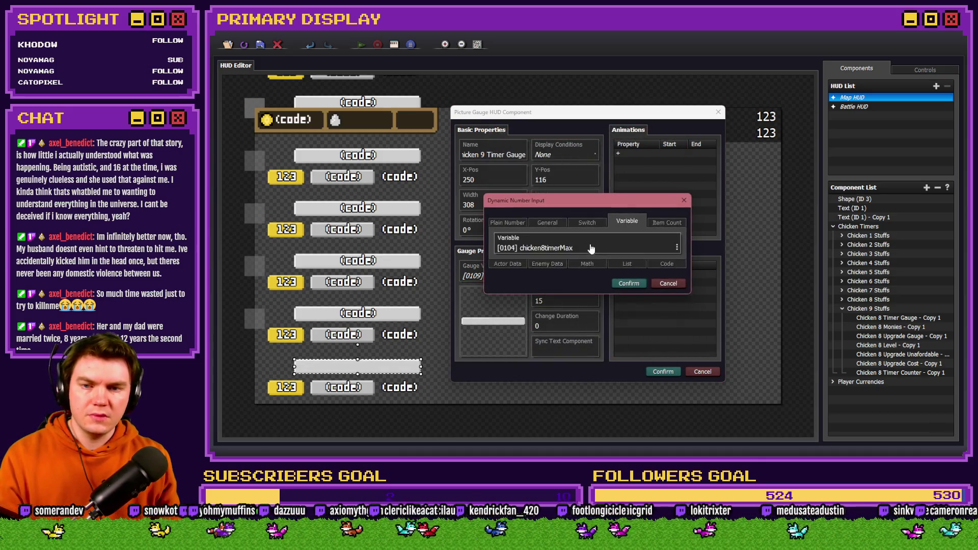
{"action": "double_click", "coordinate": [591, 248]}
{"action": "double_click", "coordinate": [651, 250]}
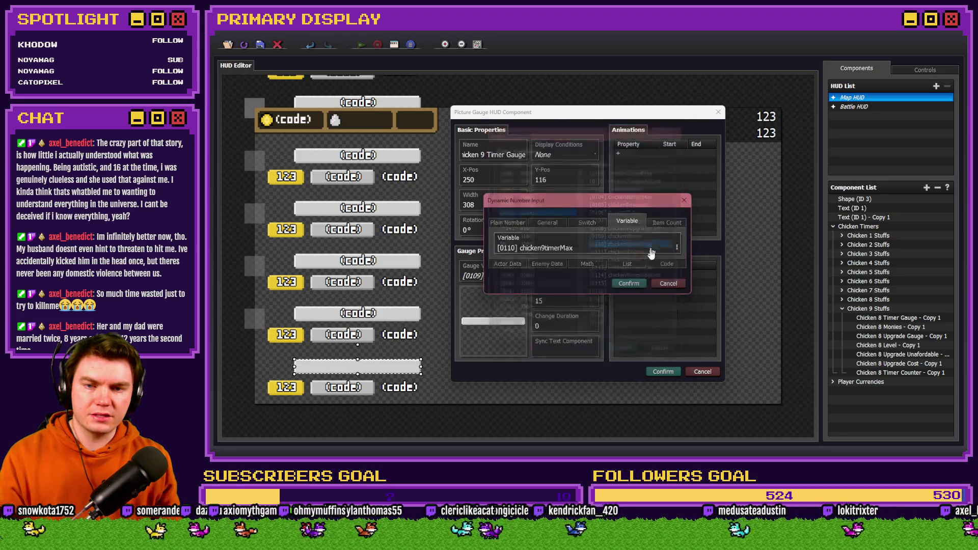
{"action": "left_click", "coordinate": [628, 283]}
{"action": "left_click", "coordinate": [663, 372]}
{"action": "left_click", "coordinate": [877, 328]}
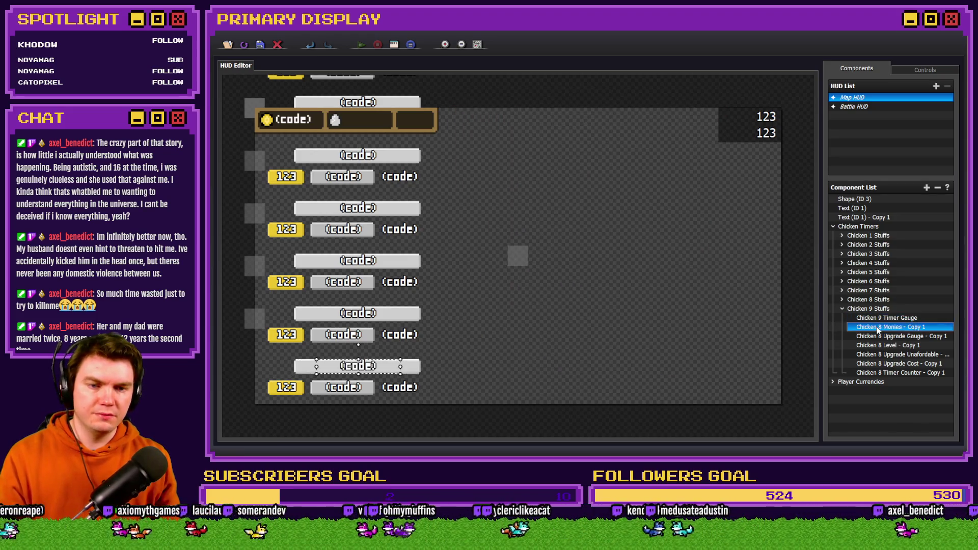
{"action": "double_click", "coordinate": [877, 327]}
Step: Rename the copied monies text component to Chicken 9 Monies
{"action": "left_click", "coordinate": [490, 143]}
{"action": "key", "text": "BackSpace"}
{"action": "key", "text": "BackSpace"}
{"action": "key", "text": "BackSpace"}
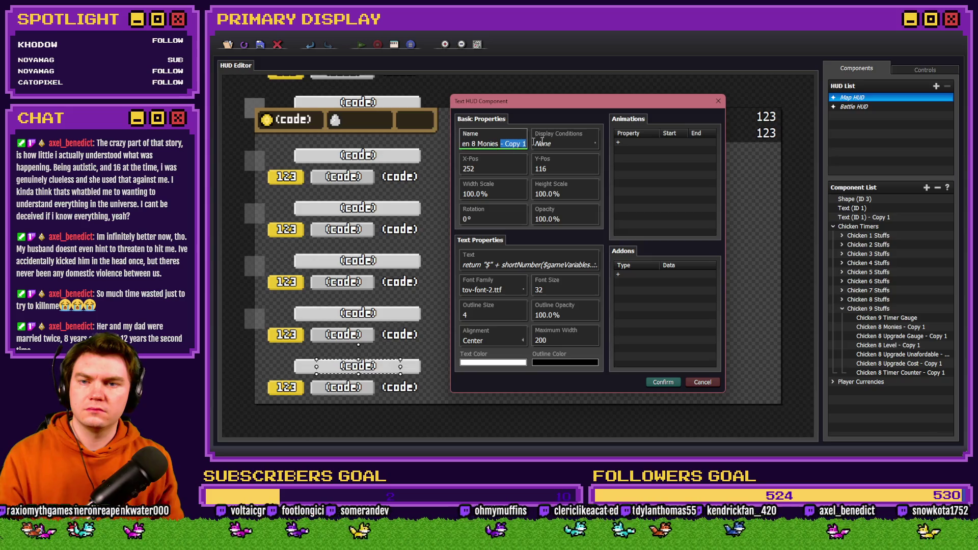
{"action": "left_click", "coordinate": [488, 143]}
{"action": "key", "text": "BackSpace"}
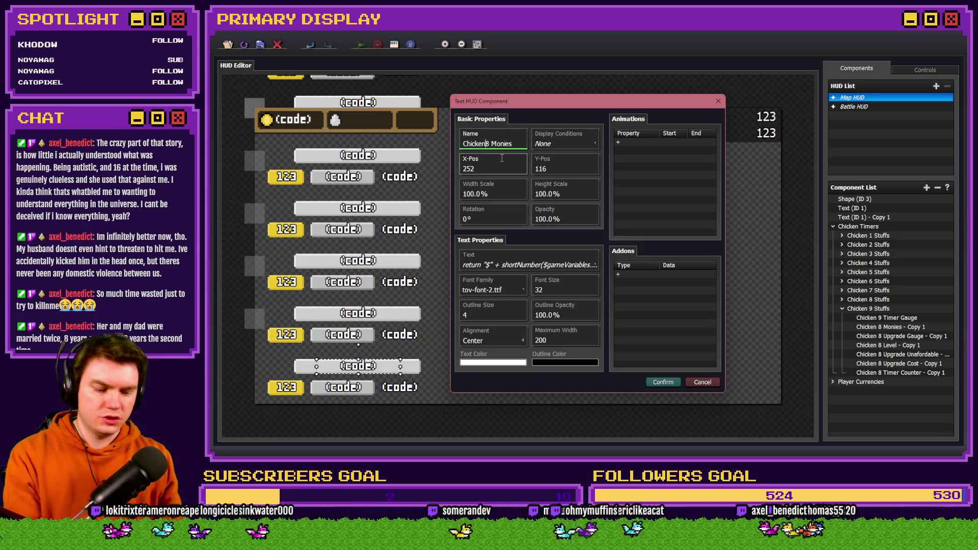
{"action": "type", "text": "9"}
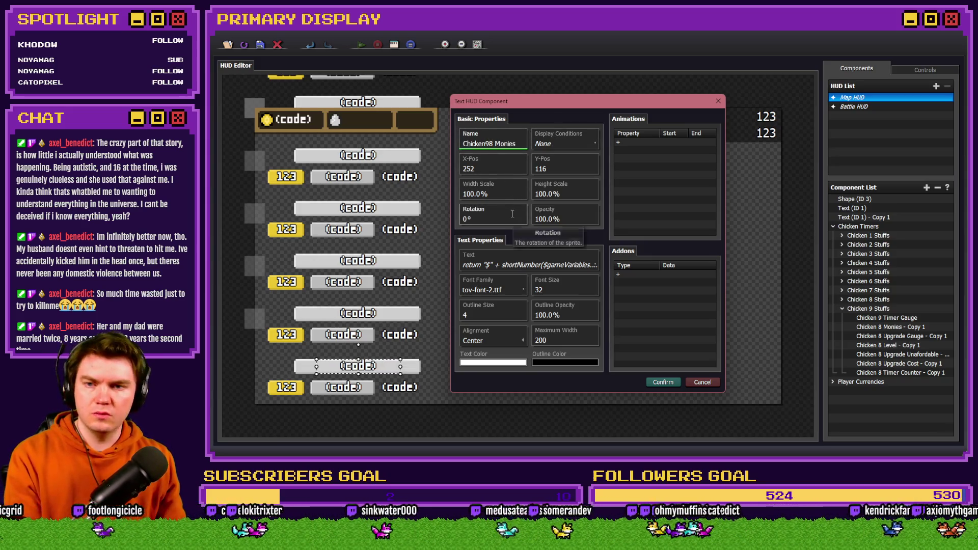
{"action": "key", "text": "Delete"}
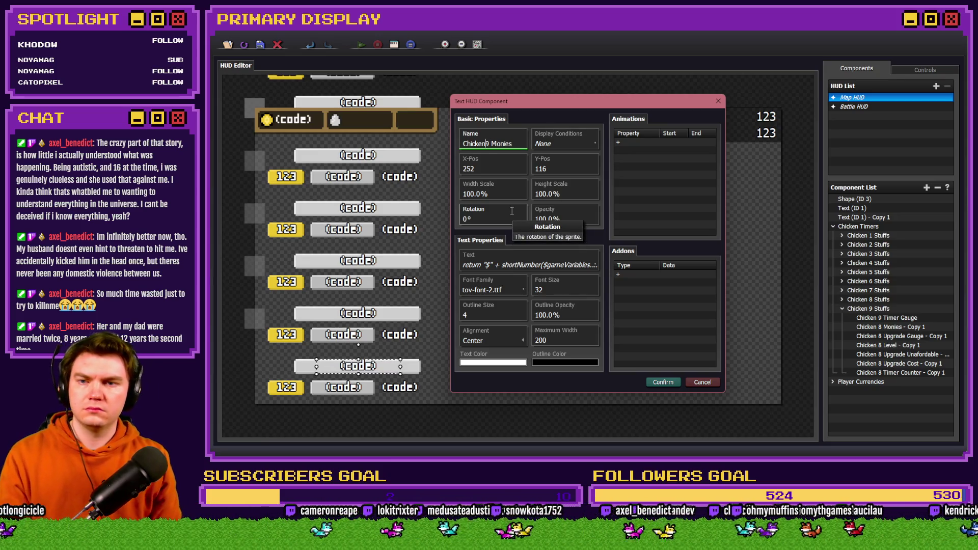
Step: Change the text's display code to read variable 111 instead of 105
{"action": "left_click", "coordinate": [528, 257]}
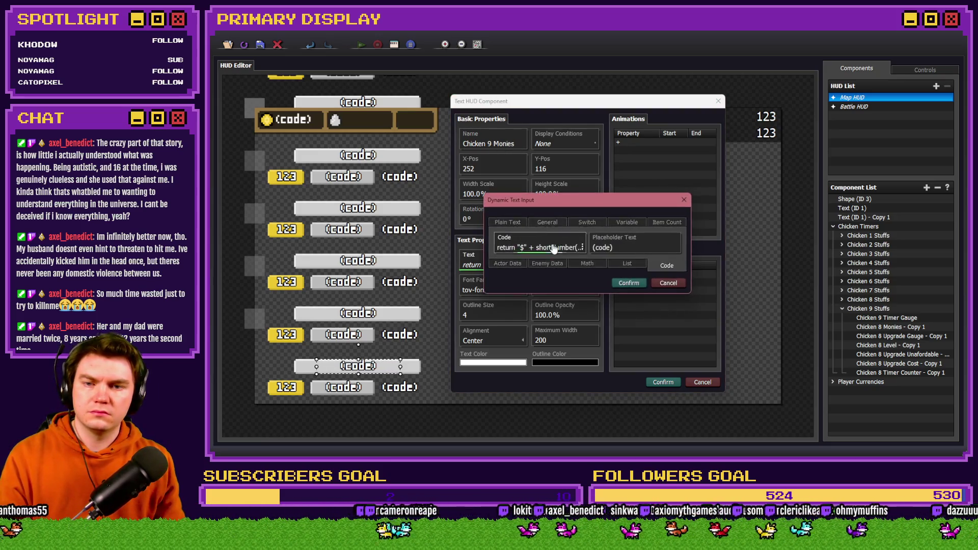
{"action": "left_click_drag", "start_coordinate": [660, 194], "coordinate": [699, 192]}
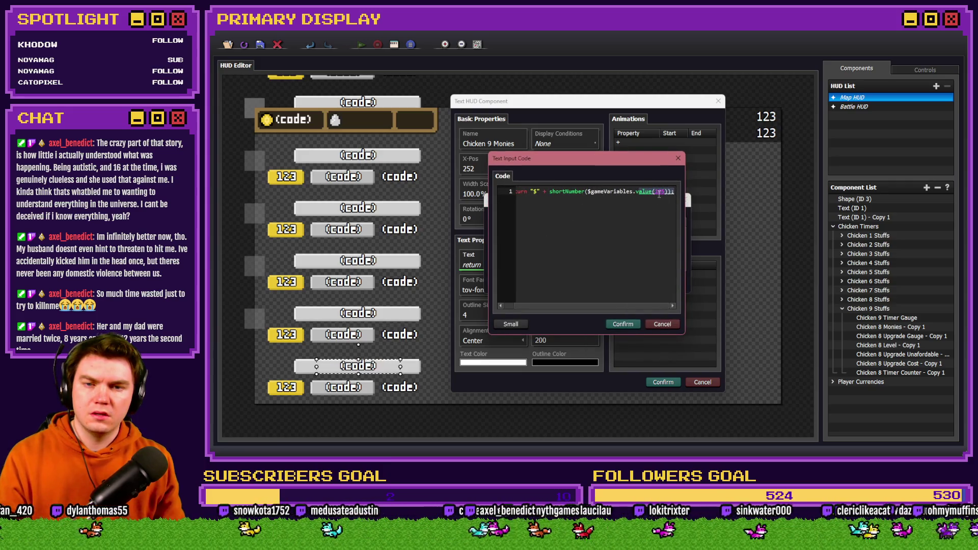
{"action": "left_click", "coordinate": [659, 194]}
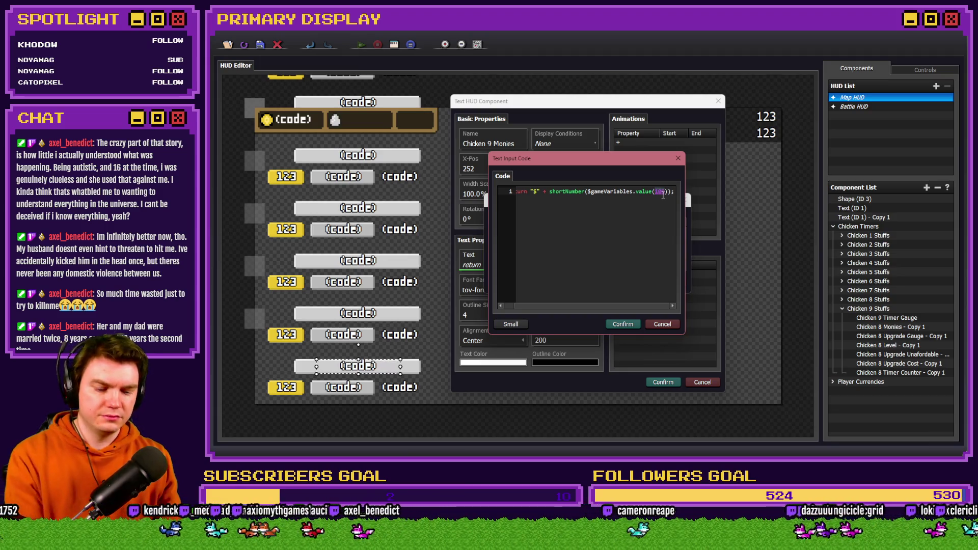
{"action": "type", "text": "111"}
{"action": "left_click_drag", "start_coordinate": [636, 194], "coordinate": [644, 281]}
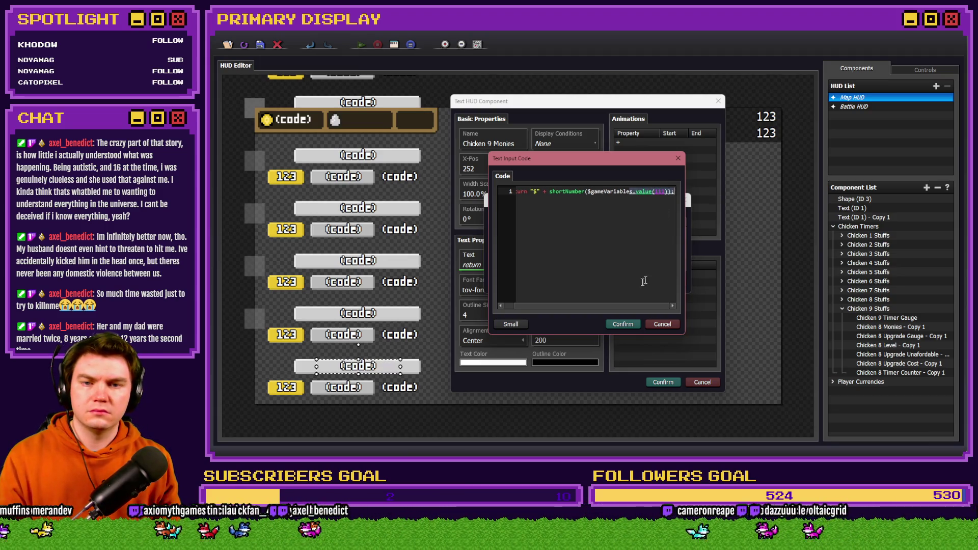
{"action": "left_click", "coordinate": [624, 325]}
{"action": "left_click", "coordinate": [629, 284]}
Step: Verify chicken9monies' variable number in RPG Maker MZ, then confirm the Chicken 9 Monies settings
{"action": "key", "text": "alt+Tab"}
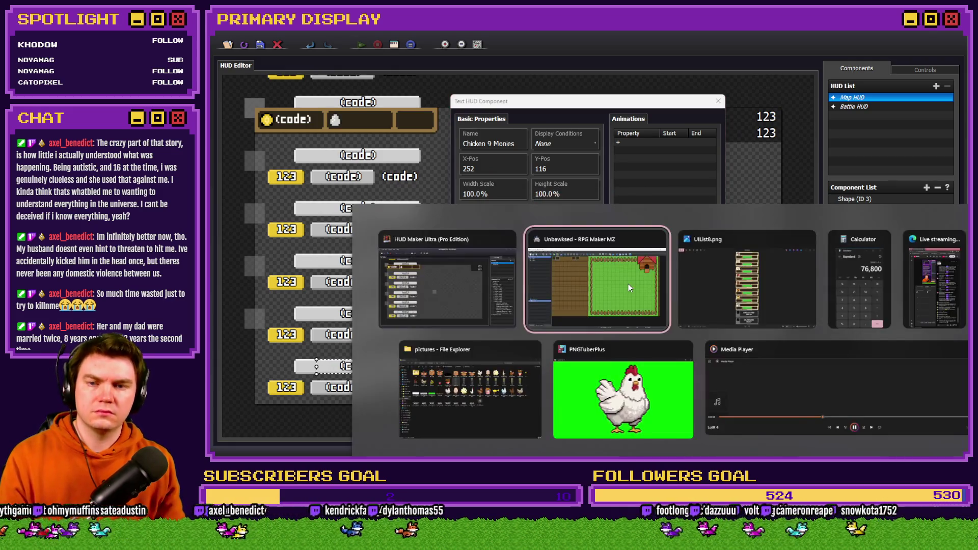
{"action": "double_click", "coordinate": [511, 201]}
{"action": "left_click", "coordinate": [384, 174]}
{"action": "left_click", "coordinate": [464, 175]}
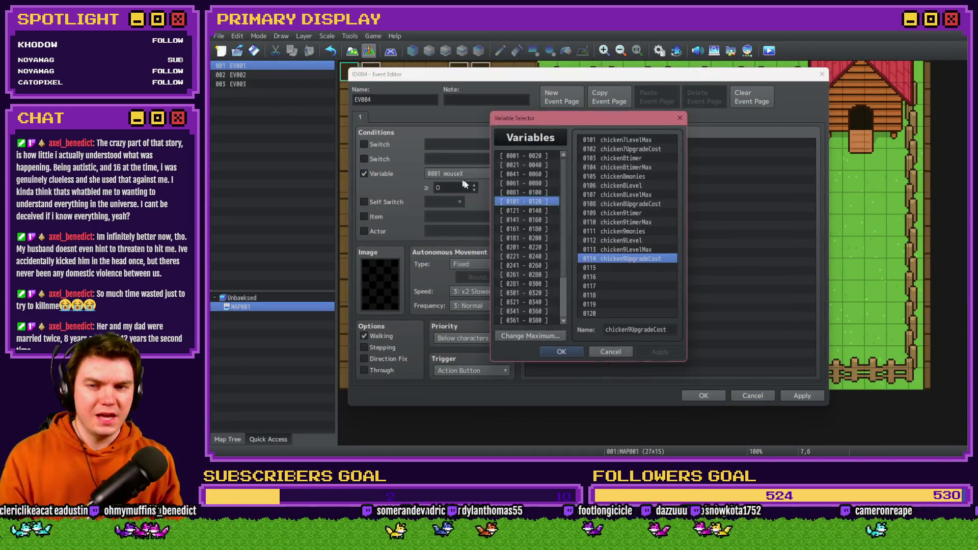
{"action": "left_click", "coordinate": [615, 235]}
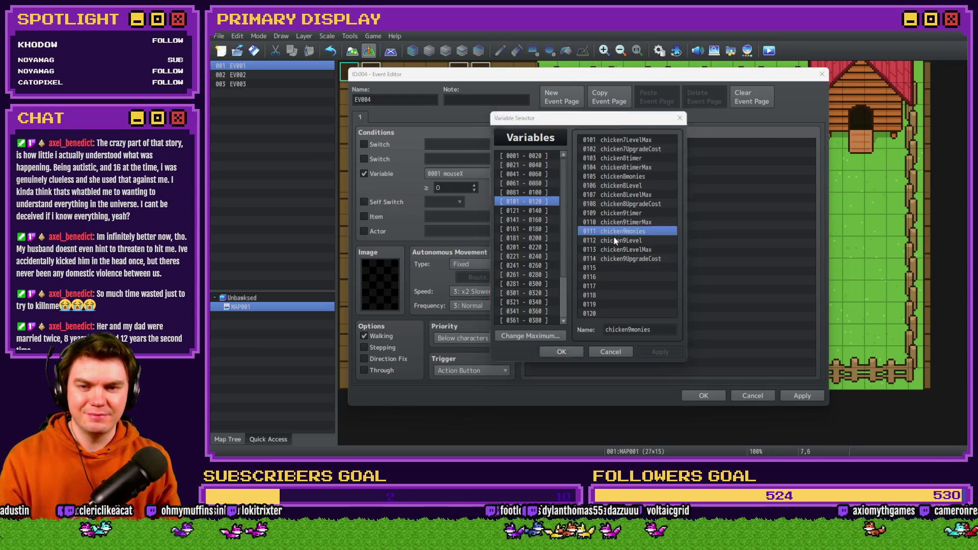
{"action": "key", "text": "alt+Tab"}
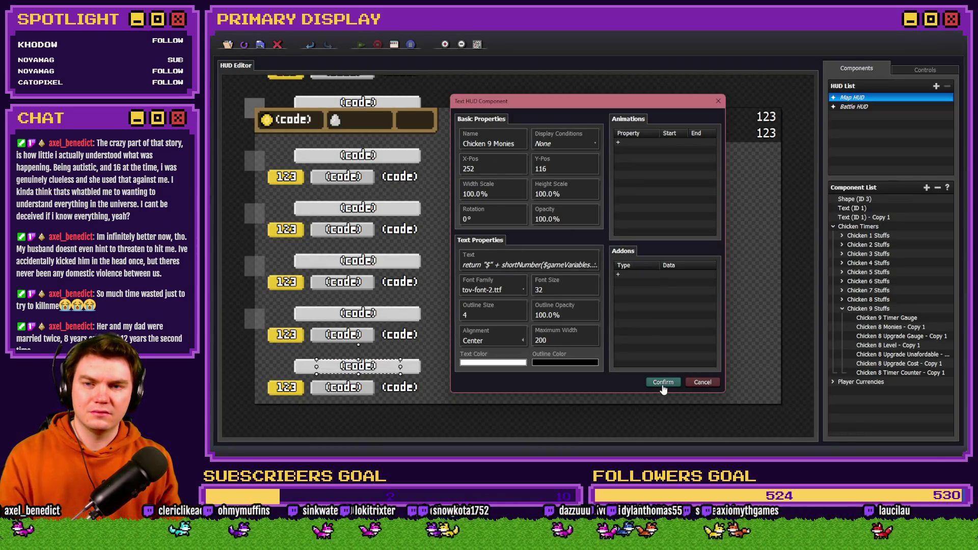
{"action": "left_click", "coordinate": [663, 382]}
{"action": "double_click", "coordinate": [902, 336]}
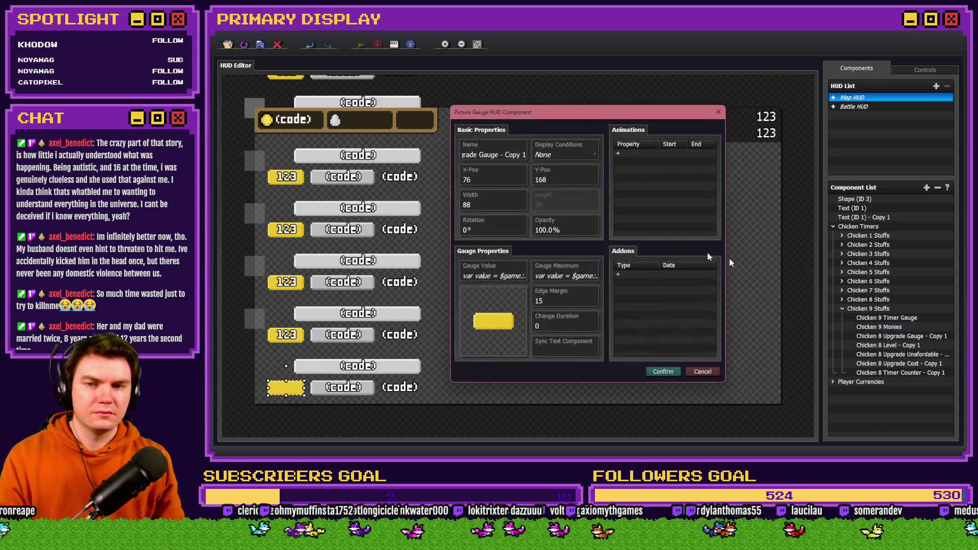
Step: Rename the copied upgrade gauge to Chicken 9 Upgrade Gauge and open its gauge-value script
{"action": "left_click", "coordinate": [524, 155]}
{"action": "key", "text": "BackSpace"}
{"action": "key", "text": "BackSpace"}
{"action": "key", "text": "BackSpace"}
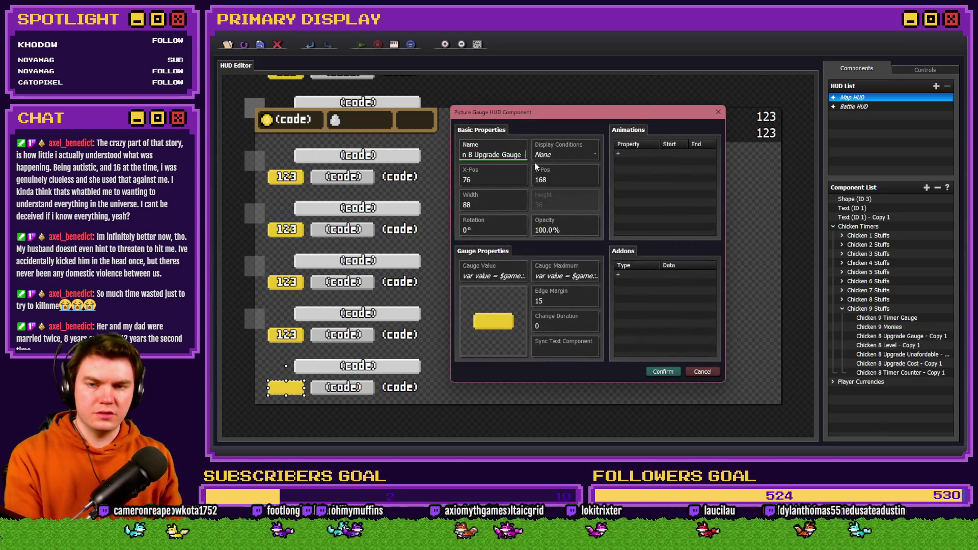
{"action": "left_click", "coordinate": [477, 155]}
{"action": "key", "text": "BackSpace"}
{"action": "type", "text": "9"}
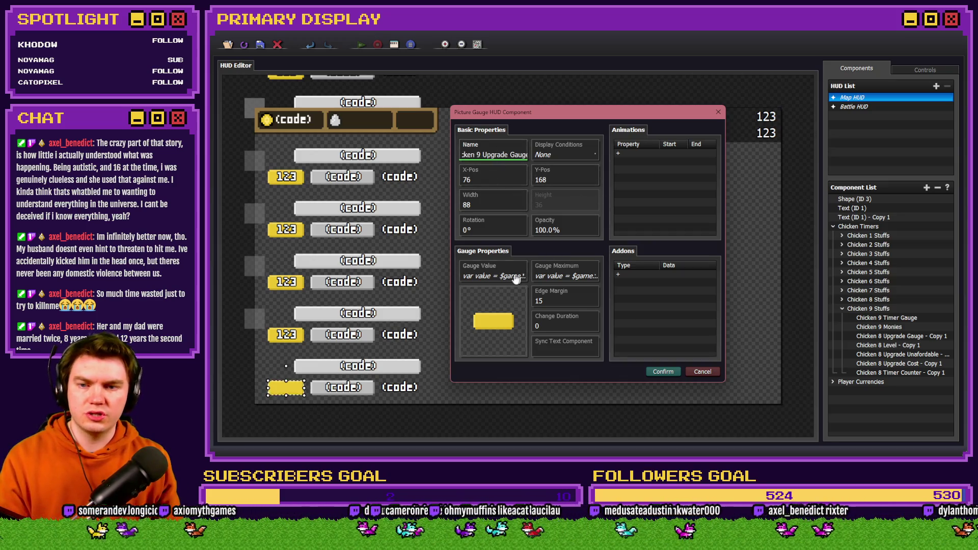
{"action": "left_click", "coordinate": [511, 276]}
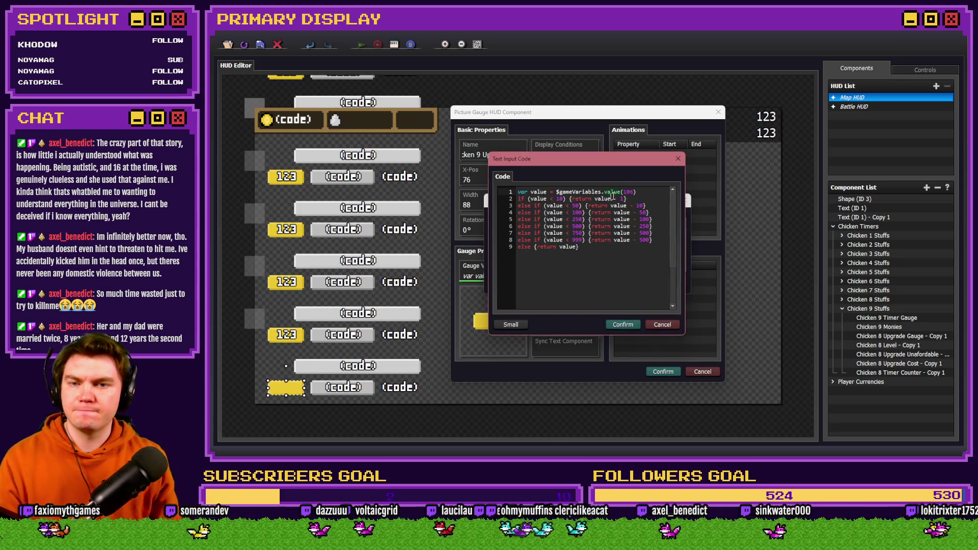
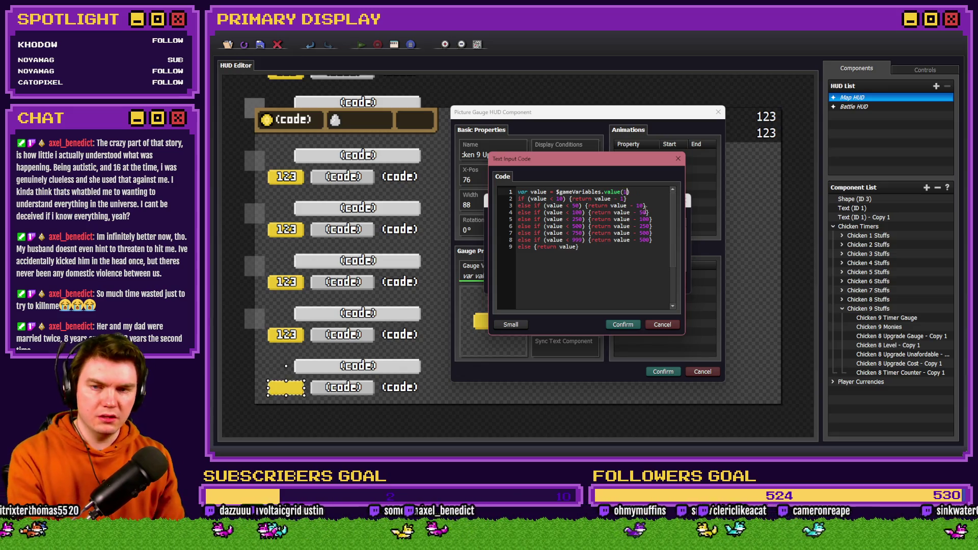
Step: Change the Chicken 9 Upgrade Gauge's value code to variable 111 (chicken9monies) and save it
{"action": "key", "text": "alt+Tab"}
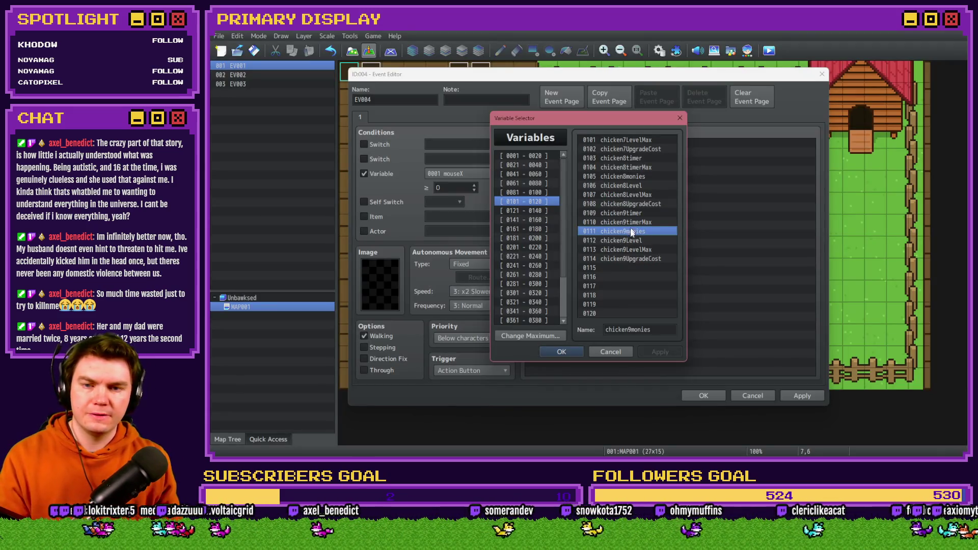
{"action": "key", "text": "alt+Tab"}
{"action": "left_click", "coordinate": [625, 325]}
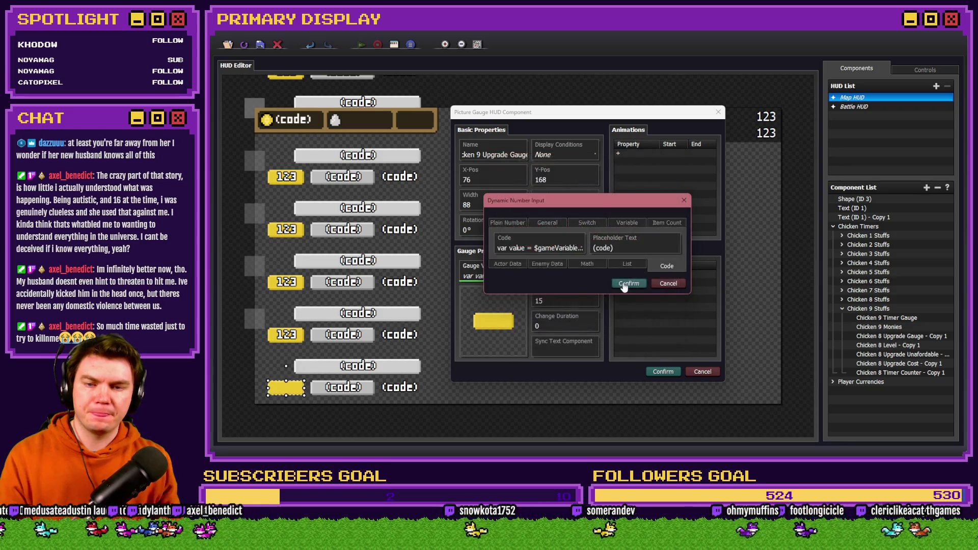
{"action": "left_click", "coordinate": [624, 284]}
{"action": "left_click", "coordinate": [579, 276]}
{"action": "left_click", "coordinate": [576, 244]}
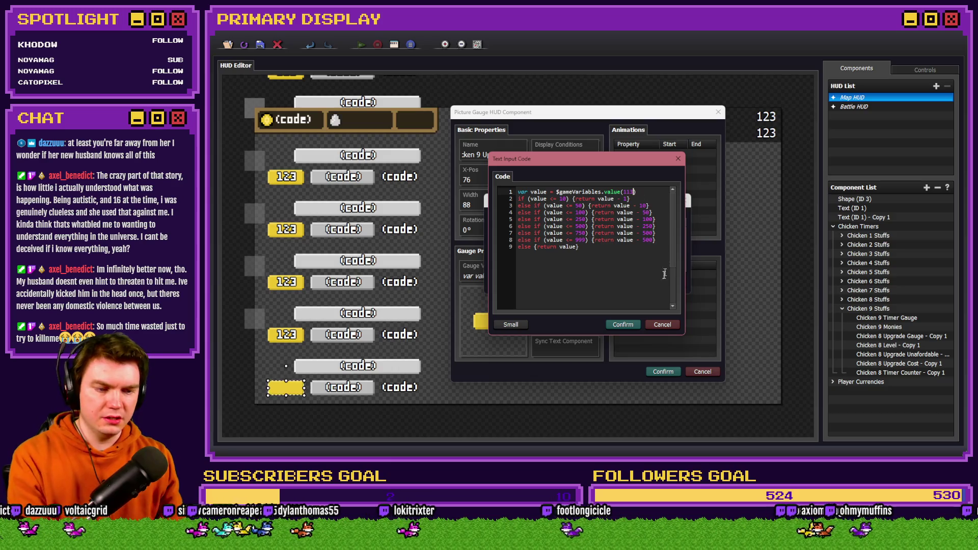
{"action": "left_click", "coordinate": [622, 324]}
{"action": "left_click", "coordinate": [626, 285]}
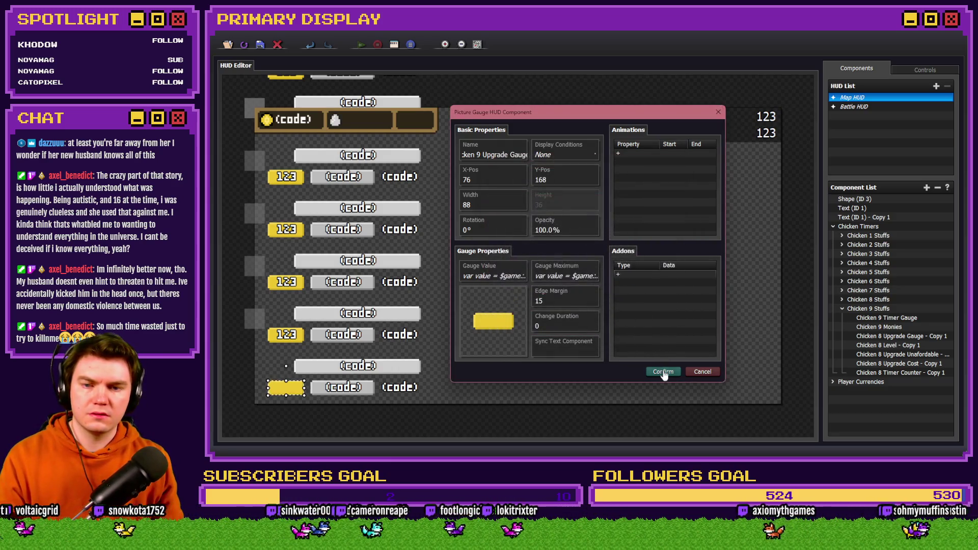
{"action": "left_click", "coordinate": [664, 371]}
Step: Rename the Level copy to Chicken 9 Level and make it display variable [0112] chicken9Level
{"action": "double_click", "coordinate": [886, 345]}
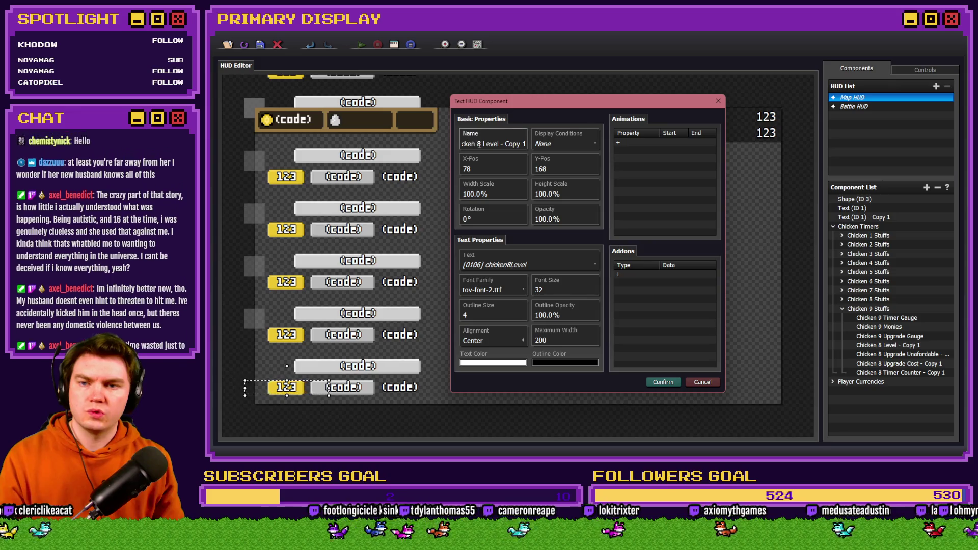
{"action": "triple_click", "coordinate": [479, 143]}
{"action": "type", "text": "9"}
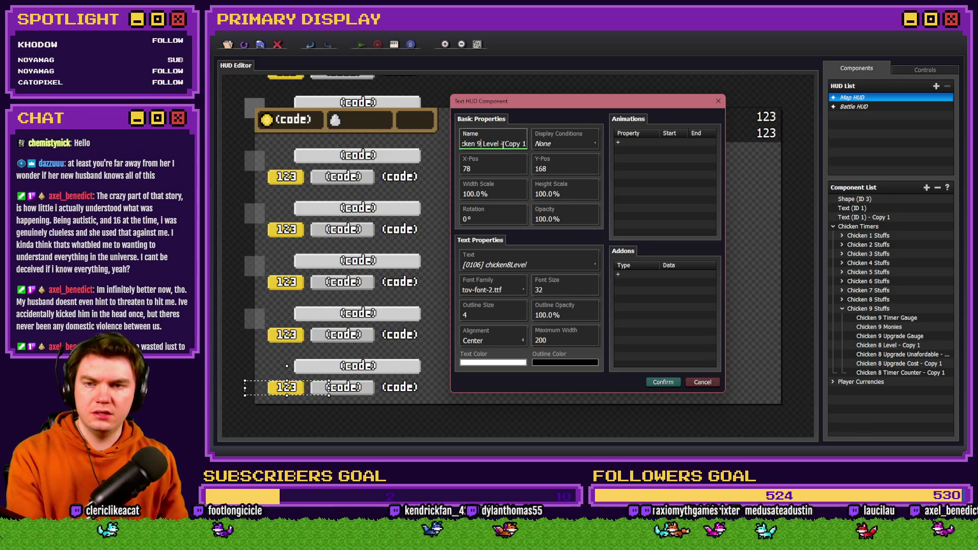
{"action": "left_click_drag", "start_coordinate": [500, 144], "coordinate": [605, 148]}
{"action": "key", "text": "BackSpace"}
{"action": "left_click", "coordinate": [555, 261]}
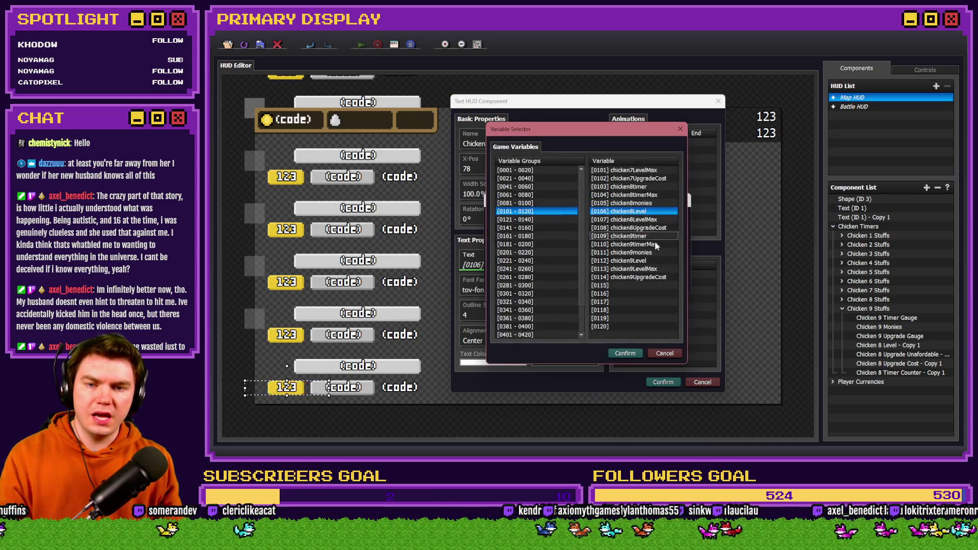
{"action": "left_click", "coordinate": [649, 260]}
{"action": "double_click", "coordinate": [650, 261]}
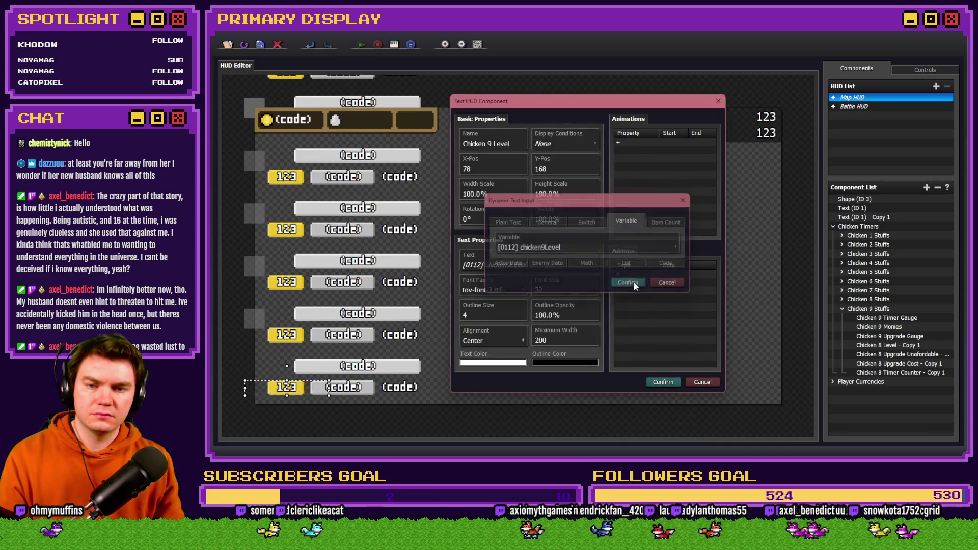
{"action": "left_click", "coordinate": [634, 282]}
{"action": "left_click", "coordinate": [659, 382]}
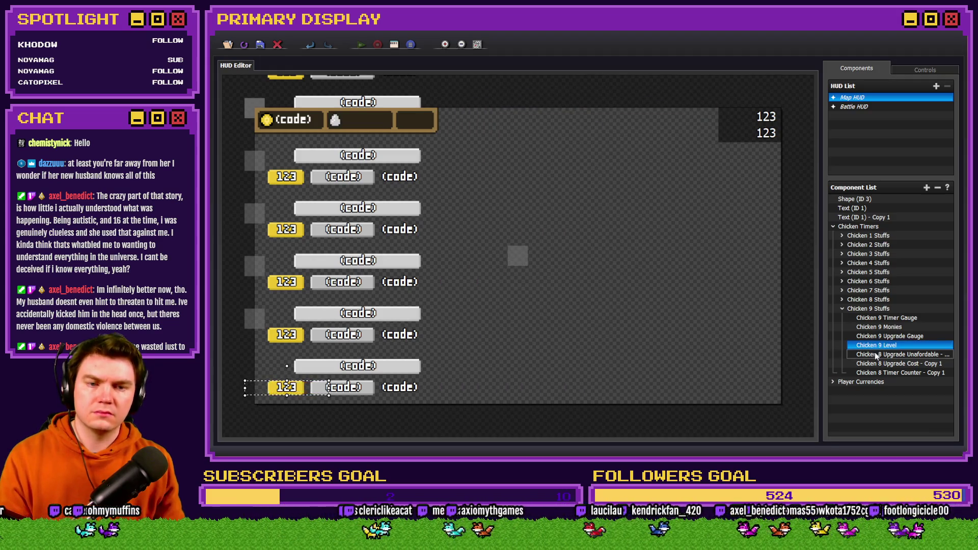
Step: Edit the variable reference in the Unafordable - Copy 1 eval display condition
{"action": "double_click", "coordinate": [899, 354]}
{"action": "left_click", "coordinate": [565, 180]}
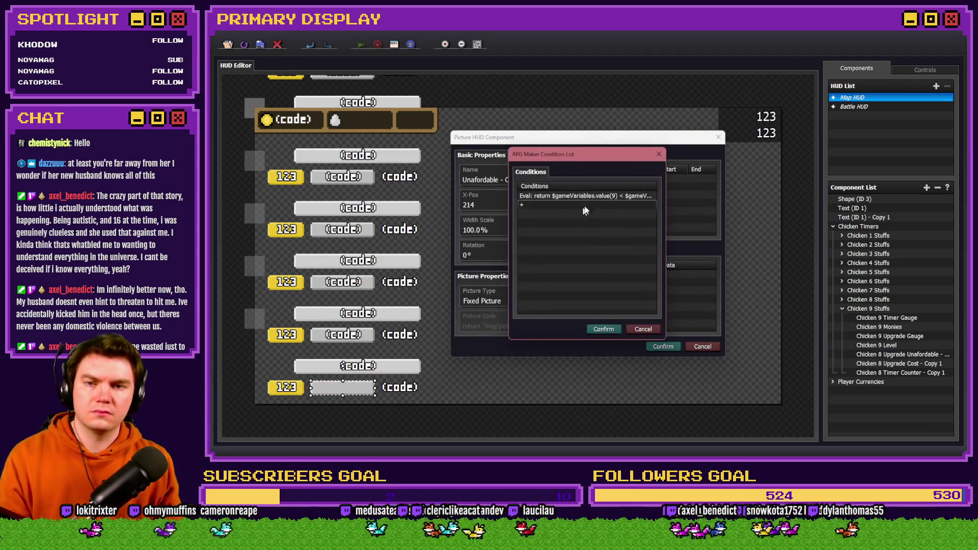
{"action": "left_click", "coordinate": [594, 198]}
{"action": "double_click", "coordinate": [601, 198]}
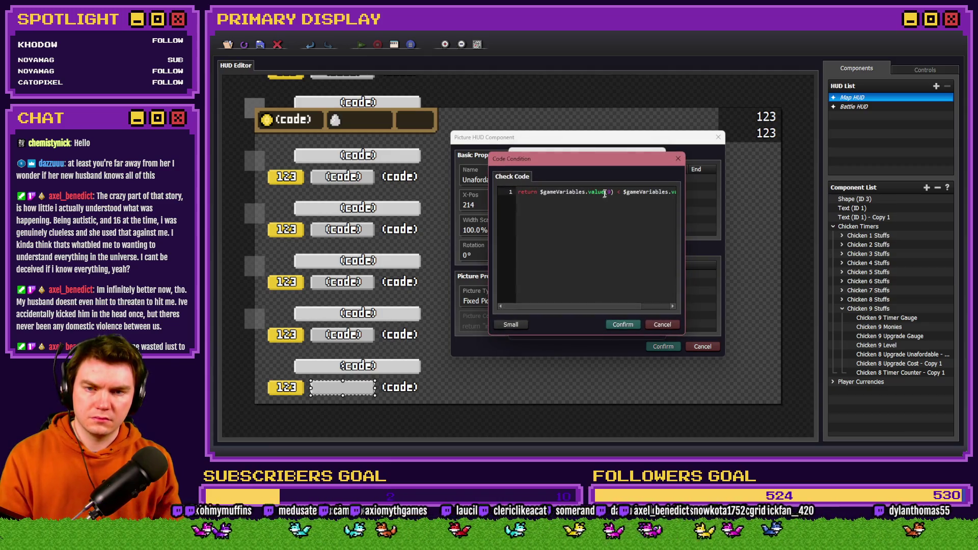
{"action": "left_click", "coordinate": [652, 193]}
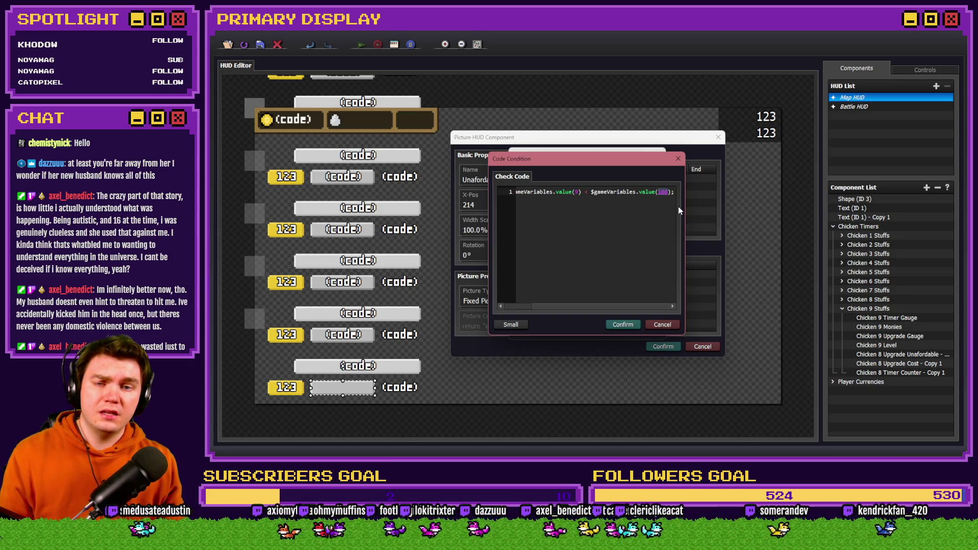
{"action": "left_click", "coordinate": [622, 324]}
{"action": "left_click", "coordinate": [622, 331]}
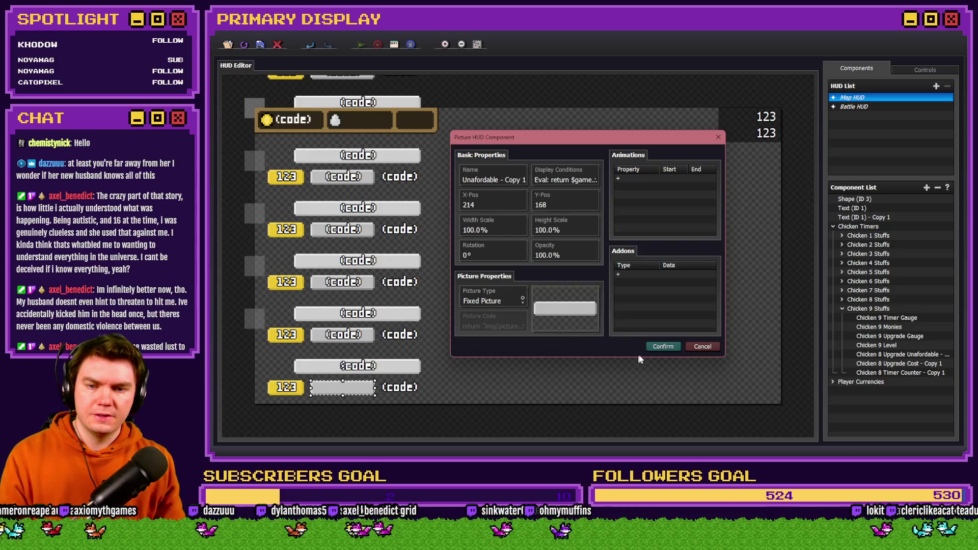
Step: Rename the Upgrade Cost copy to Chicken 9 Upgrade Cost and point its code at variable 112
{"action": "left_click", "coordinate": [663, 347]}
{"action": "double_click", "coordinate": [876, 363]}
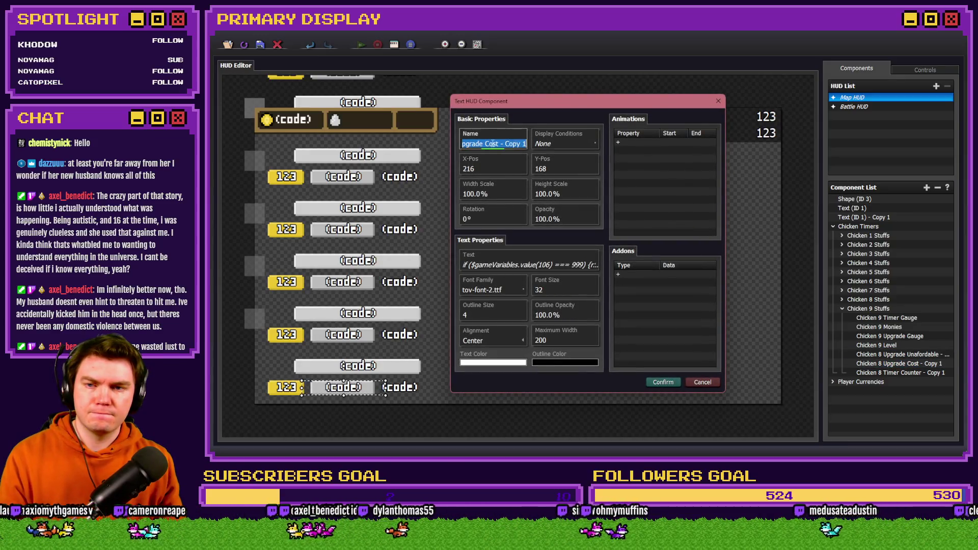
{"action": "left_click_drag", "start_coordinate": [498, 144], "coordinate": [565, 135]}
{"action": "key", "text": "BackSpace"}
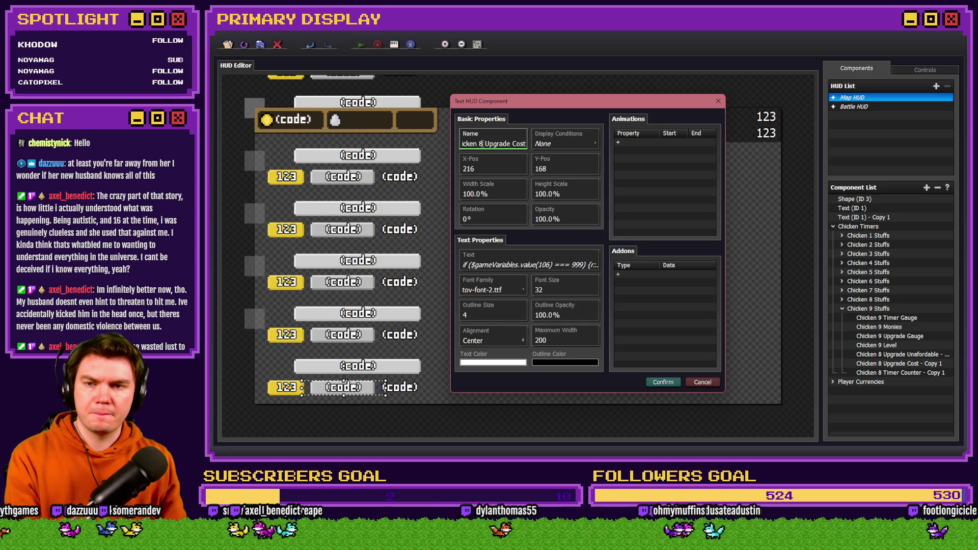
{"action": "double_click", "coordinate": [481, 143]}
{"action": "type", "text": "9"}
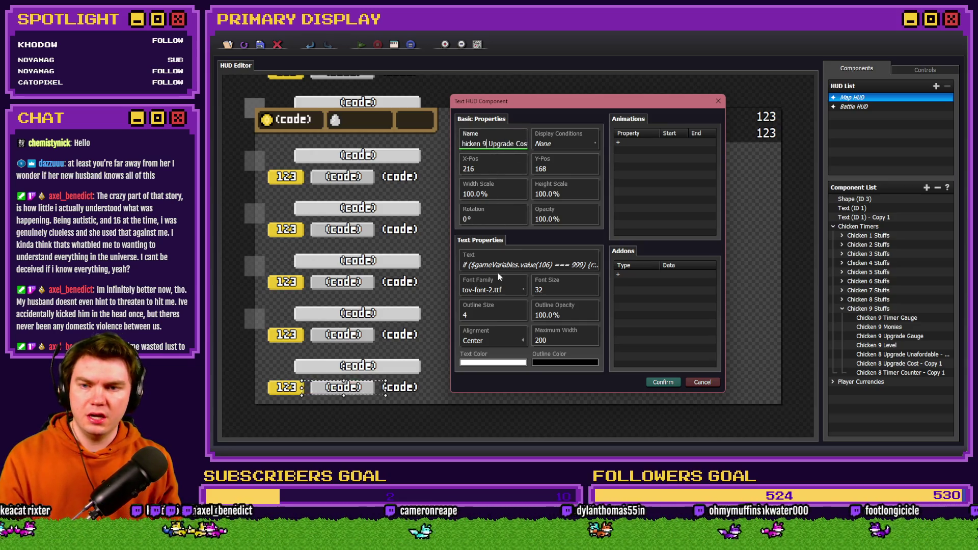
{"action": "left_click", "coordinate": [498, 265]}
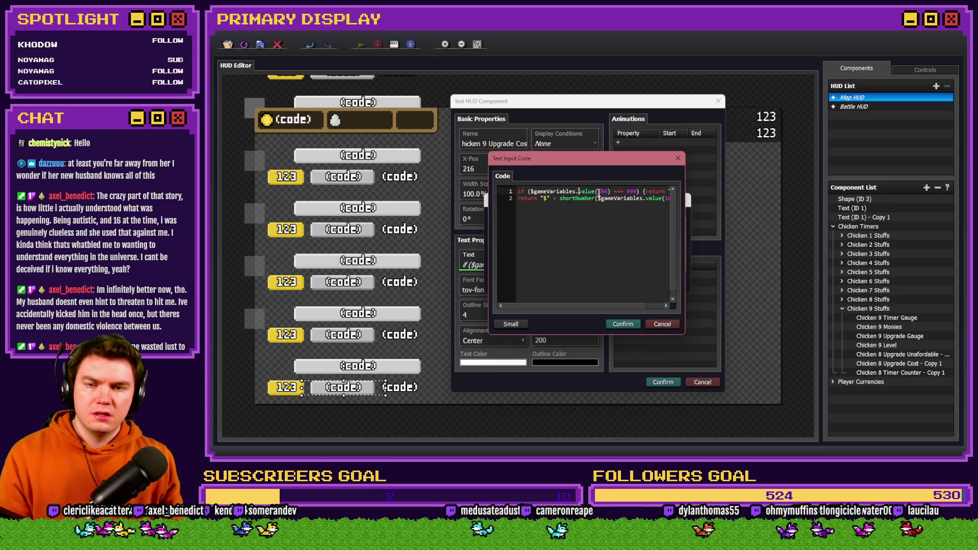
{"action": "double_click", "coordinate": [651, 198]}
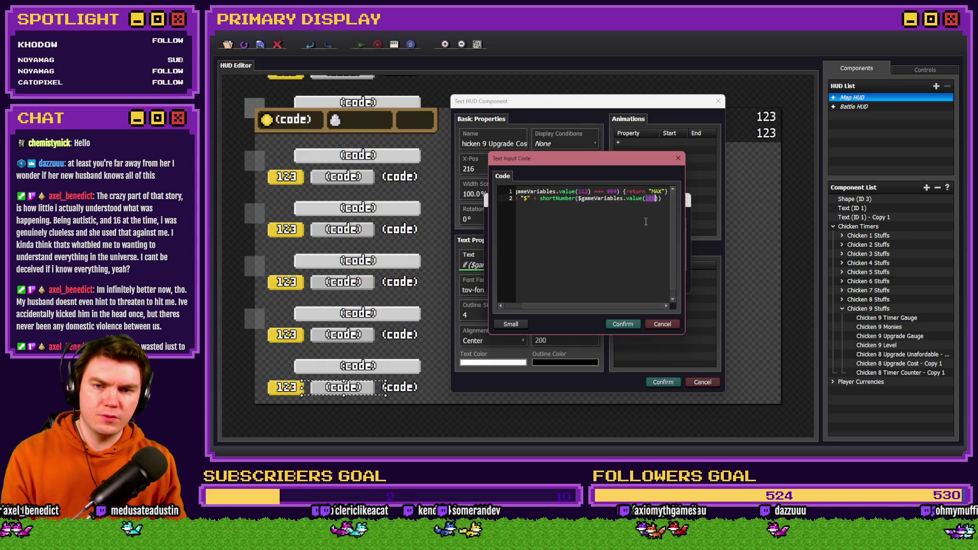
{"action": "left_click", "coordinate": [630, 324]}
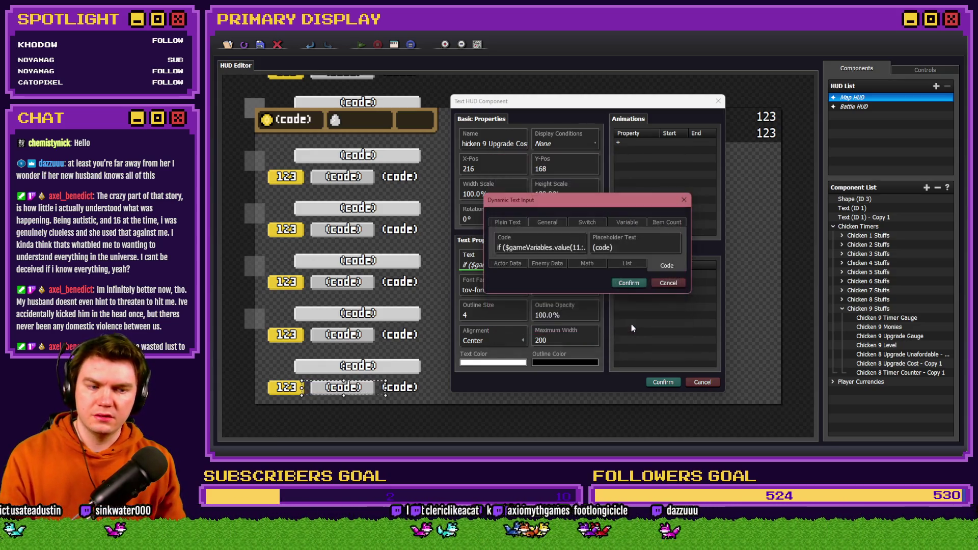
{"action": "left_click", "coordinate": [626, 284]}
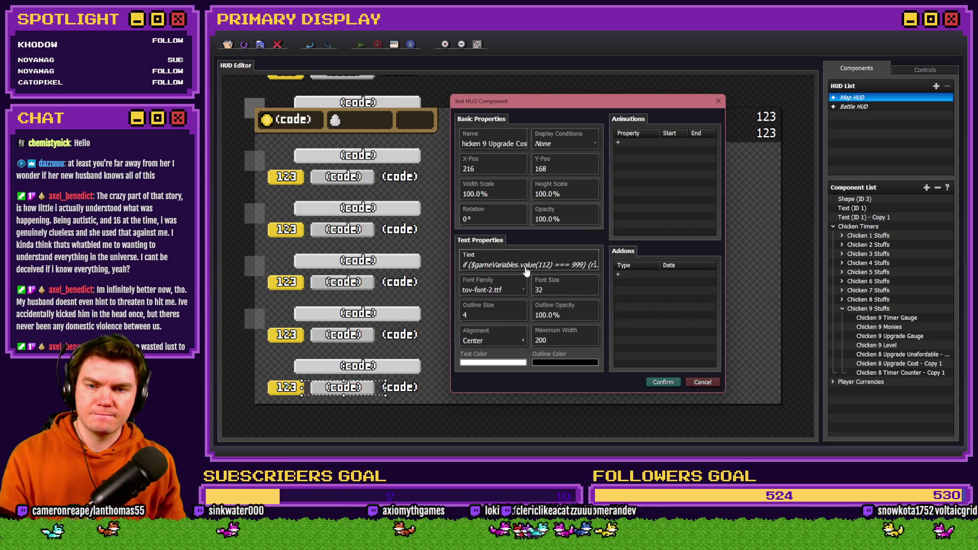
{"action": "left_click", "coordinate": [662, 382]}
Step: Rename the Timer Counter copy to Chicken 9 Timer Counter and change its code's variable to 109
{"action": "double_click", "coordinate": [895, 372]}
{"action": "key", "text": "BackSpace"}
{"action": "key", "text": "BackSpace"}
{"action": "key", "text": "BackSpace"}
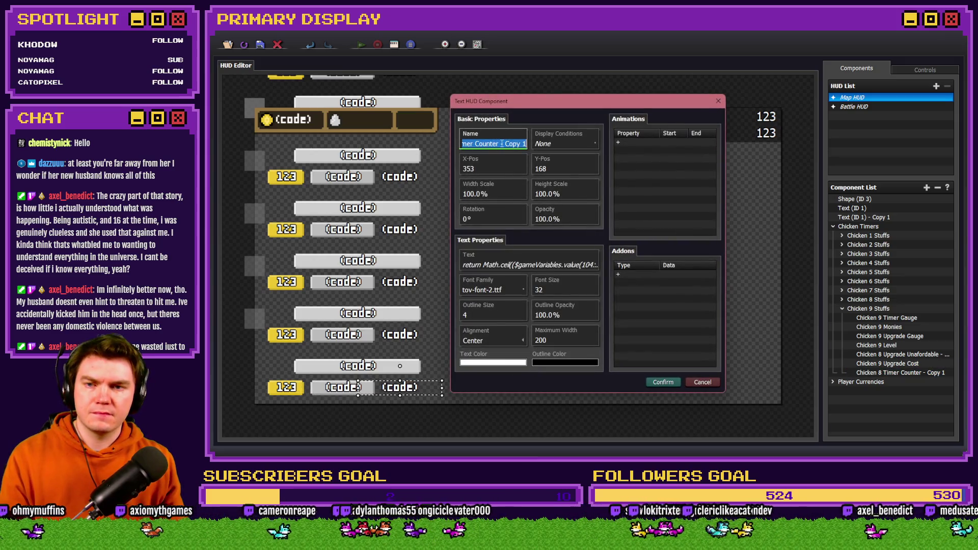
{"action": "left_click", "coordinate": [481, 143]}
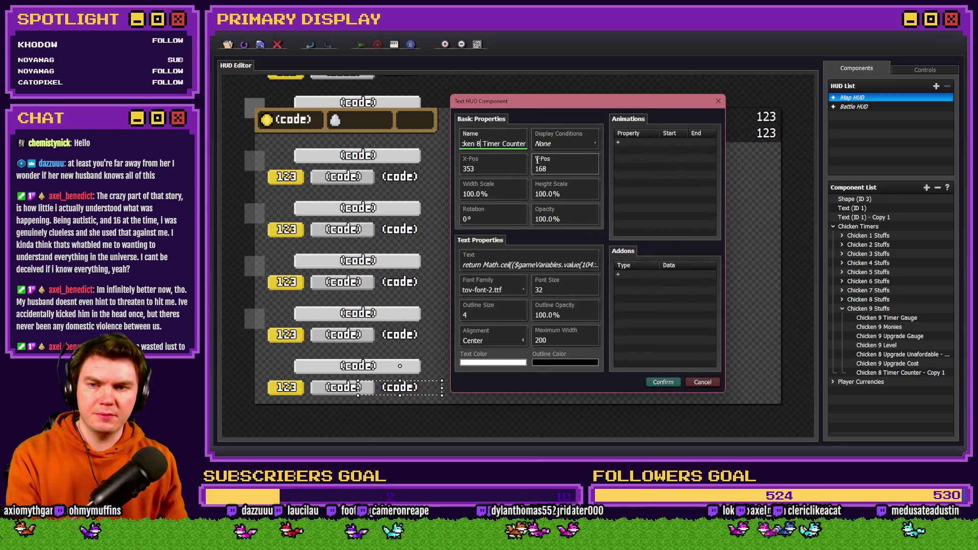
{"action": "key", "text": "BackSpace"}
{"action": "type", "text": "9"}
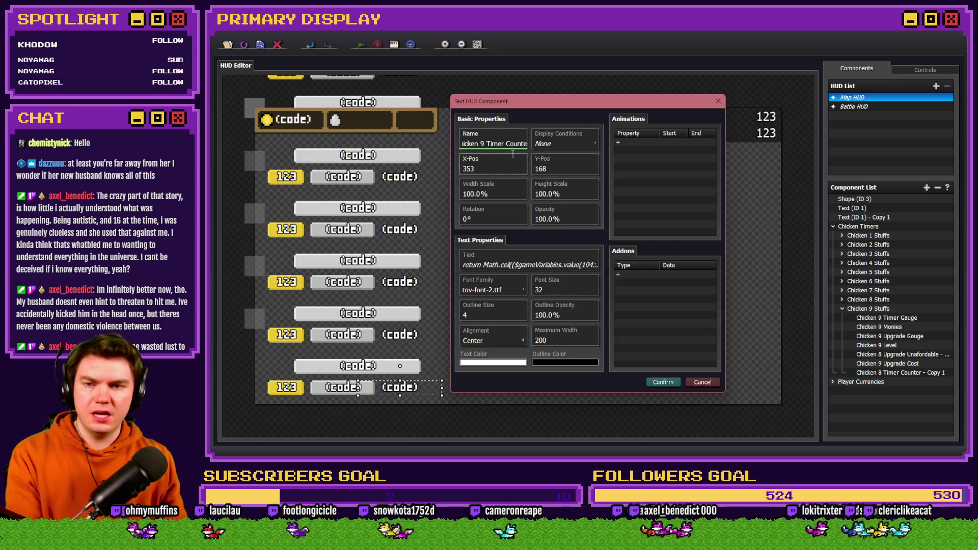
{"action": "left_click", "coordinate": [573, 263]}
{"action": "left_click", "coordinate": [574, 238]}
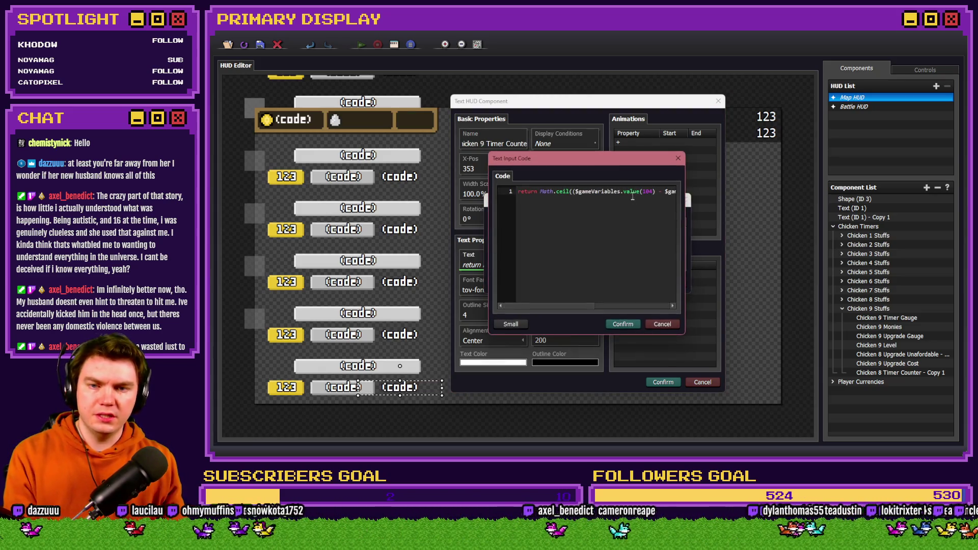
{"action": "double_click", "coordinate": [647, 191]}
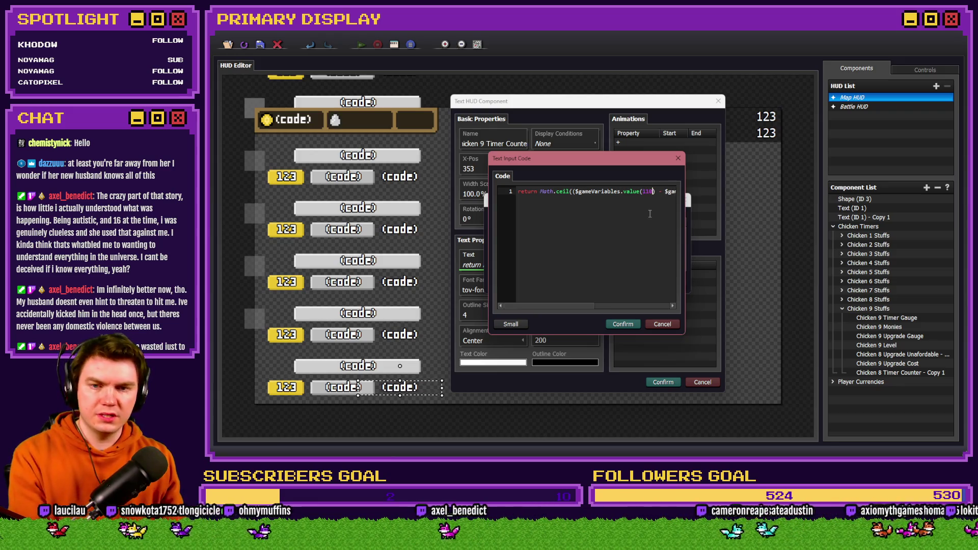
{"action": "scroll", "coordinate": [618, 191], "scroll_direction": "right", "scroll_amount": 5}
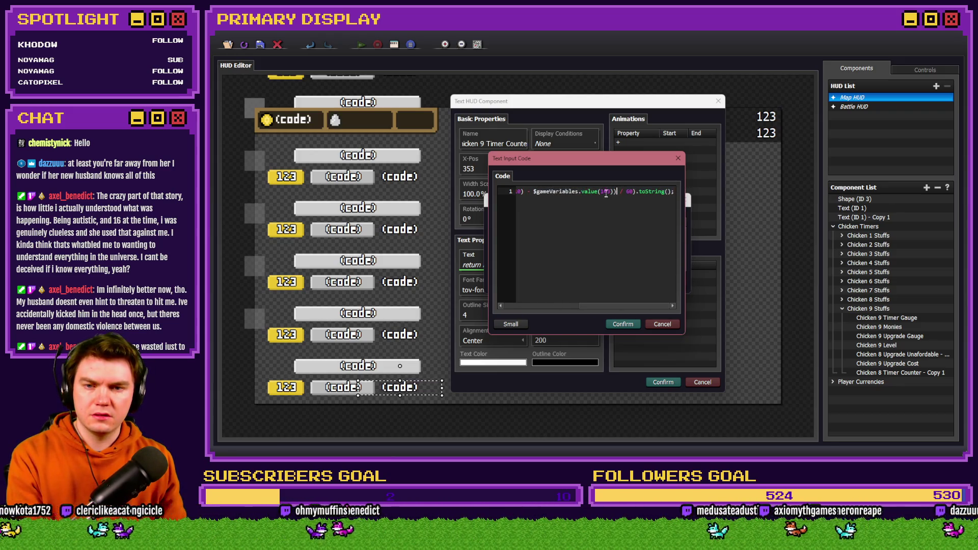
{"action": "type", "text": "109"}
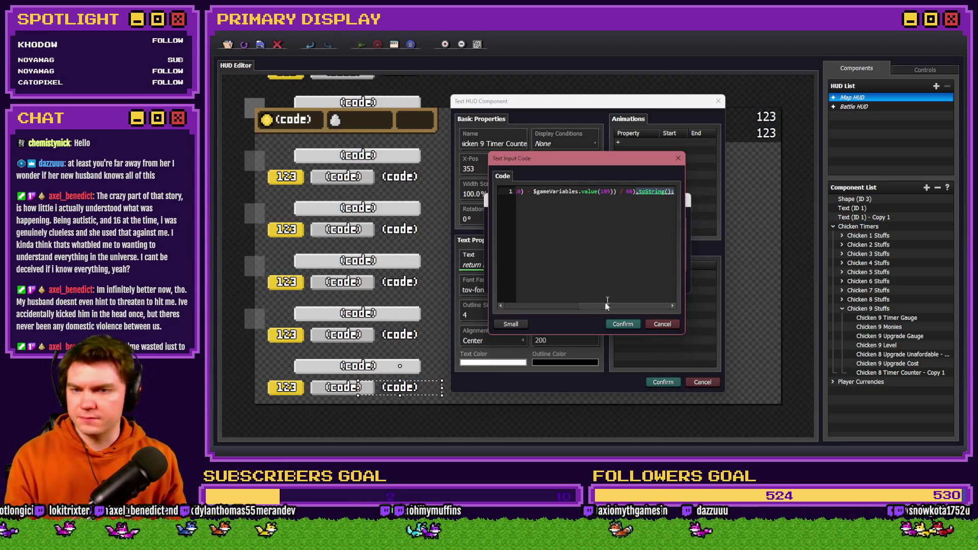
{"action": "left_click", "coordinate": [628, 326]}
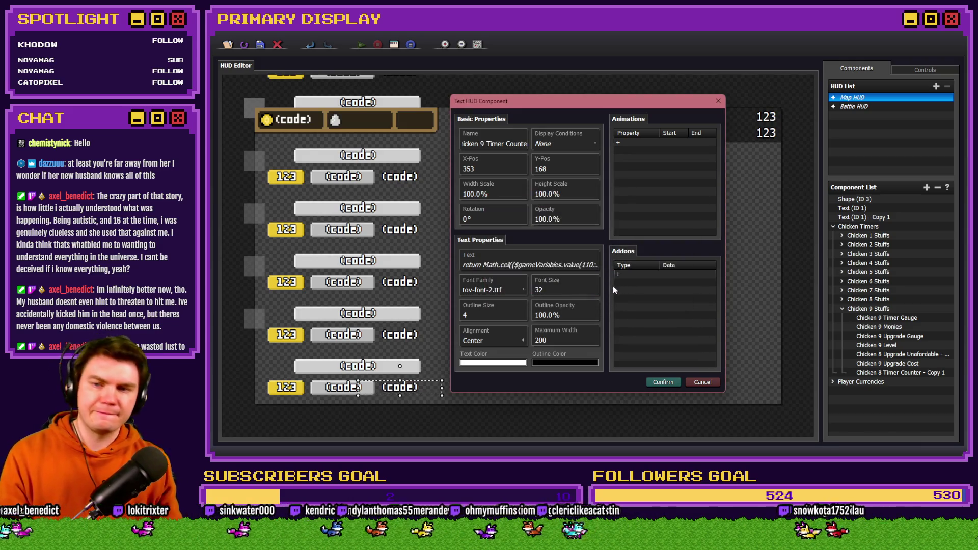
{"action": "left_click", "coordinate": [664, 381]}
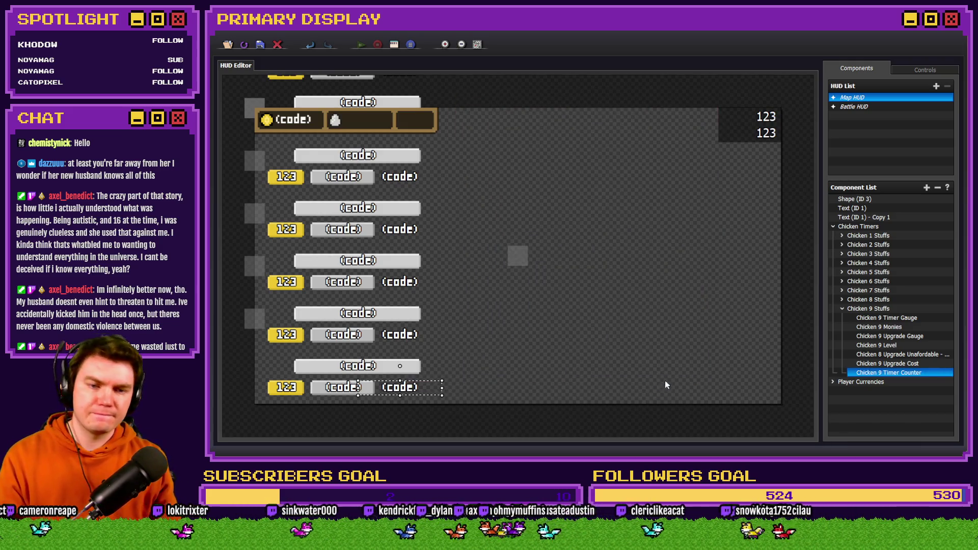
{"action": "left_click", "coordinate": [261, 47]}
{"action": "key", "text": "alt+Tab"}
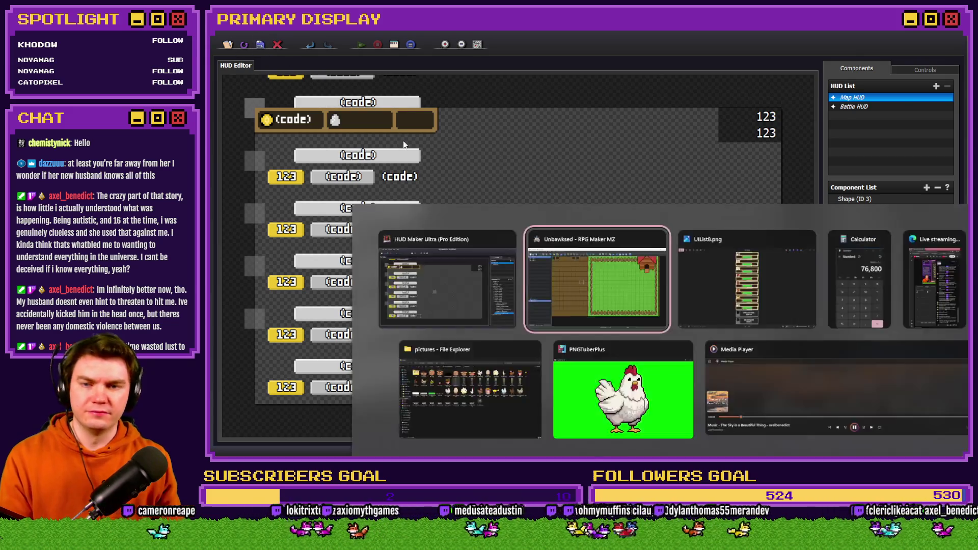
Step: Discard the unfinished map event and open Database Common Events at 0007 idleChickenMonies
{"action": "key", "text": "Escape"}
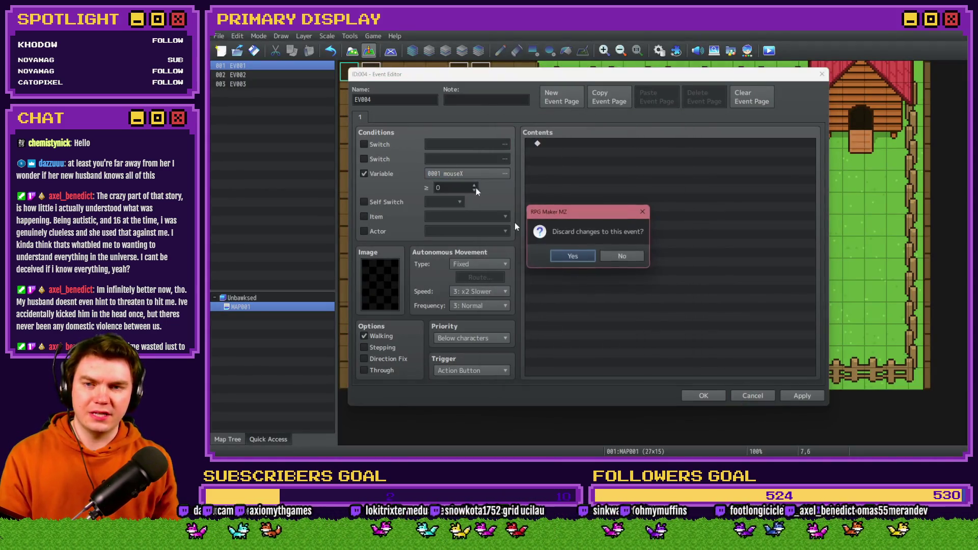
{"action": "left_click", "coordinate": [581, 256]}
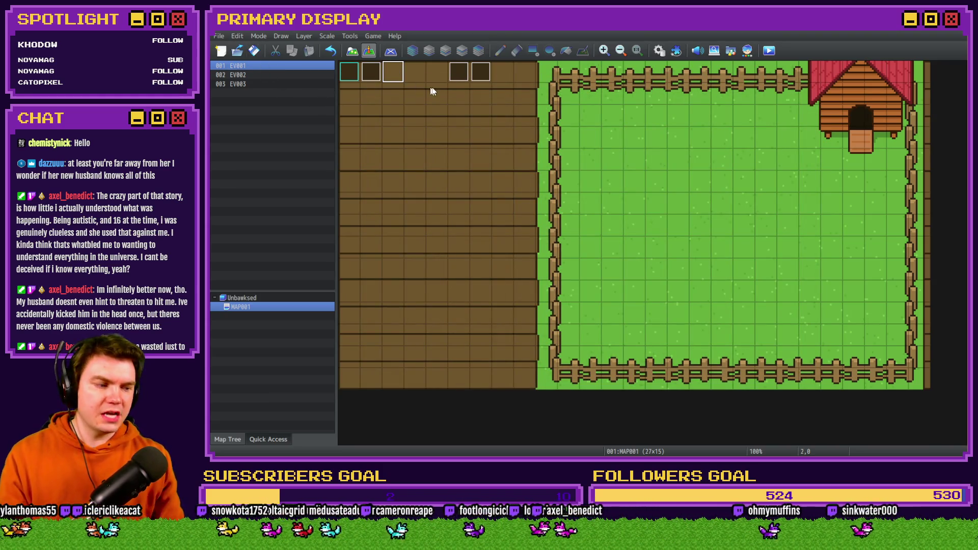
{"action": "left_click", "coordinate": [659, 51]}
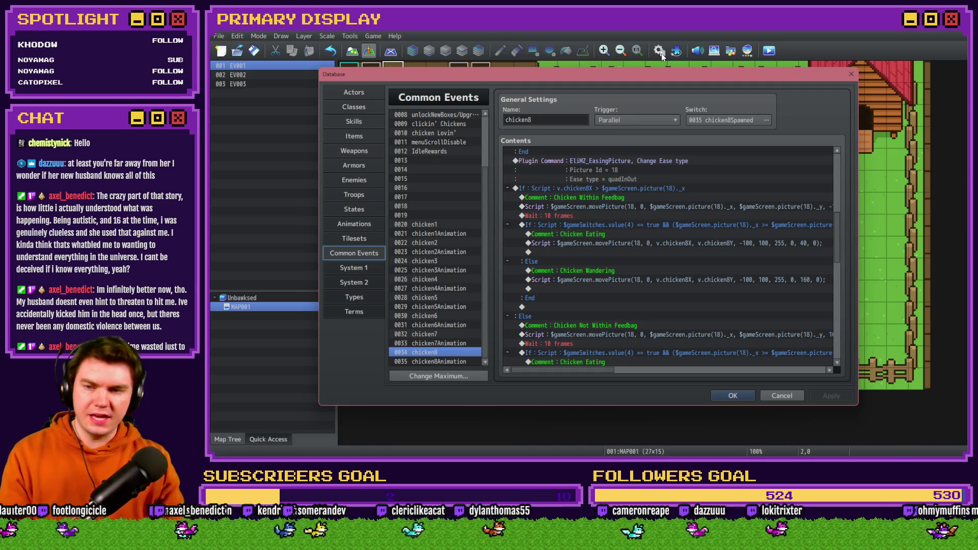
{"action": "scroll", "coordinate": [436, 204], "scroll_direction": "up", "scroll_amount": 3}
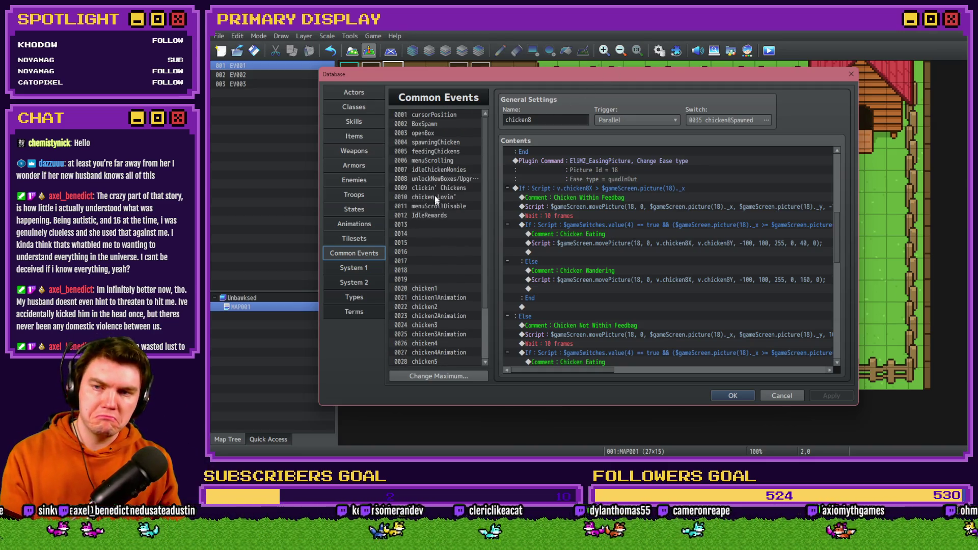
{"action": "left_click", "coordinate": [441, 143]}
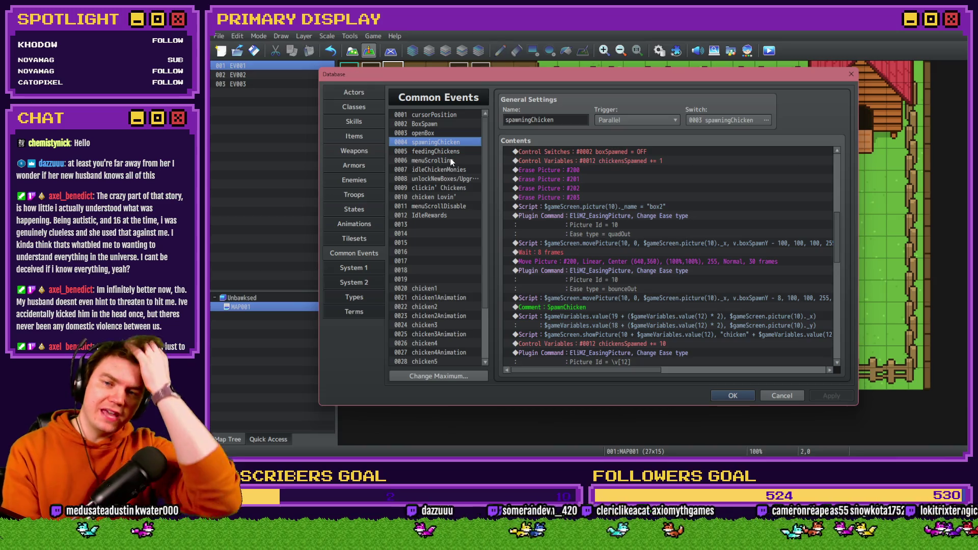
{"action": "key", "text": "Down"}
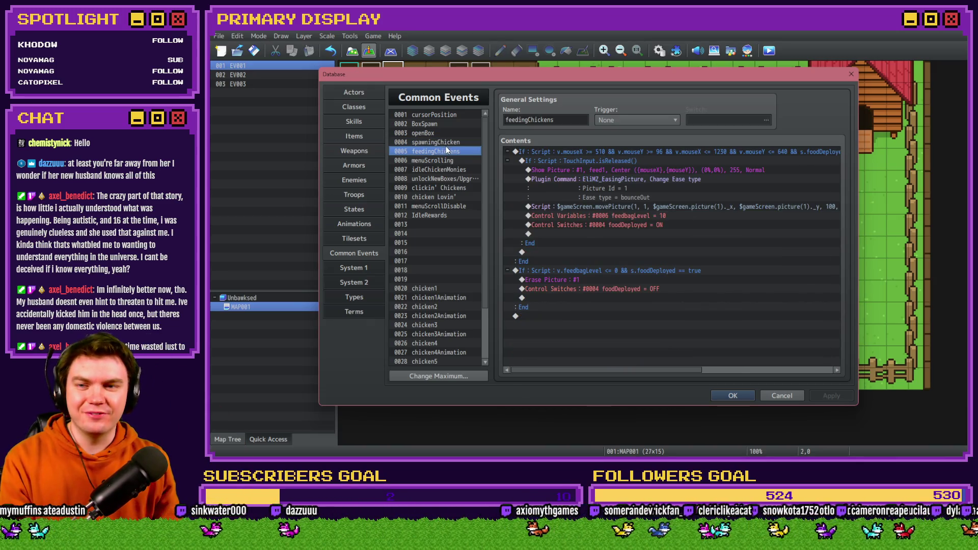
{"action": "left_click", "coordinate": [458, 169]}
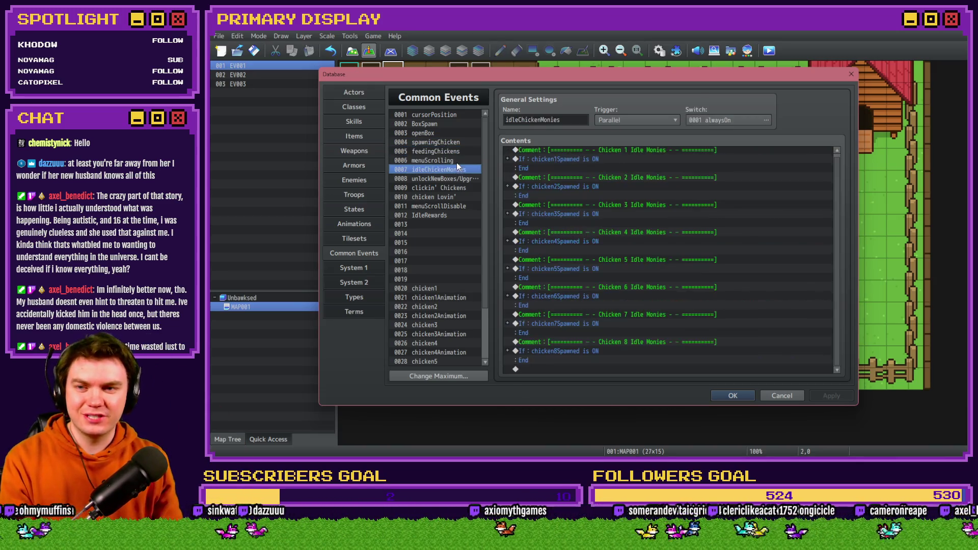
Step: Duplicate the Chicken 8 comment and branch, relabelling the copy 'Chicken 9 Idle Monies'
{"action": "left_click", "coordinate": [609, 344]}
{"action": "left_click", "coordinate": [597, 350], "text": "shift"}
{"action": "key", "text": "ctrl+c"}
{"action": "key", "text": "ctrl+v"}
{"action": "key", "text": "Return"}
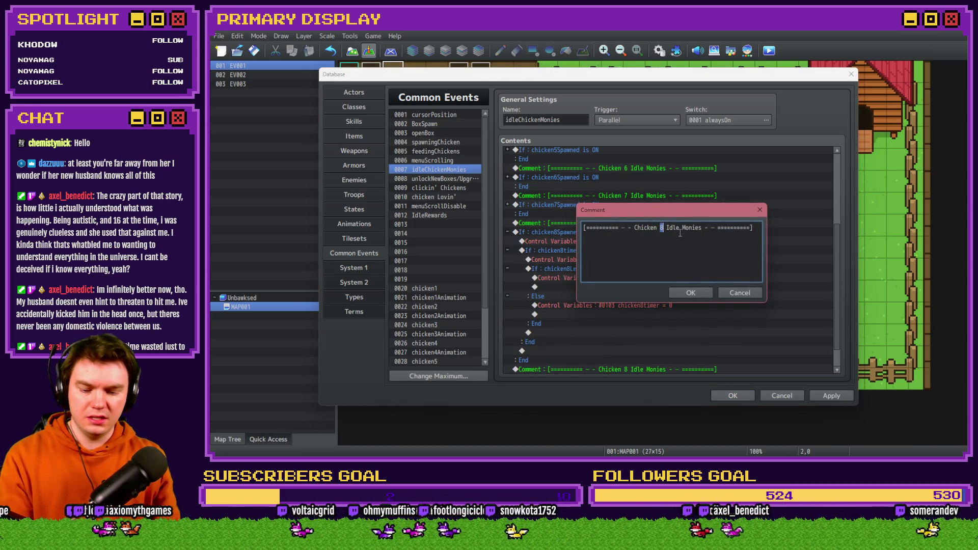
{"action": "type", "text": "9"}
{"action": "key", "text": "Return"}
{"action": "key", "text": "BackSpace"}
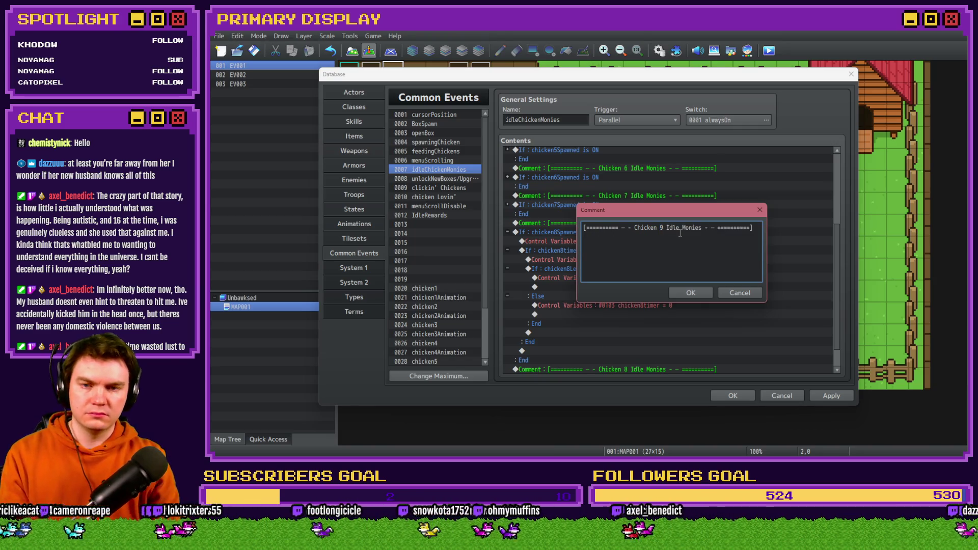
{"action": "key", "text": "ctrl+Return"}
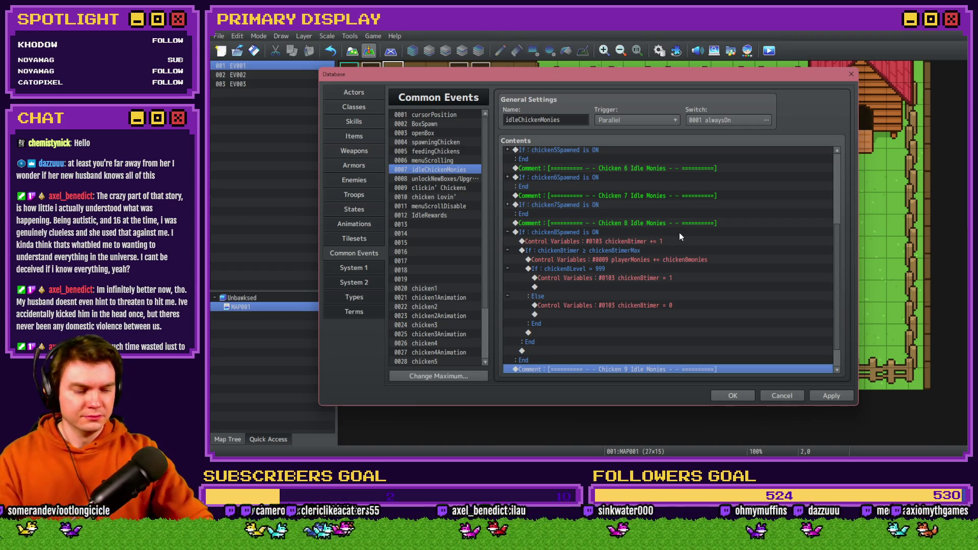
Step: Collapse the original chicken8Spawned branch and condition the copied branch on chicken9Spawned
{"action": "scroll", "coordinate": [674, 239], "scroll_direction": "down", "scroll_amount": 1}
{"action": "left_click", "coordinate": [611, 198]}
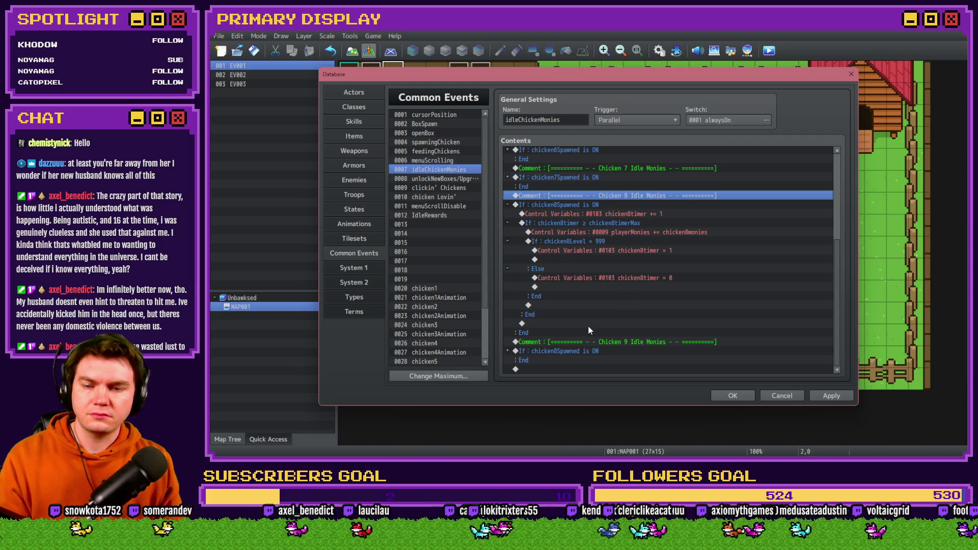
{"action": "left_click", "coordinate": [508, 205]}
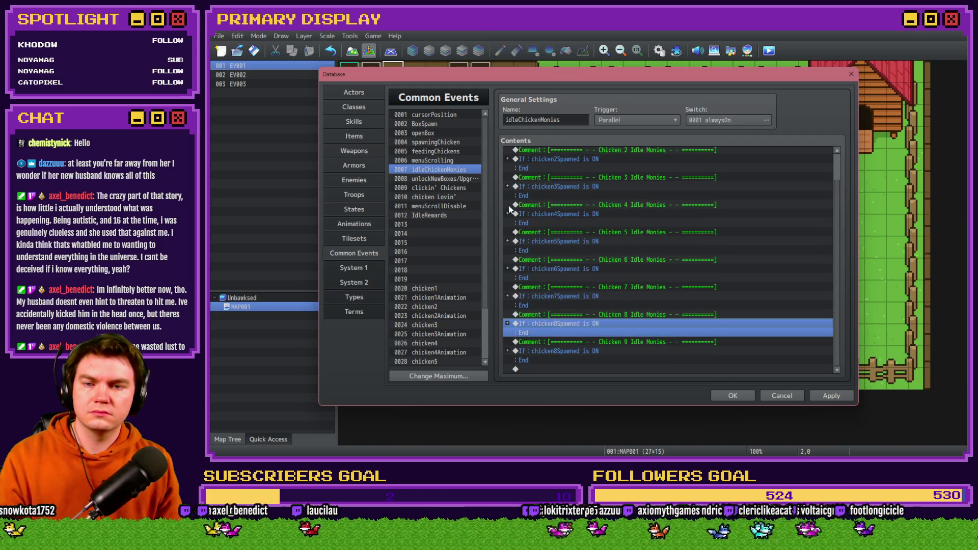
{"action": "left_click", "coordinate": [596, 343]}
{"action": "double_click", "coordinate": [619, 352]}
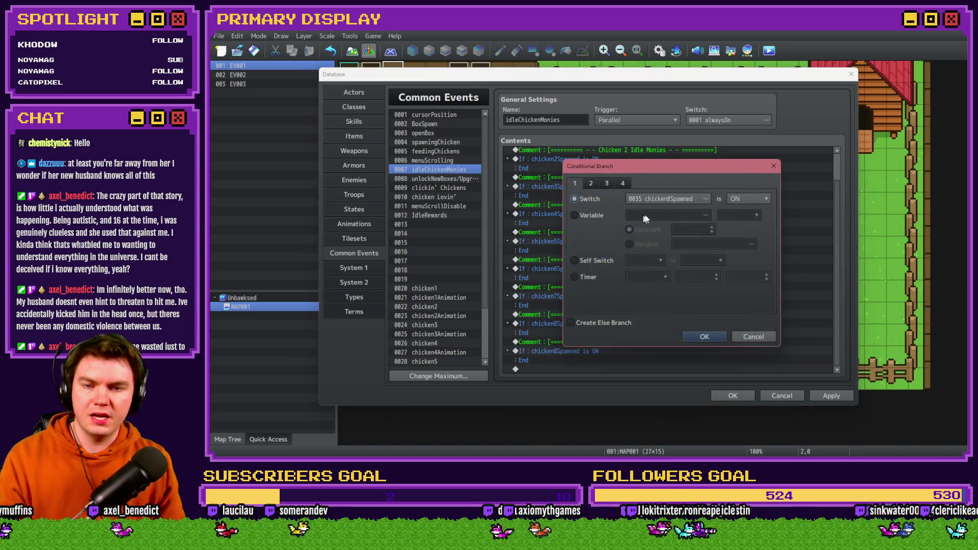
{"action": "left_click", "coordinate": [673, 198]}
{"action": "double_click", "coordinate": [732, 302]}
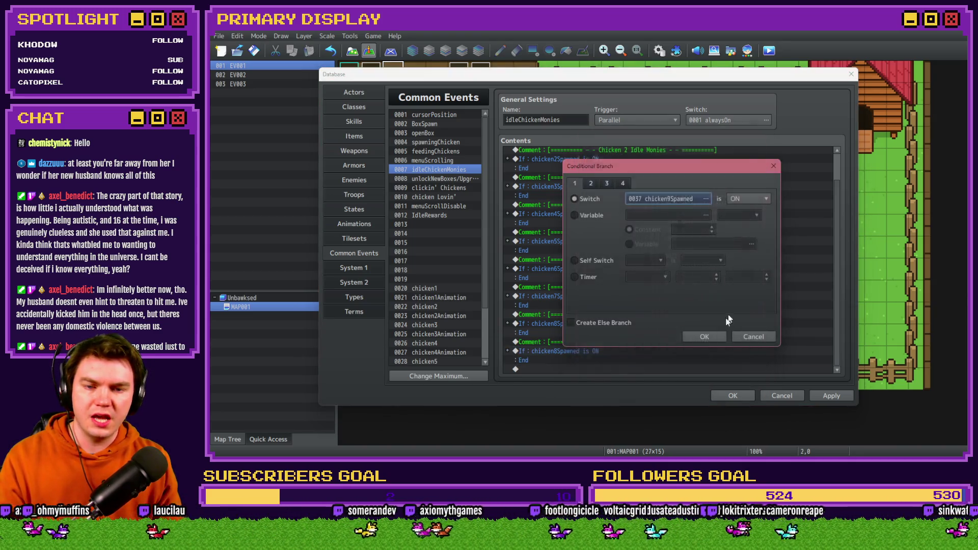
{"action": "left_click", "coordinate": [698, 335]}
{"action": "left_click", "coordinate": [695, 344]}
Step: Make the copied timer increment add to chicken9timer instead of chicken8timer
{"action": "scroll", "coordinate": [567, 352], "scroll_direction": "down", "scroll_amount": 5}
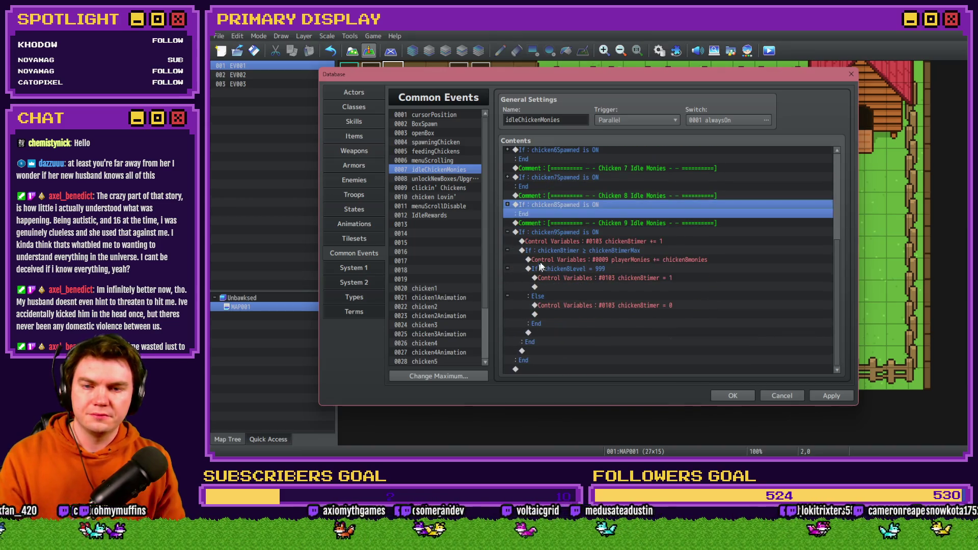
{"action": "left_click", "coordinate": [584, 241]}
{"action": "double_click", "coordinate": [585, 242]}
{"action": "left_click", "coordinate": [704, 189]}
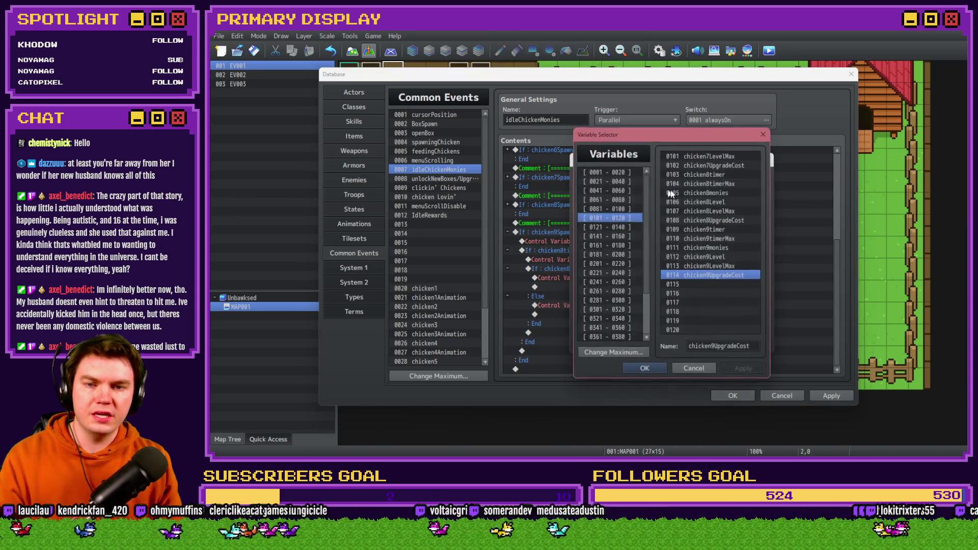
{"action": "left_click", "coordinate": [721, 274]}
{"action": "double_click", "coordinate": [705, 229]}
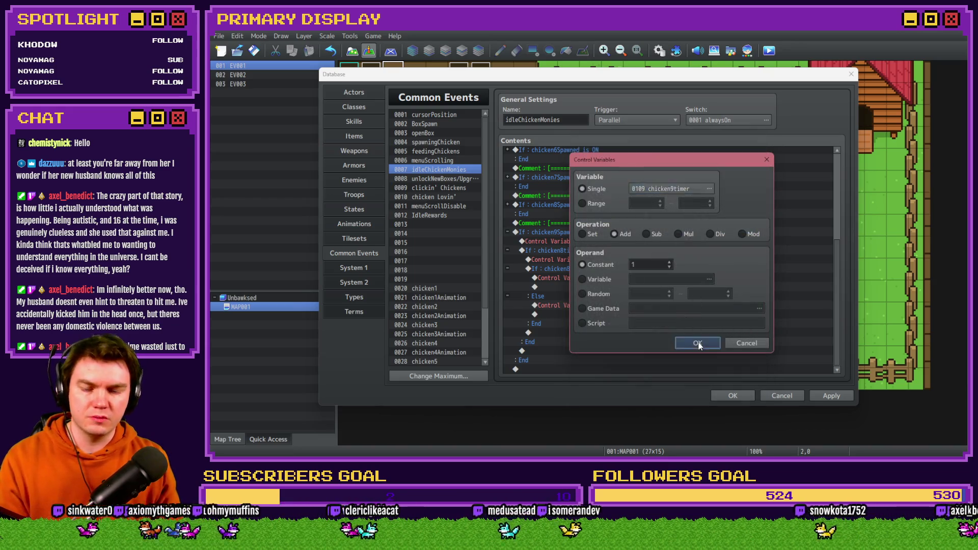
{"action": "left_click", "coordinate": [694, 342]}
Step: Change the timer-max condition to compare chicken9timer against chicken9timerMax
{"action": "left_click", "coordinate": [650, 259]}
{"action": "double_click", "coordinate": [650, 260]}
{"action": "left_click", "coordinate": [698, 215]}
{"action": "left_click", "coordinate": [713, 229]}
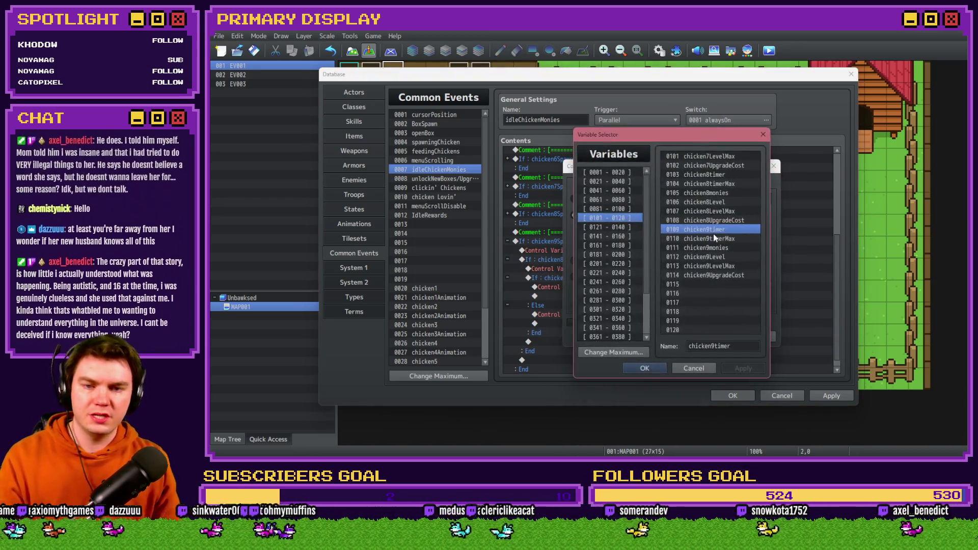
{"action": "double_click", "coordinate": [718, 230]}
{"action": "left_click", "coordinate": [699, 244]}
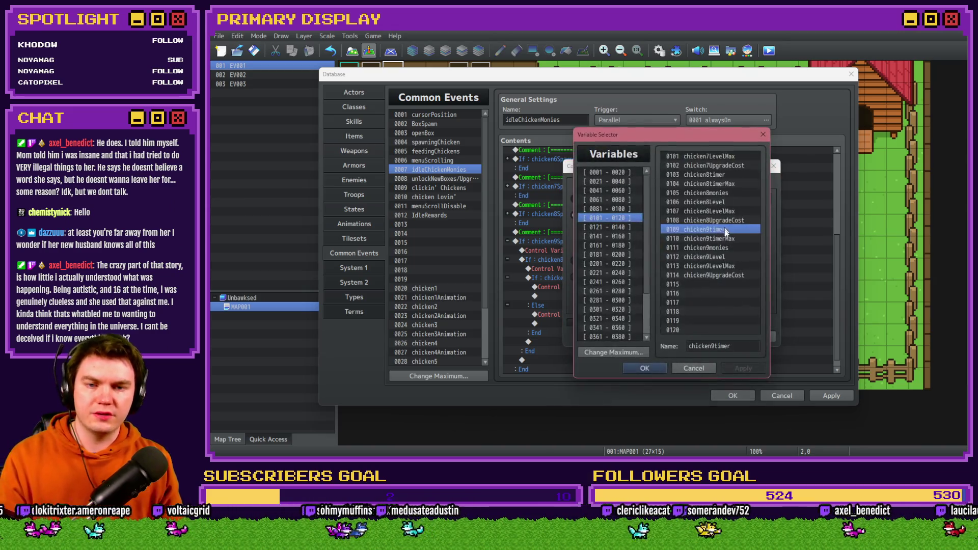
{"action": "double_click", "coordinate": [720, 238]}
{"action": "left_click", "coordinate": [704, 337]}
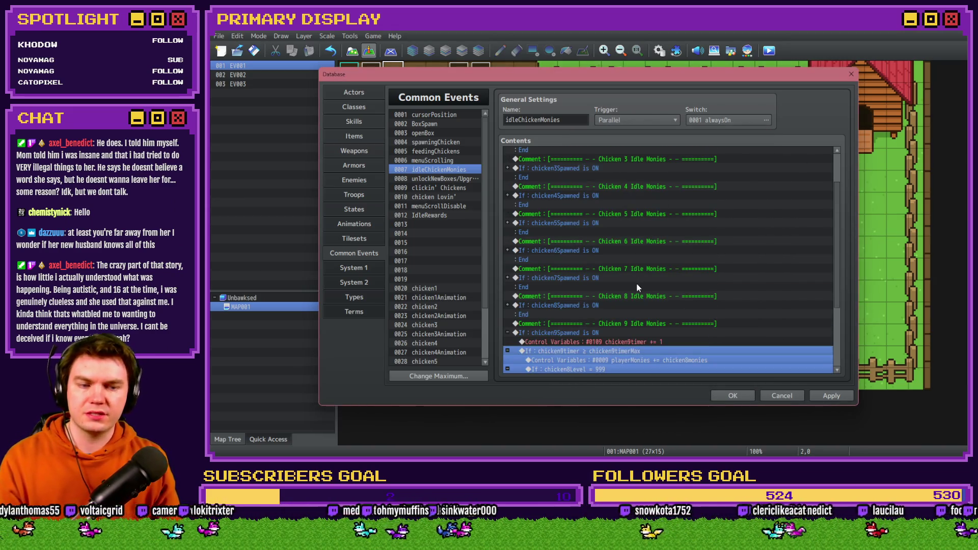
Step: Make the payout command add chicken9monies to playerMonies
{"action": "left_click", "coordinate": [636, 260]}
{"action": "scroll", "coordinate": [634, 279], "scroll_direction": "down", "scroll_amount": 1}
{"action": "double_click", "coordinate": [616, 257]}
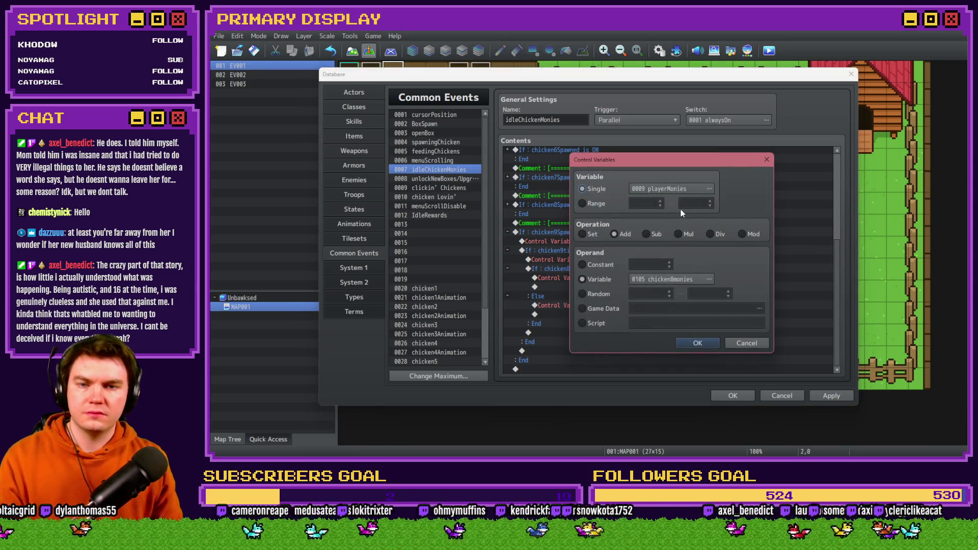
{"action": "left_click", "coordinate": [713, 244]}
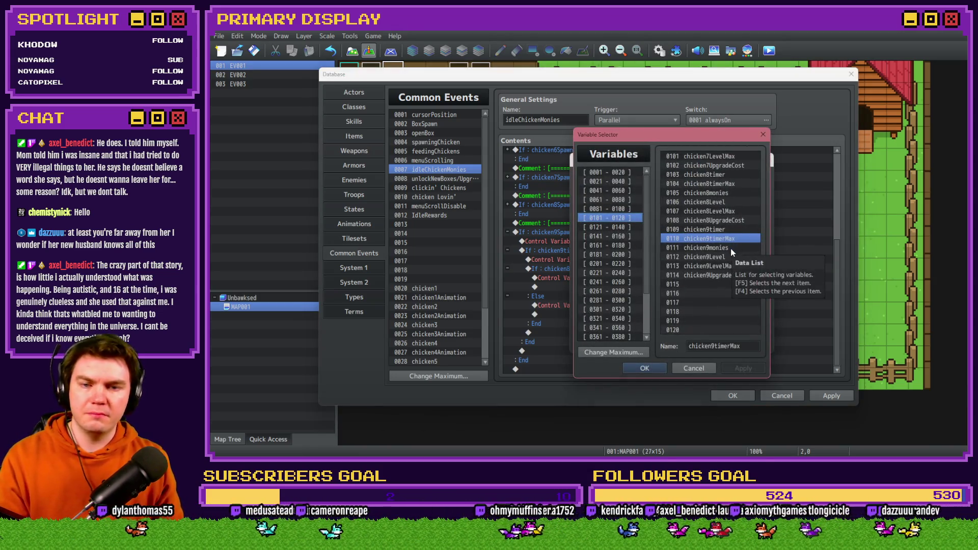
{"action": "double_click", "coordinate": [734, 248]}
{"action": "left_click", "coordinate": [746, 343]}
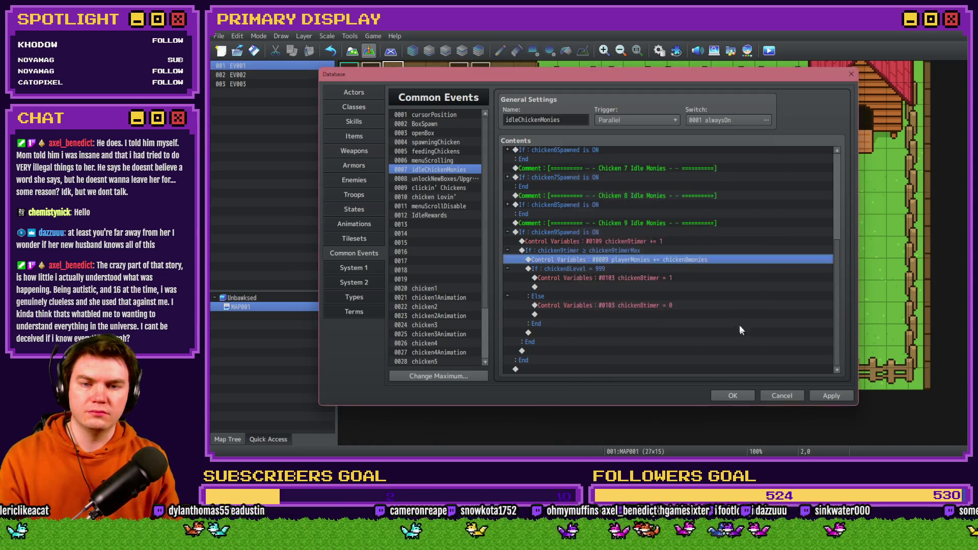
{"action": "double_click", "coordinate": [684, 260]}
{"action": "double_click", "coordinate": [677, 278]}
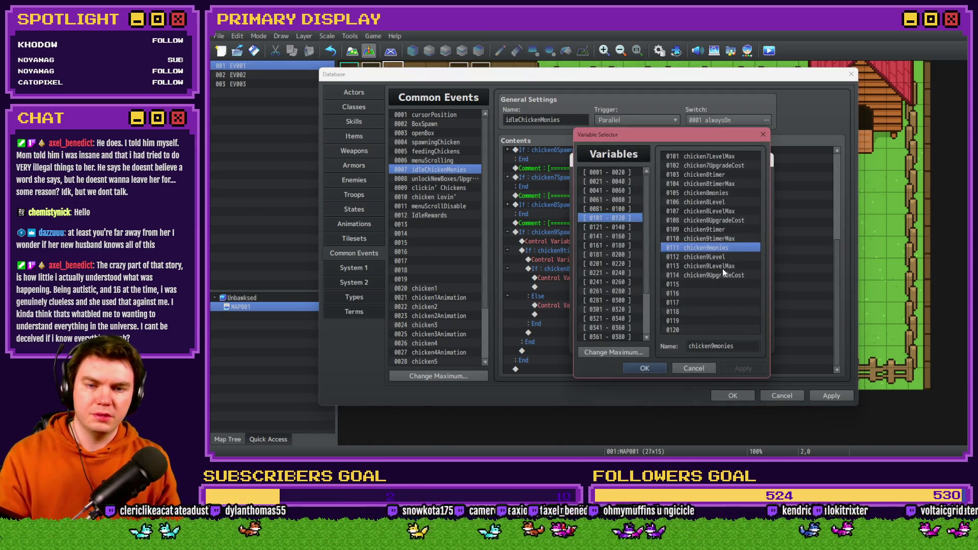
{"action": "double_click", "coordinate": [728, 247]}
{"action": "left_click", "coordinate": [701, 331]}
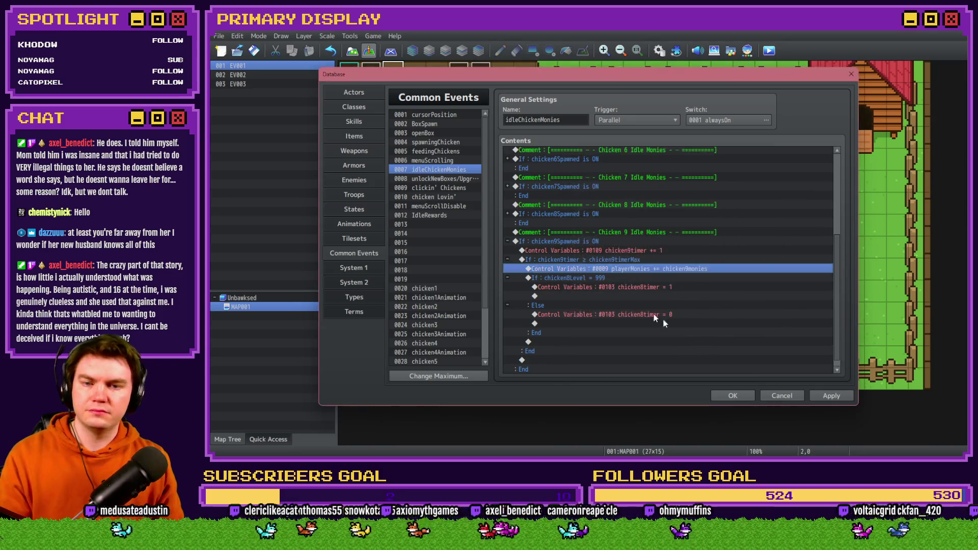
Step: Change the level-max condition to check chicken9Level against 999
{"action": "double_click", "coordinate": [633, 270]}
{"action": "double_click", "coordinate": [652, 215]}
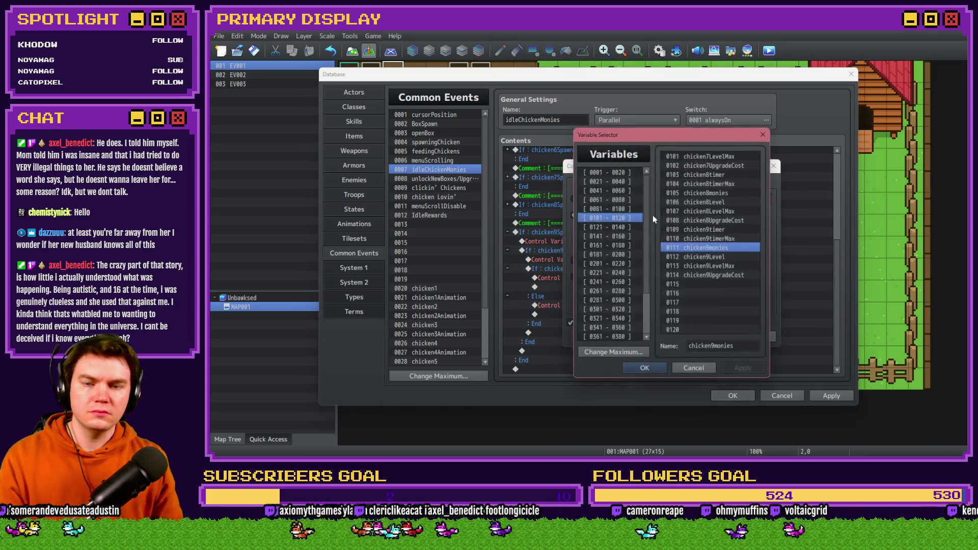
{"action": "double_click", "coordinate": [723, 256]}
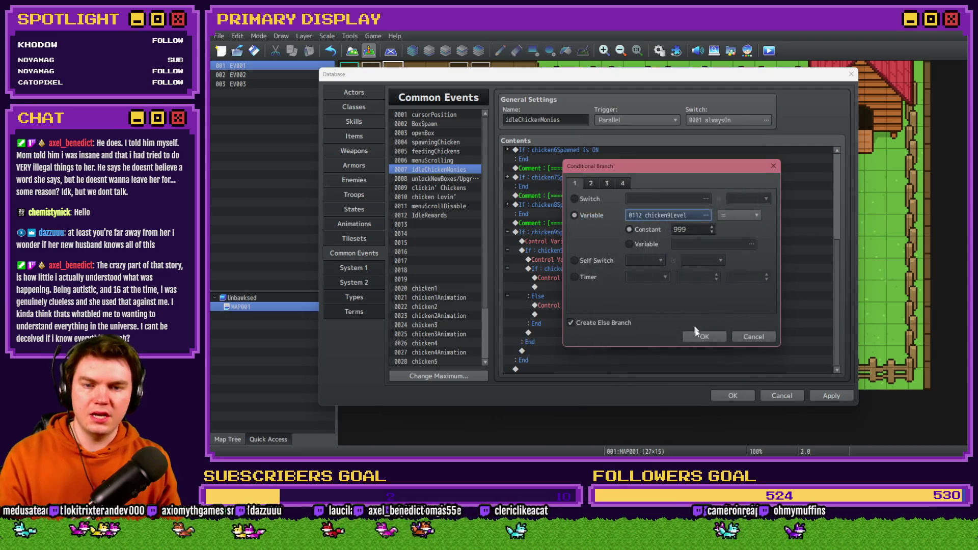
{"action": "left_click", "coordinate": [694, 332]}
Step: Retarget both timer reset commands to chicken9timer and collapse the chicken9Spawned block
{"action": "double_click", "coordinate": [646, 341]}
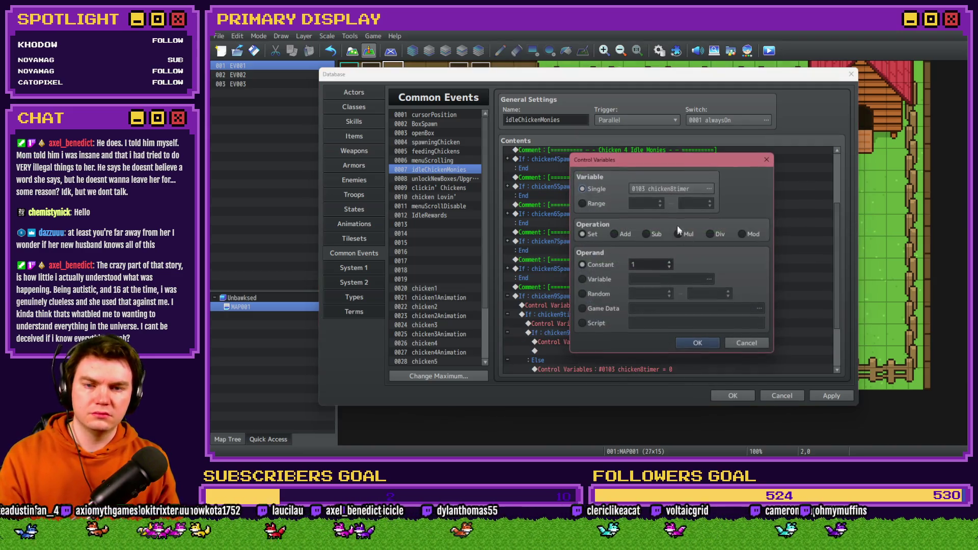
{"action": "left_click", "coordinate": [679, 189]}
{"action": "left_click", "coordinate": [713, 256]}
{"action": "double_click", "coordinate": [715, 228]}
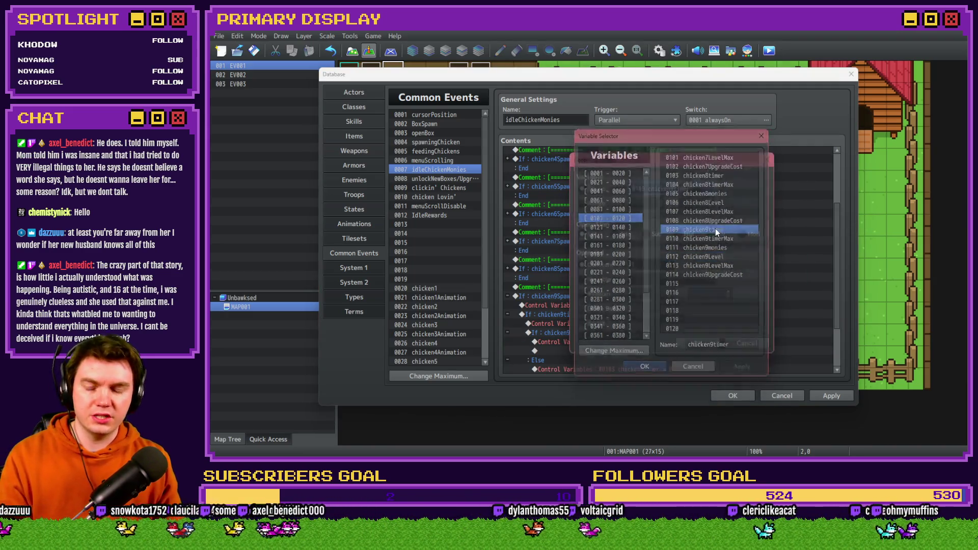
{"action": "left_click", "coordinate": [694, 343]}
{"action": "double_click", "coordinate": [670, 305]}
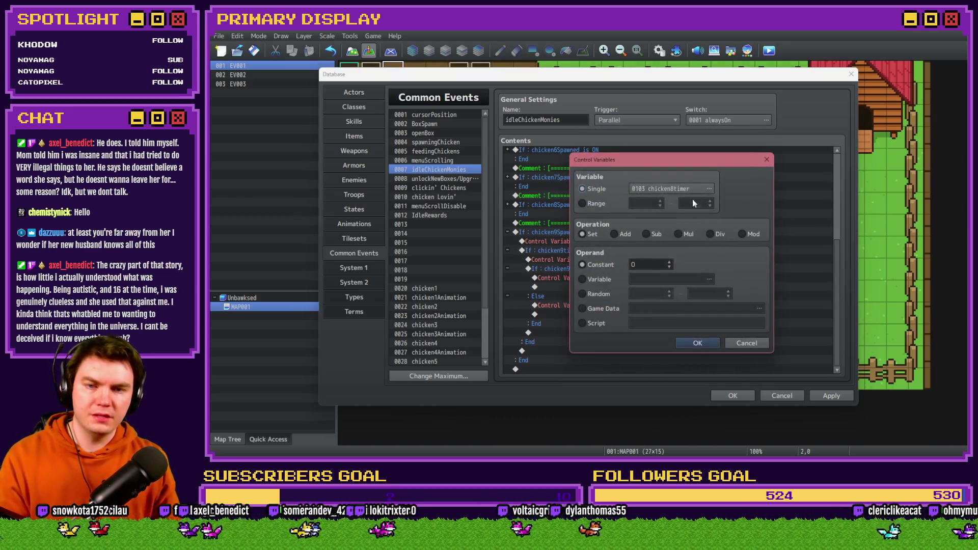
{"action": "left_click", "coordinate": [709, 189]}
{"action": "double_click", "coordinate": [715, 230]}
{"action": "left_click", "coordinate": [697, 342]}
{"action": "left_click", "coordinate": [830, 396]}
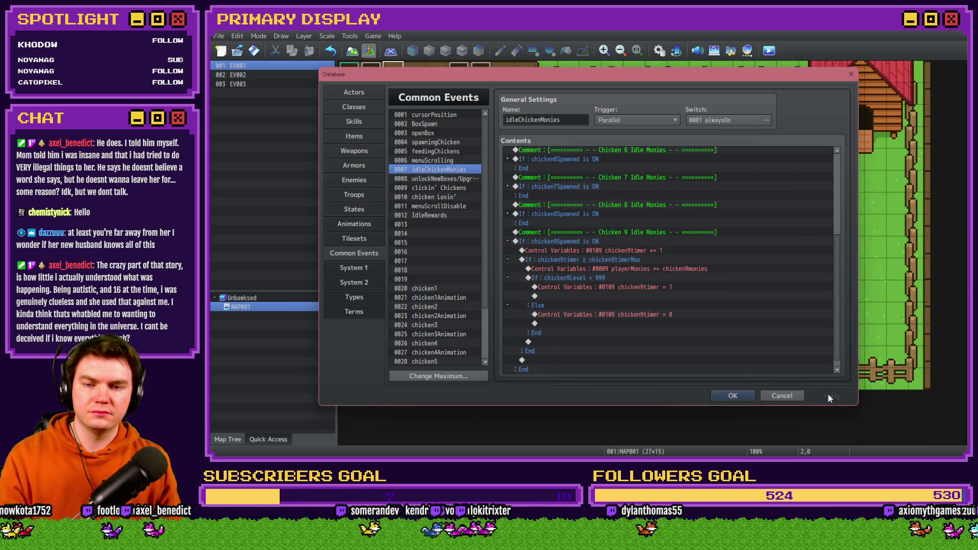
{"action": "left_click", "coordinate": [508, 241]}
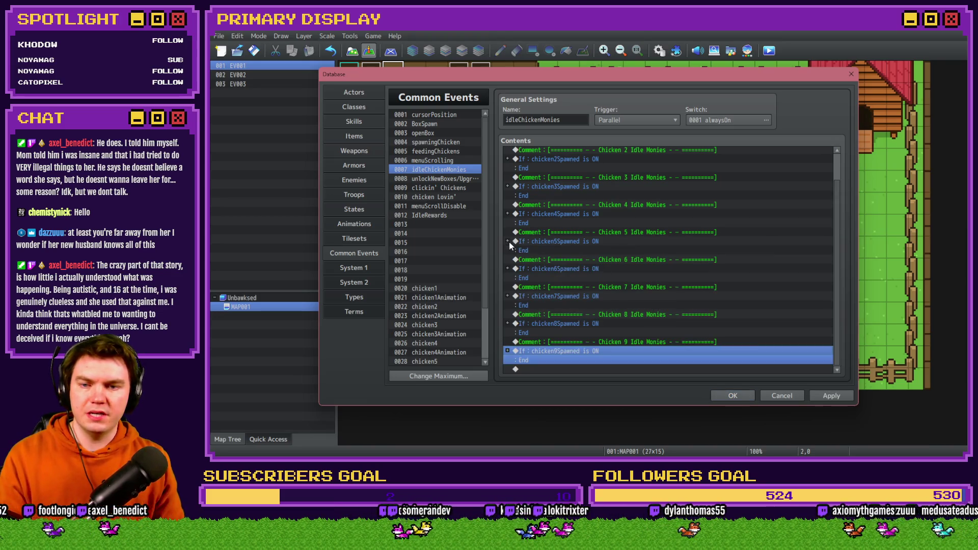
Step: In 0008 unlockNewBoxes/Upgrade, change the second 'Unlock Chicken 8' comment to 'Unlock Chicken 9'
{"action": "left_click", "coordinate": [441, 178]}
{"action": "scroll", "coordinate": [600, 249], "scroll_direction": "down", "scroll_amount": 3}
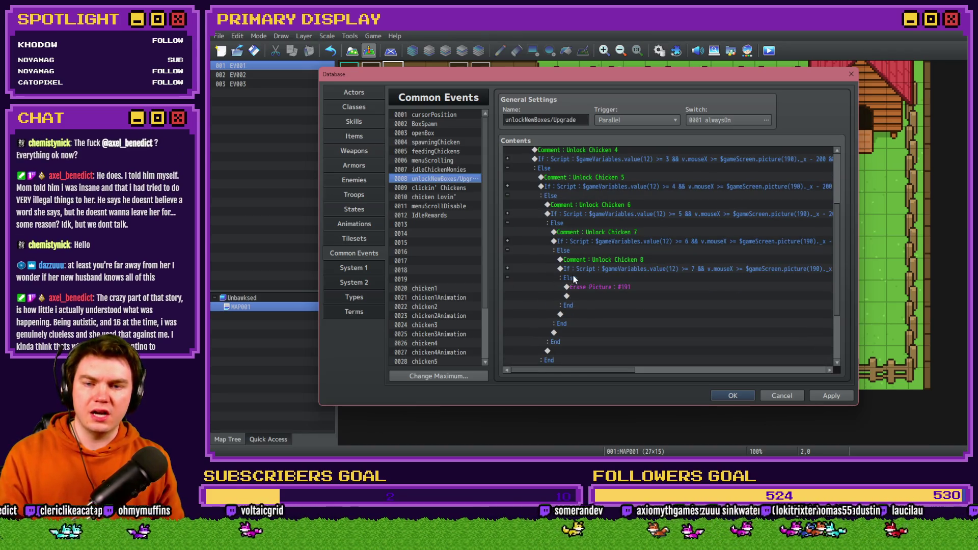
{"action": "left_click", "coordinate": [584, 267]}
{"action": "scroll", "coordinate": [594, 276], "scroll_direction": "down", "scroll_amount": 3}
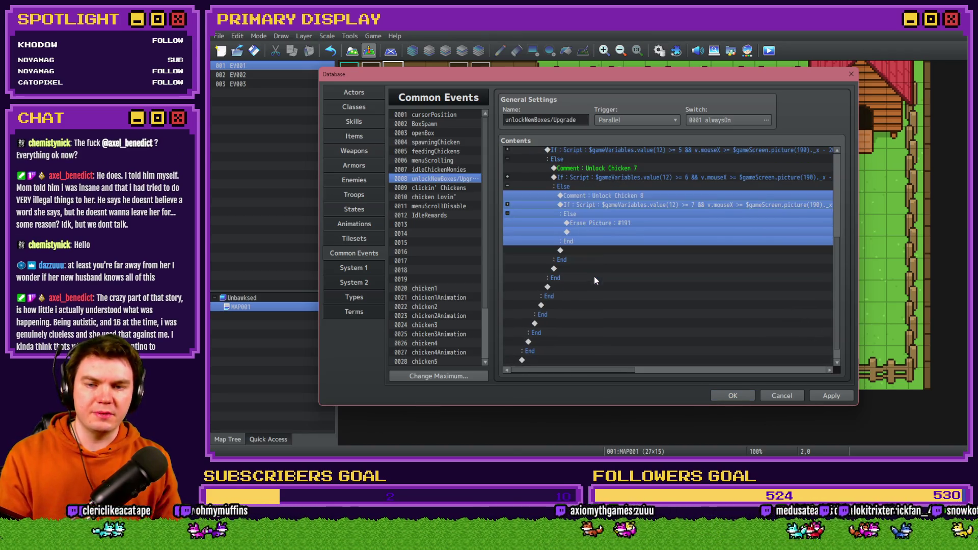
{"action": "left_click", "coordinate": [598, 223]}
{"action": "scroll", "coordinate": [599, 222], "scroll_direction": "down", "scroll_amount": 10}
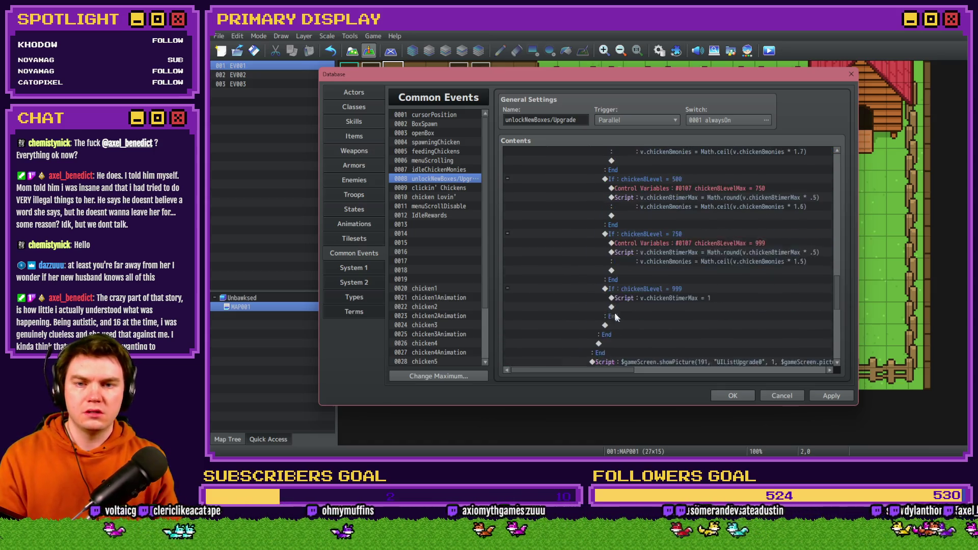
{"action": "scroll", "coordinate": [614, 312], "scroll_direction": "up", "scroll_amount": 10}
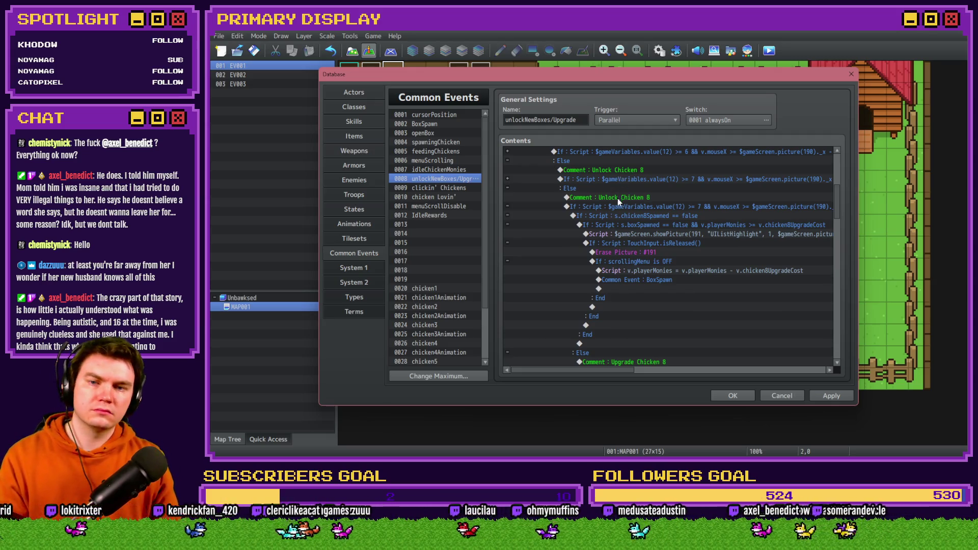
{"action": "double_click", "coordinate": [617, 198]}
{"action": "key", "text": "BackSpace"}
{"action": "type", "text": "9"}
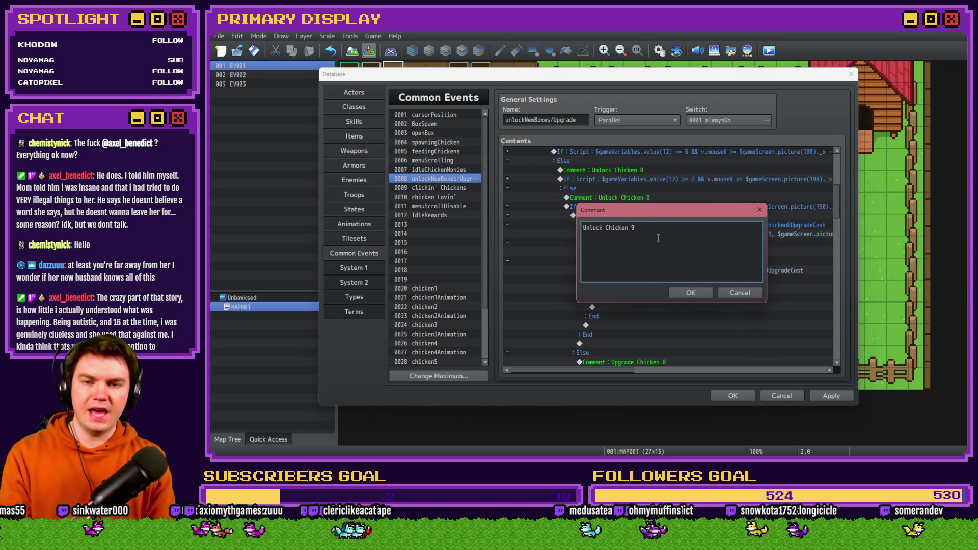
{"action": "key", "text": "ctrl+Return"}
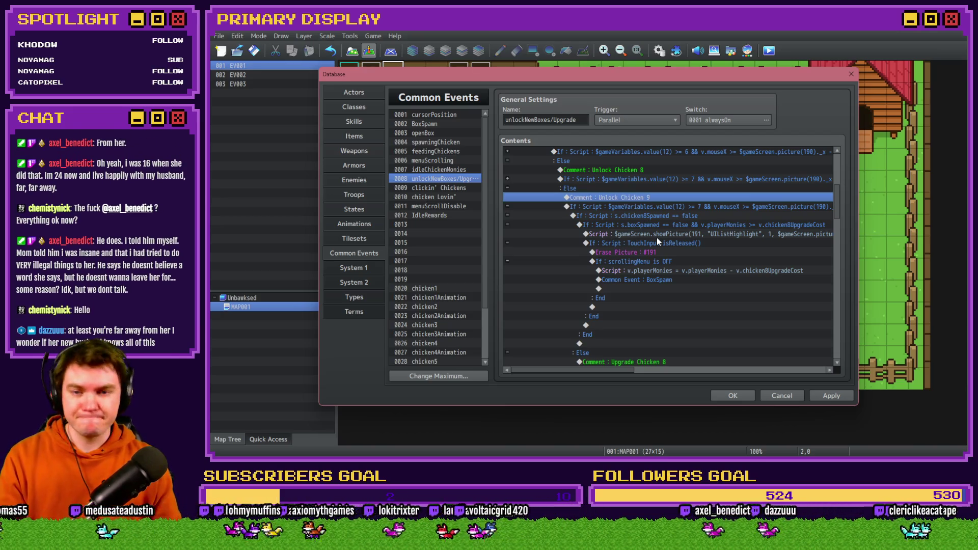
Step: Raise the Unlock Chicken 9 branch's variable 12 threshold from >= 7 to >= 8
{"action": "left_click", "coordinate": [657, 206]}
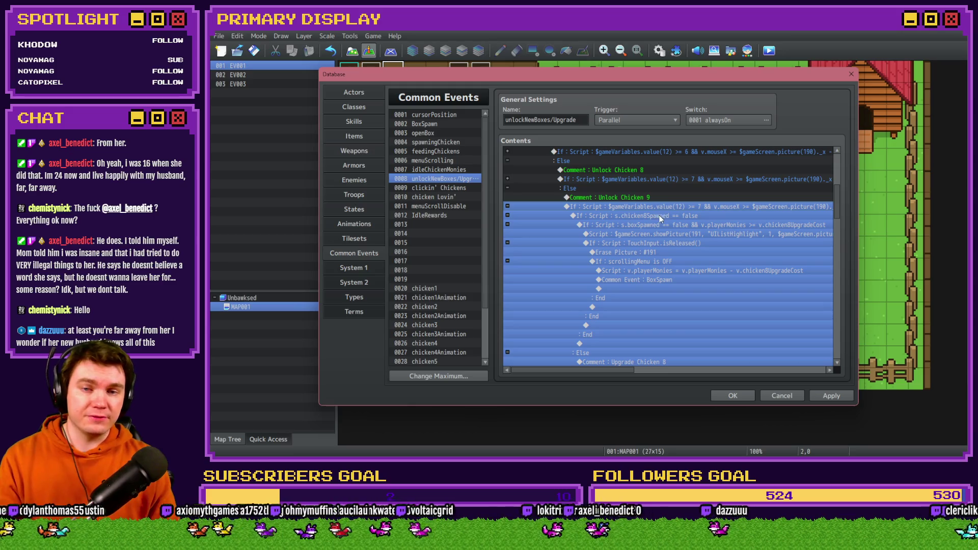
{"action": "key", "text": "space"}
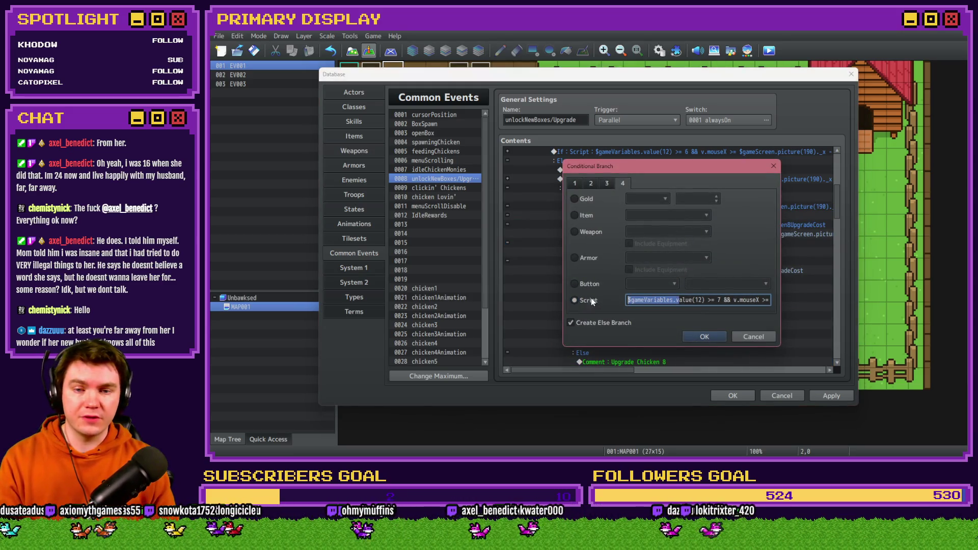
{"action": "left_click", "coordinate": [673, 300]}
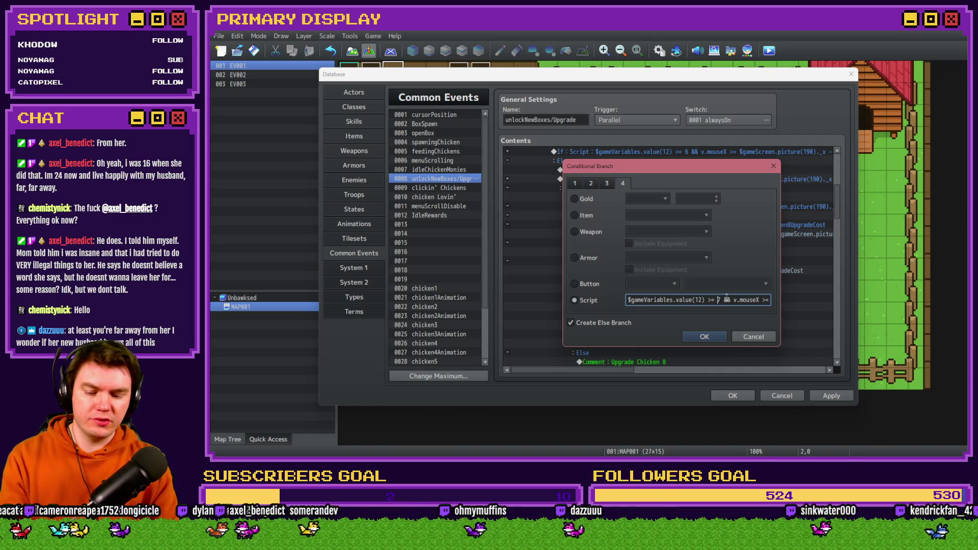
{"action": "key", "text": "BackSpace"}
{"action": "type", "text": "8"}
{"action": "key", "text": "End"}
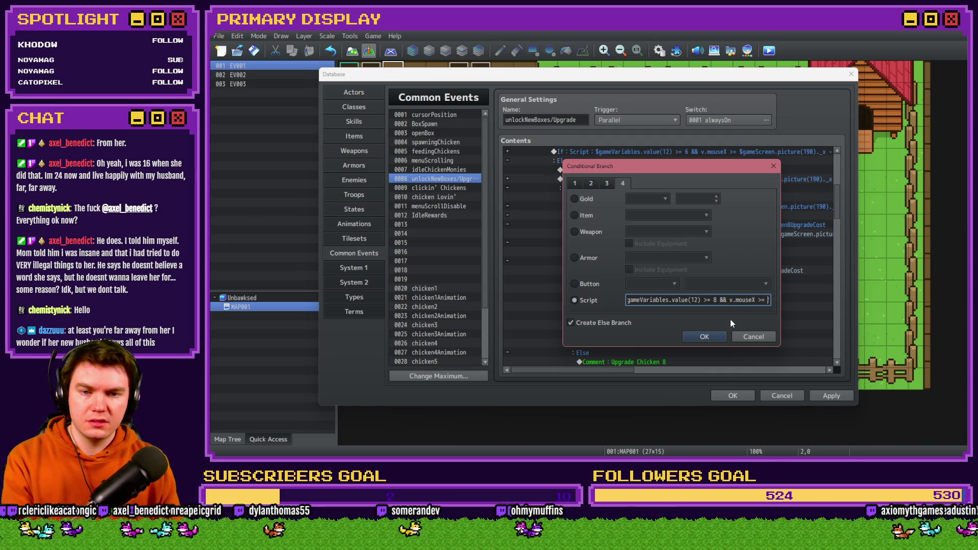
{"action": "key", "text": "Right"}
{"action": "key", "text": "Right"}
{"action": "key", "text": "Right"}
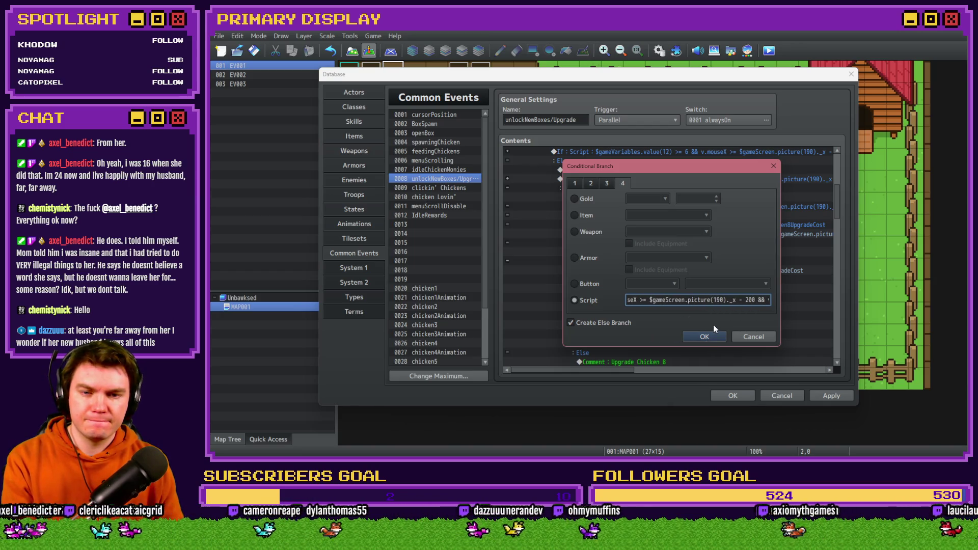
{"action": "key", "text": "Right"}
{"action": "key", "text": "Right"}
{"action": "key", "text": "Right"}
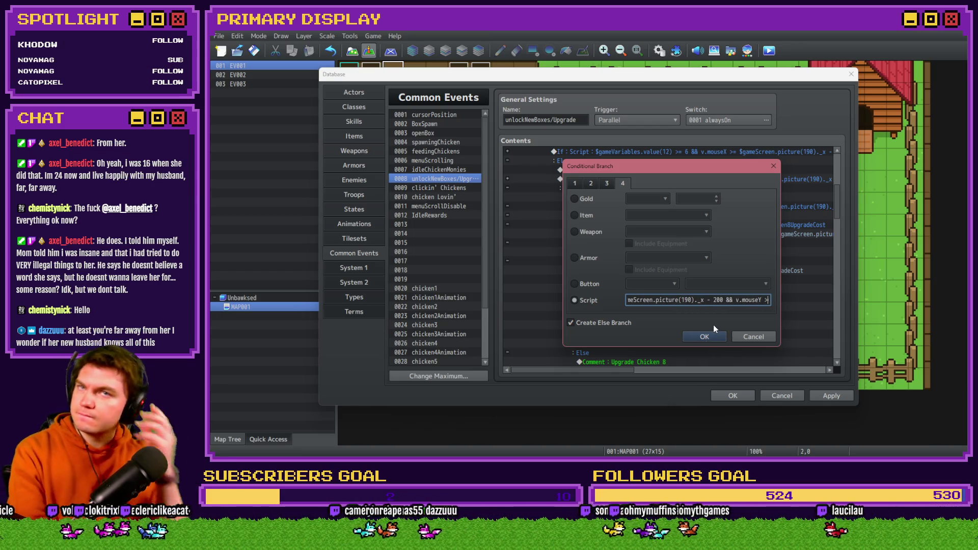
{"action": "key", "text": "Right"}
{"action": "key", "text": "Right"}
{"action": "key", "text": "Right"}
{"action": "key", "text": "Right"}
{"action": "key", "text": "Right"}
{"action": "key", "text": "Right"}
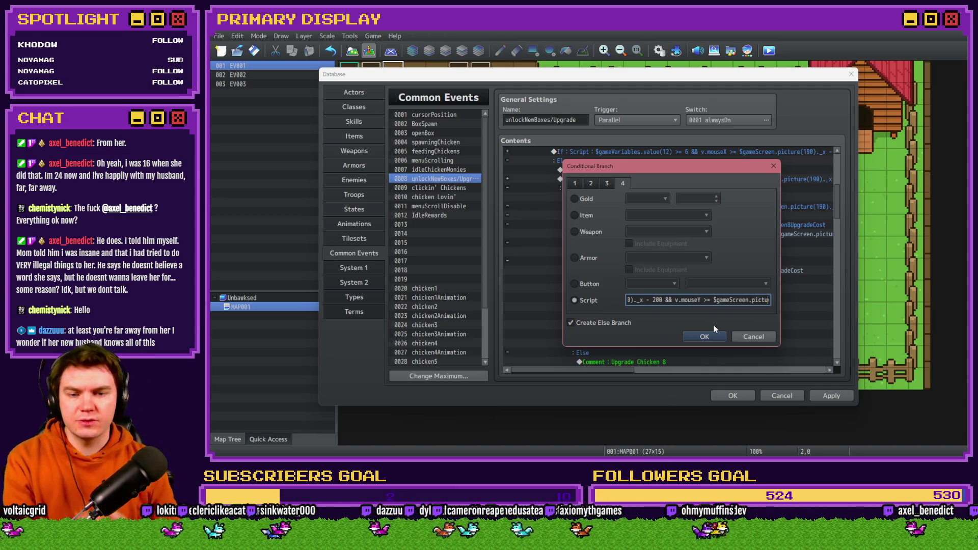
{"action": "key", "text": "Right"}
{"action": "key", "text": "Right"}
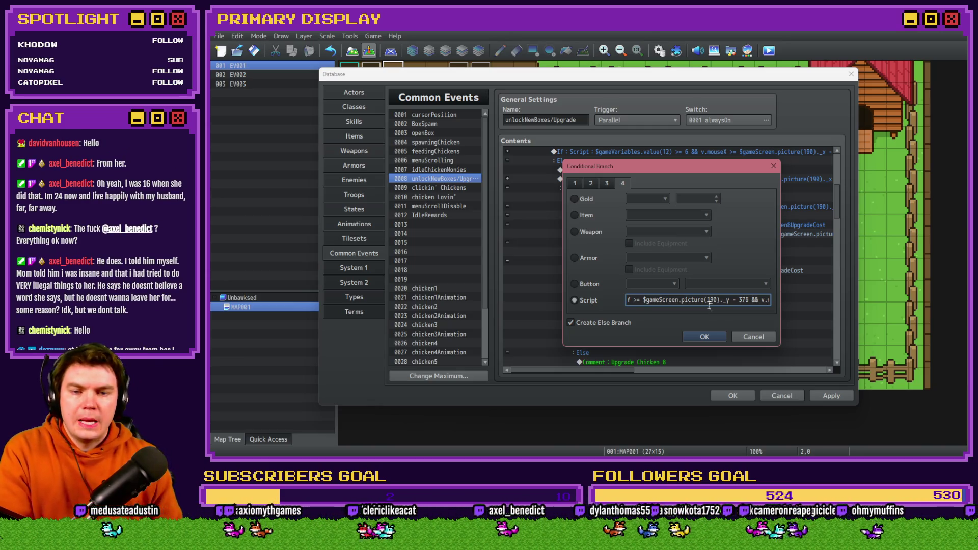
{"action": "left_click", "coordinate": [704, 336]}
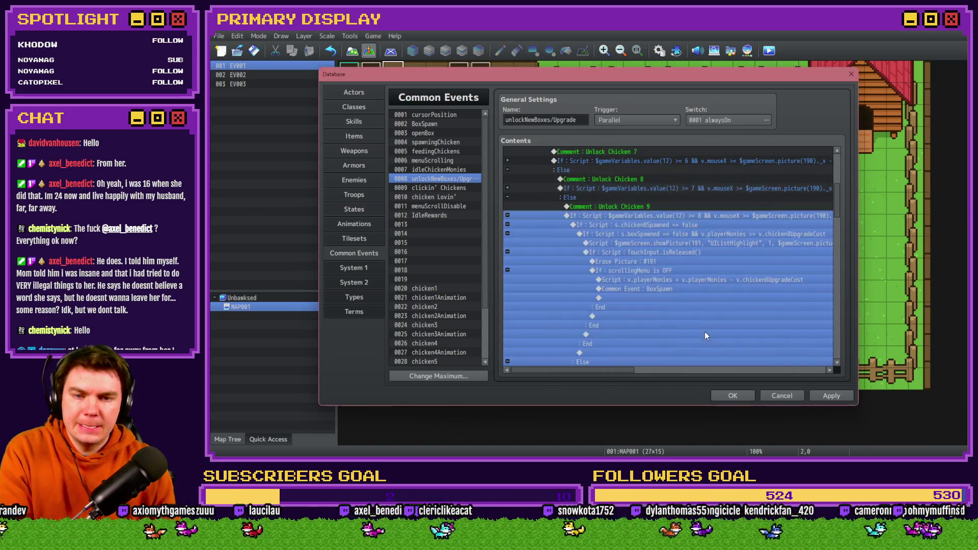
Step: Scroll back through the event contents and return to the common event editor
{"action": "scroll", "coordinate": [691, 312], "scroll_direction": "up", "scroll_amount": 2}
{"action": "mouse_move", "coordinate": [609, 370]}
{"action": "left_mouse_down"}
{"action": "mouse_move", "coordinate": [683, 367]}
{"action": "mouse_move", "coordinate": [698, 354]}
{"action": "left_mouse_up"}
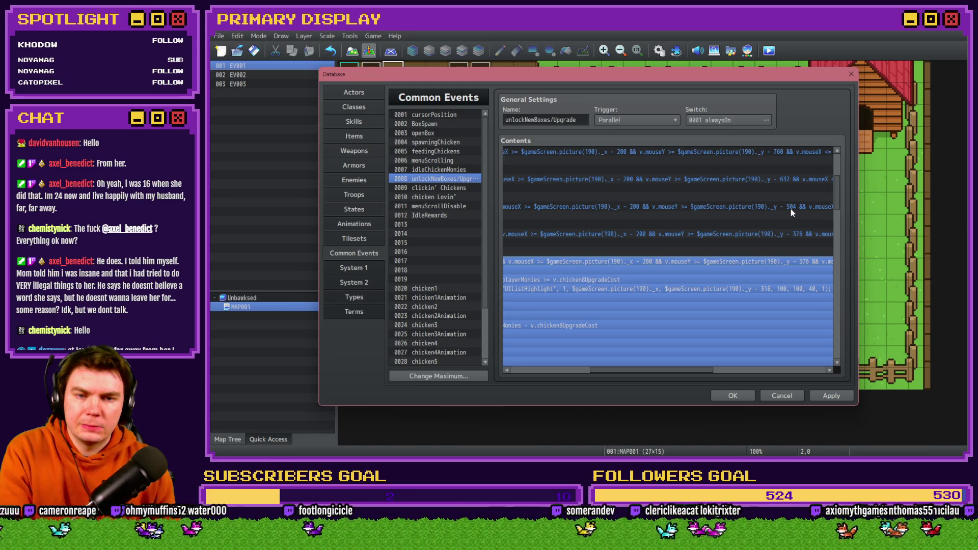
{"action": "key", "text": "alt+Tab"}
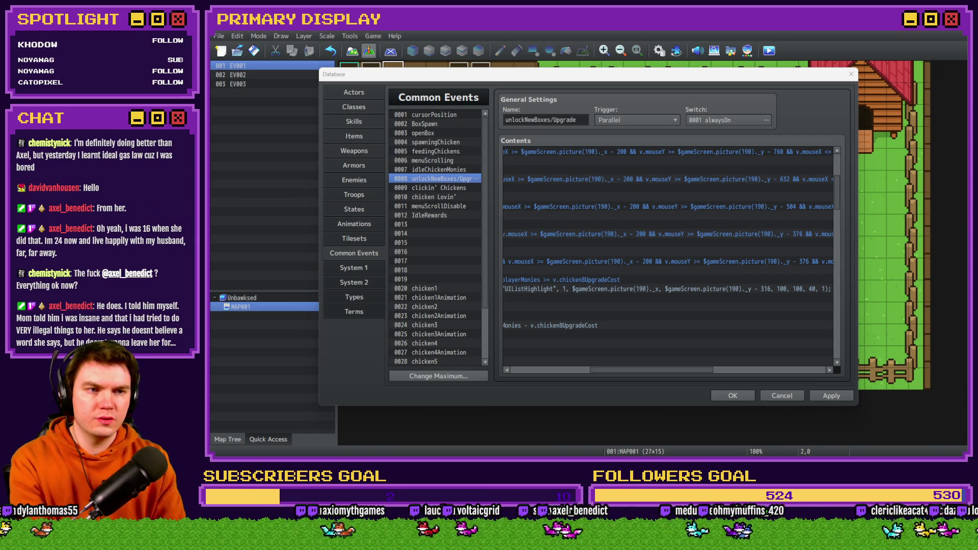
{"action": "left_click", "coordinate": [818, 109]}
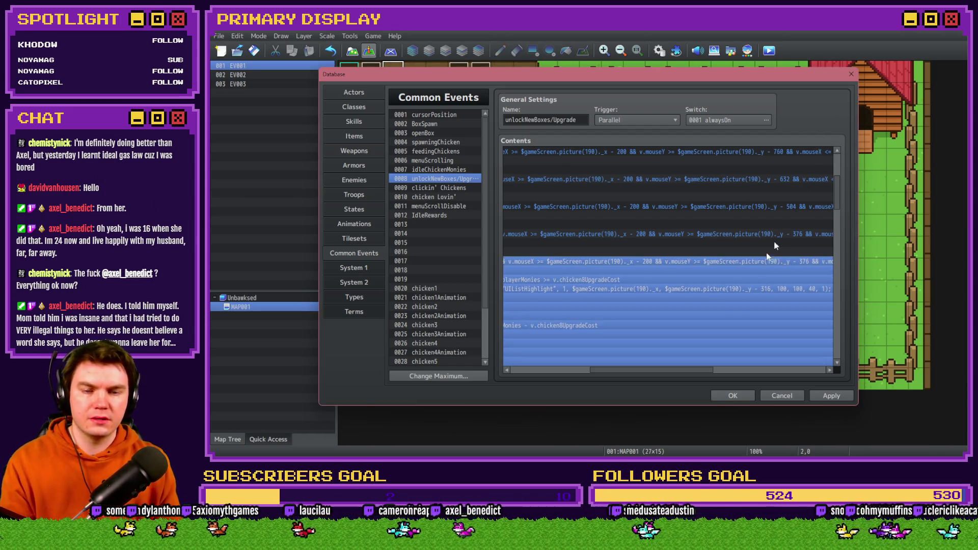
Step: Reopen the Unlock Chicken 9 branch's script condition to inspect its mouse-position check
{"action": "double_click", "coordinate": [757, 261]}
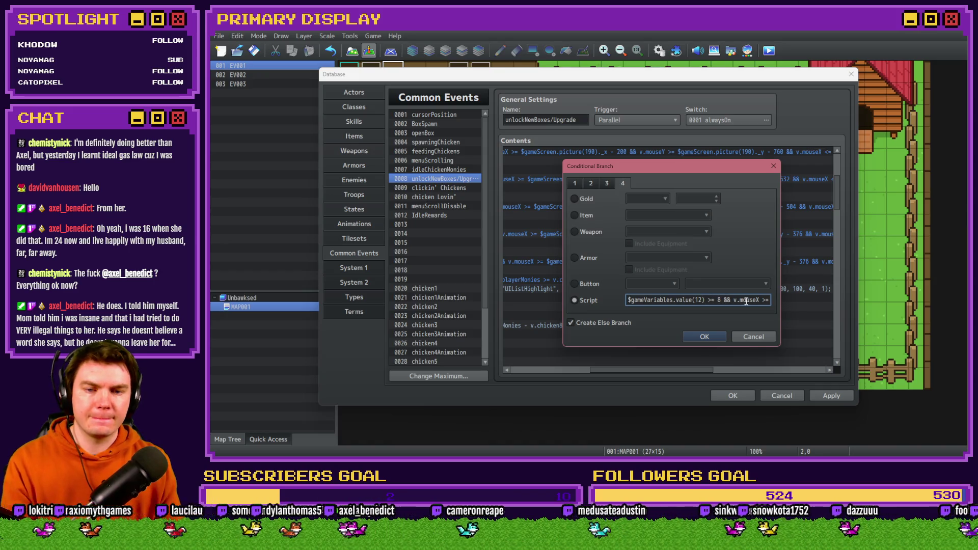
{"action": "left_click", "coordinate": [753, 337]}
{"action": "left_click_drag", "start_coordinate": [631, 372], "coordinate": [530, 365]}
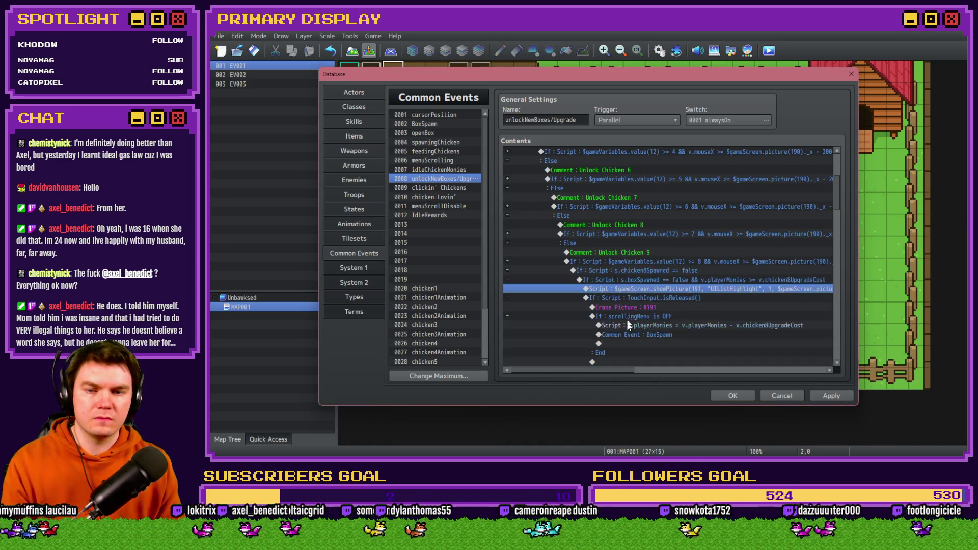
{"action": "double_click", "coordinate": [655, 264]}
{"action": "left_click", "coordinate": [749, 300]}
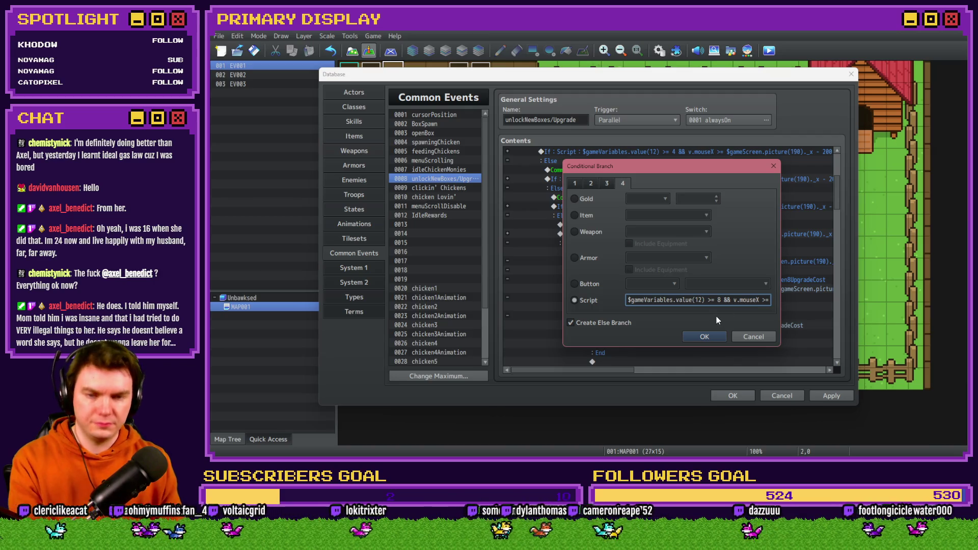
{"action": "key", "text": "Right"}
{"action": "key", "text": "Right"}
{"action": "key", "text": "Right"}
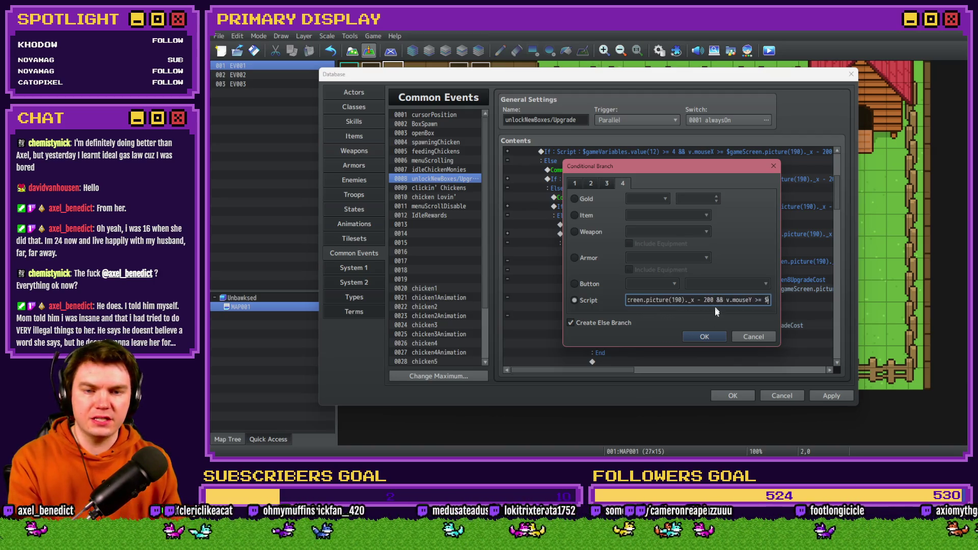
{"action": "key", "text": "Right"}
{"action": "key", "text": "Right"}
{"action": "key", "text": "Right"}
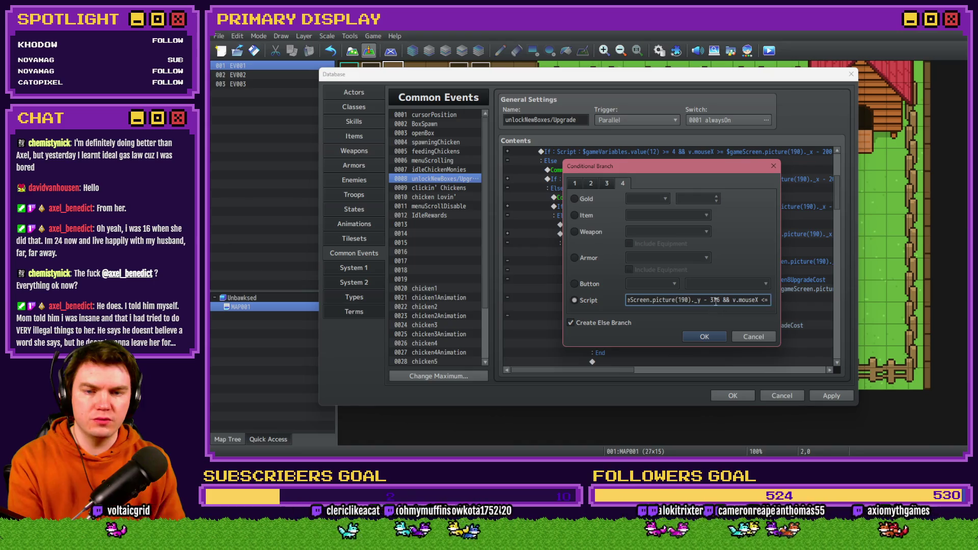
Step: Select the condition's 376 and 256 y offsets and confirm the Unlock Chicken 9 branch
{"action": "double_click", "coordinate": [716, 300]}
{"action": "type", "text": "248"}
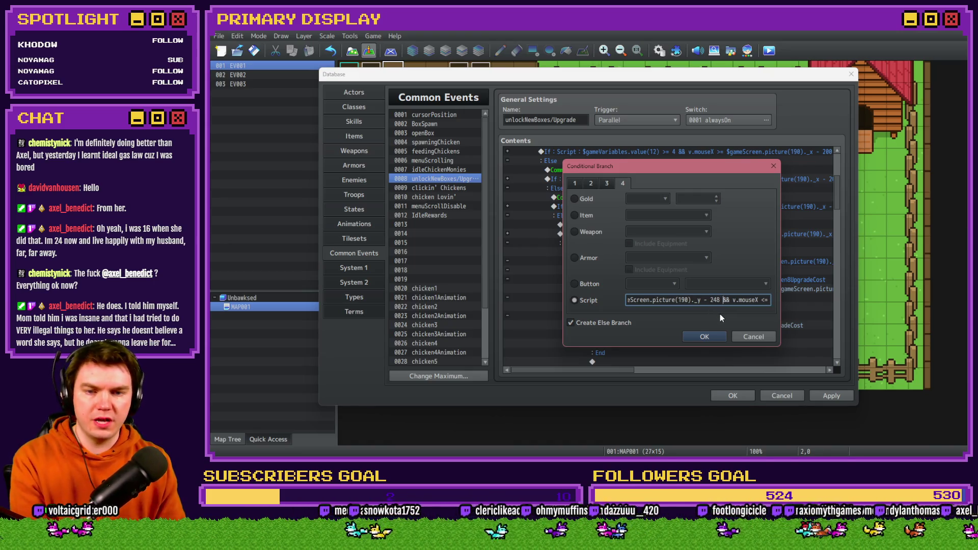
{"action": "key", "text": "Right"}
{"action": "key", "text": "Right"}
{"action": "key", "text": "Right"}
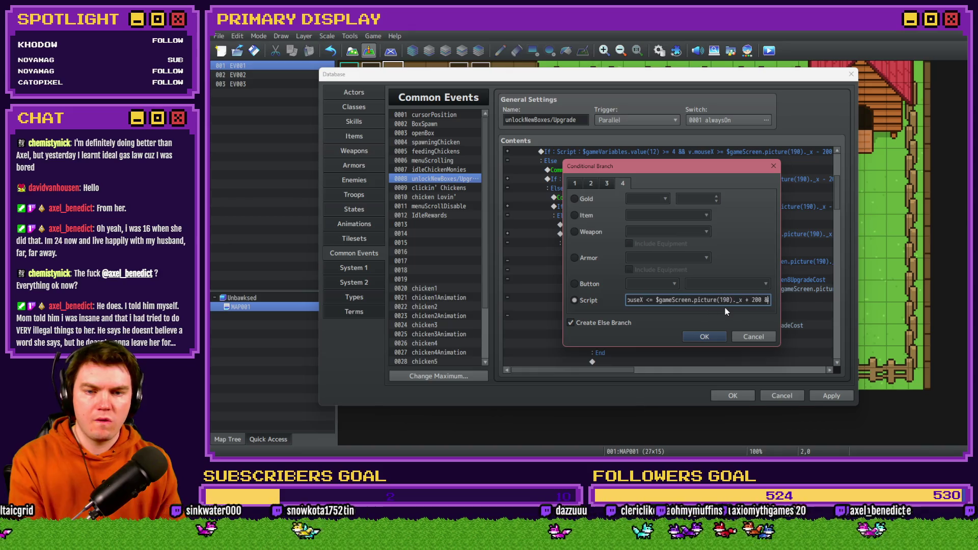
{"action": "key", "text": "Right"}
{"action": "key", "text": "Right"}
{"action": "key", "text": "Right"}
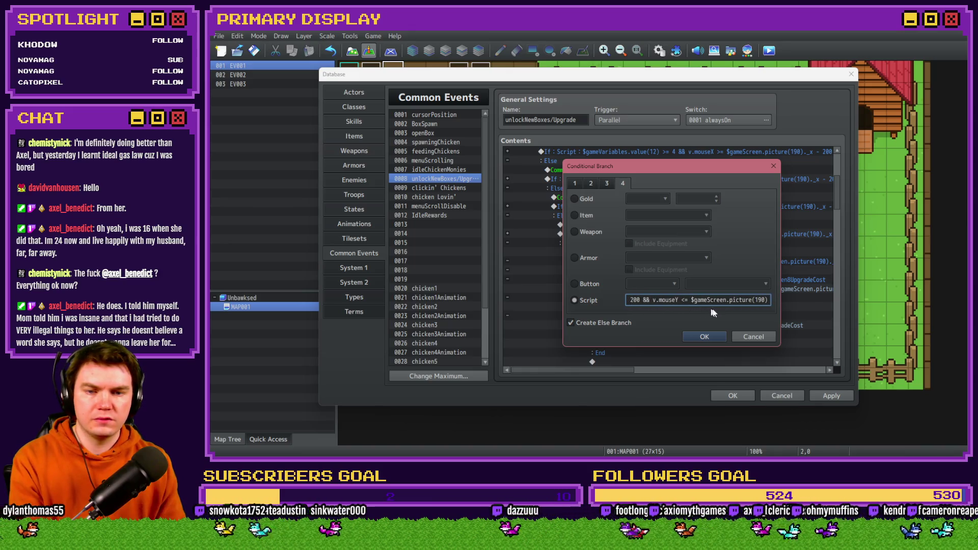
{"action": "key", "text": "Right"}
{"action": "key", "text": "Right"}
{"action": "key", "text": "Right"}
{"action": "key", "text": "alt+Tab"}
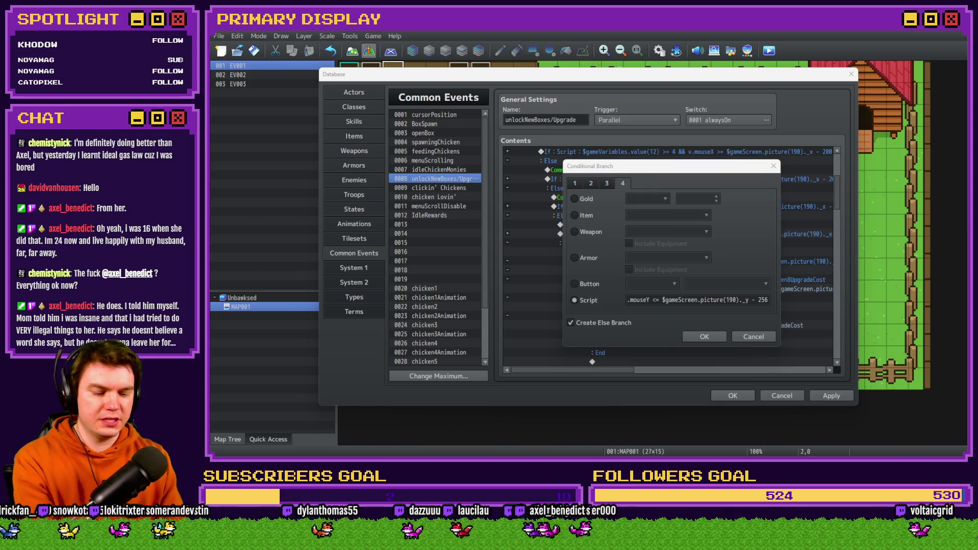
{"action": "double_click", "coordinate": [767, 300]}
{"action": "type", "text": "128"}
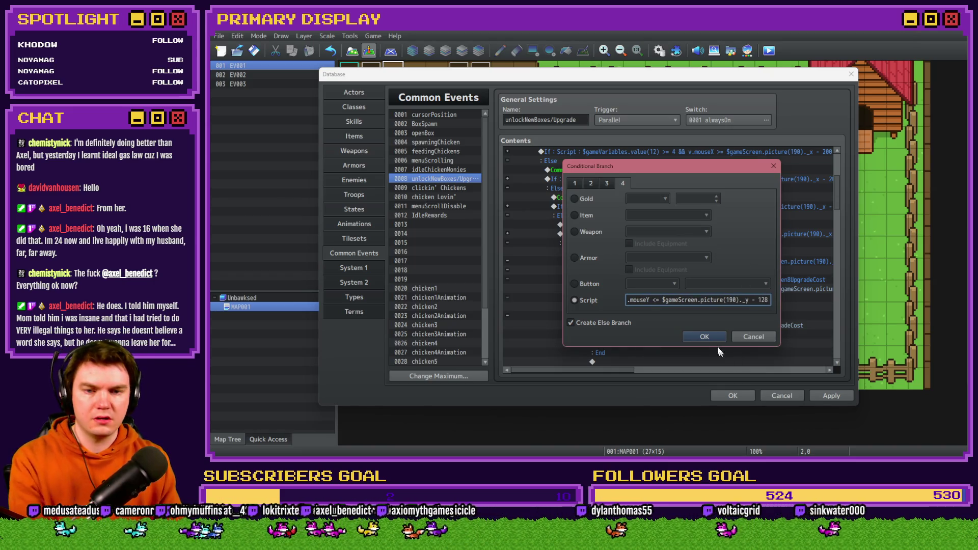
{"action": "left_click", "coordinate": [712, 338]}
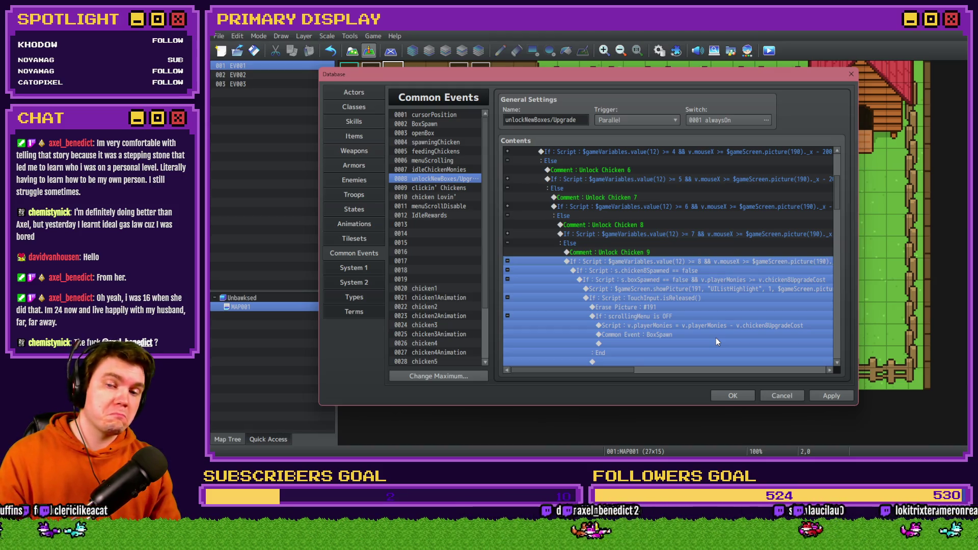
Step: Retarget the copied branch conditions to chicken9Spawned and chicken9UpgradeCost
{"action": "double_click", "coordinate": [705, 272]}
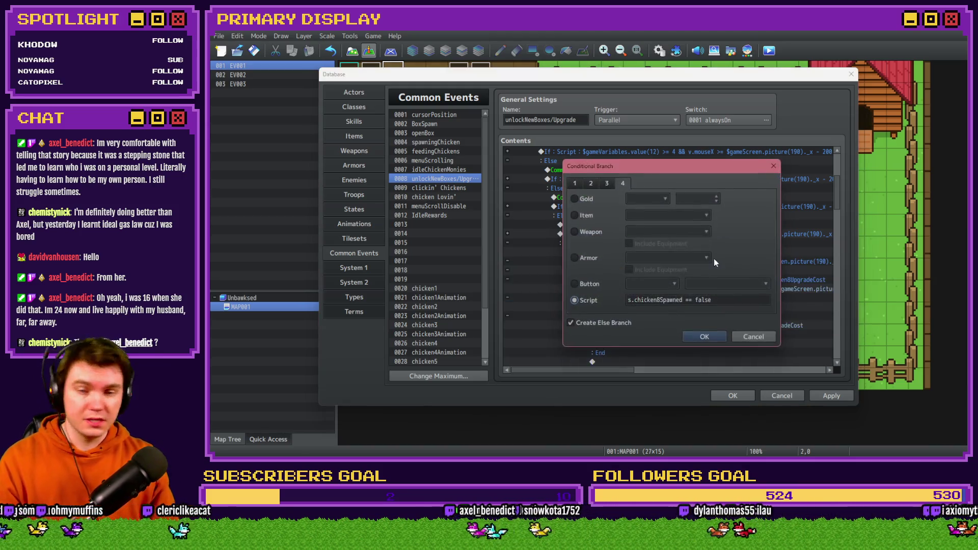
{"action": "left_click", "coordinate": [665, 300]}
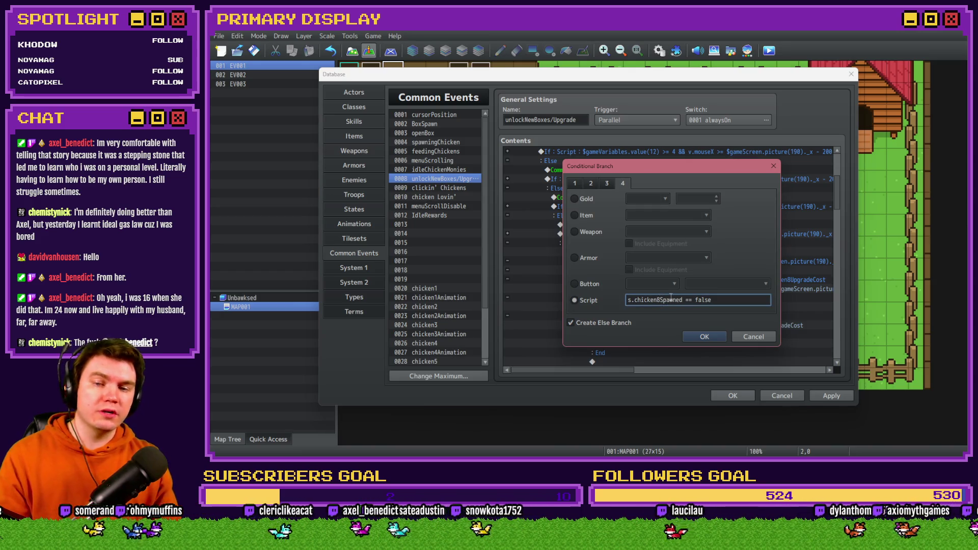
{"action": "type", "text": "9"}
{"action": "key", "text": "Escape"}
{"action": "double_click", "coordinate": [671, 280]}
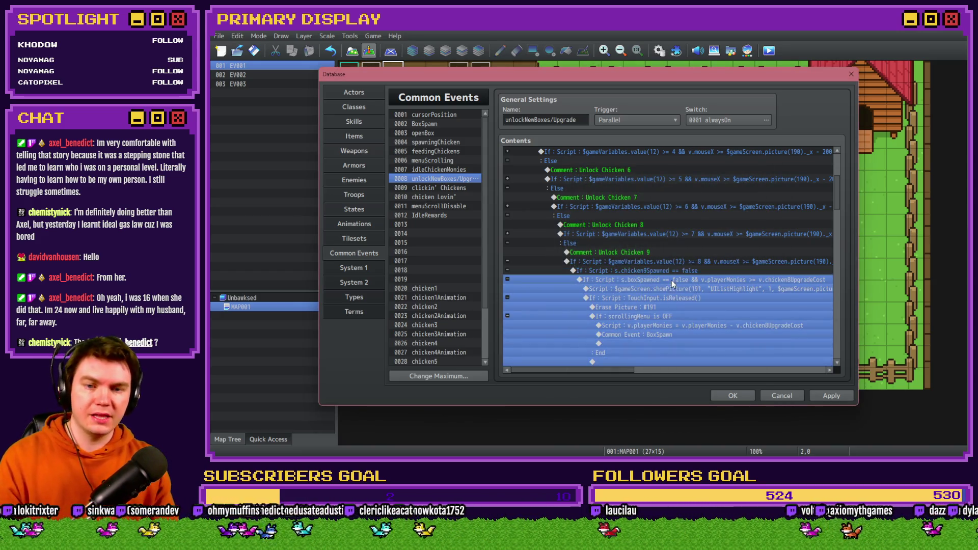
{"action": "left_click", "coordinate": [662, 301]}
{"action": "left_click", "coordinate": [685, 301]}
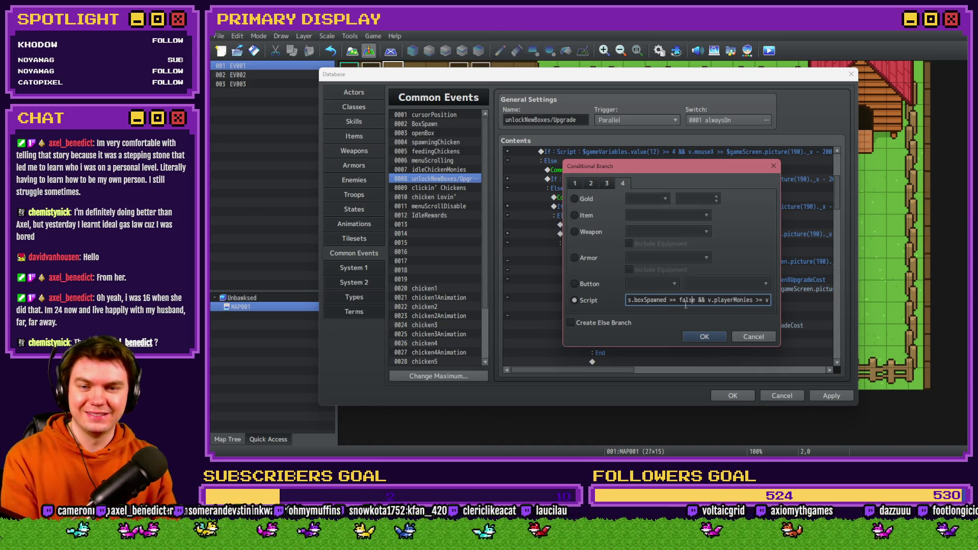
{"action": "key", "text": "Right"}
{"action": "key", "text": "Right"}
{"action": "key", "text": "Right"}
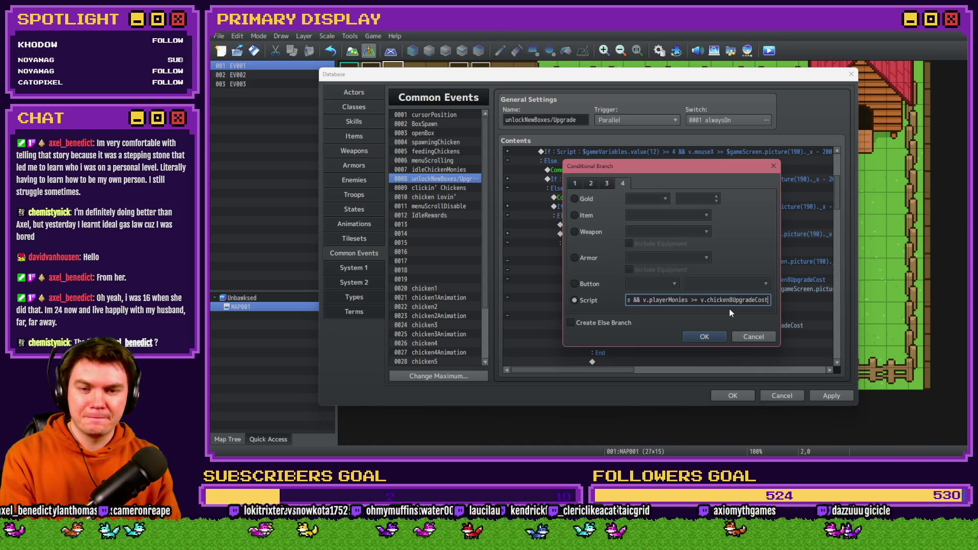
{"action": "left_click", "coordinate": [734, 300]}
{"action": "key", "text": "BackSpace"}
{"action": "type", "text": "9"}
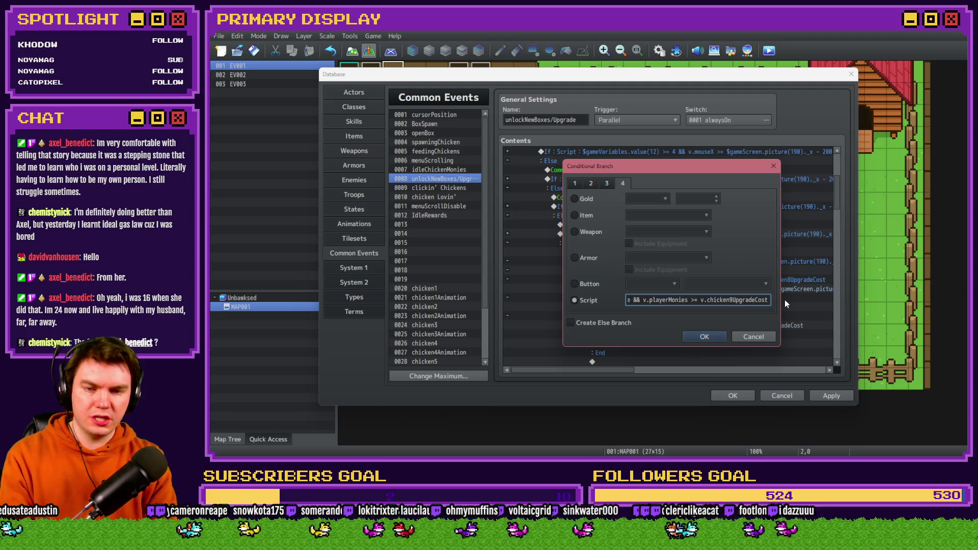
{"action": "key", "text": "Return"}
Step: Change the UIListHighlight showPicture y offset from 316 to 326
{"action": "left_click", "coordinate": [698, 289]}
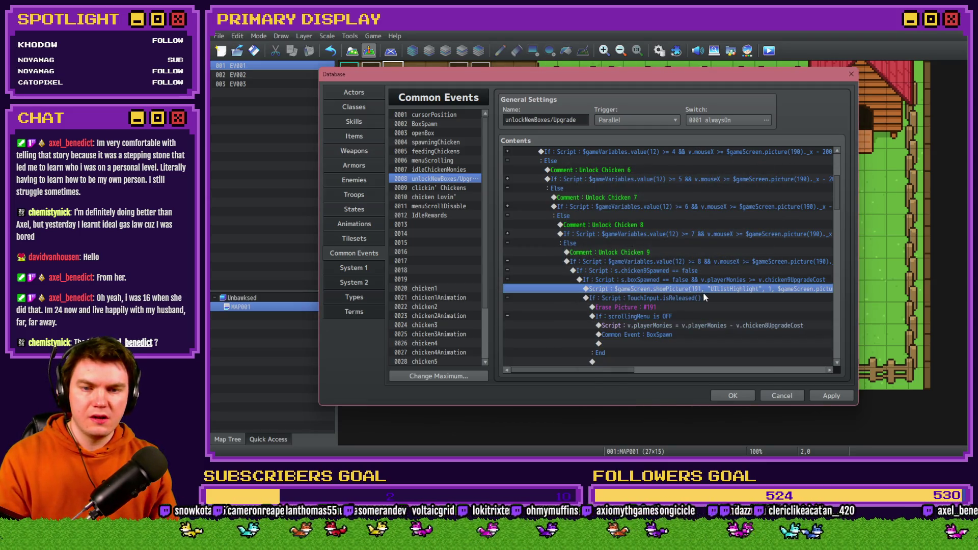
{"action": "double_click", "coordinate": [704, 289]}
{"action": "triple_click", "coordinate": [657, 180]}
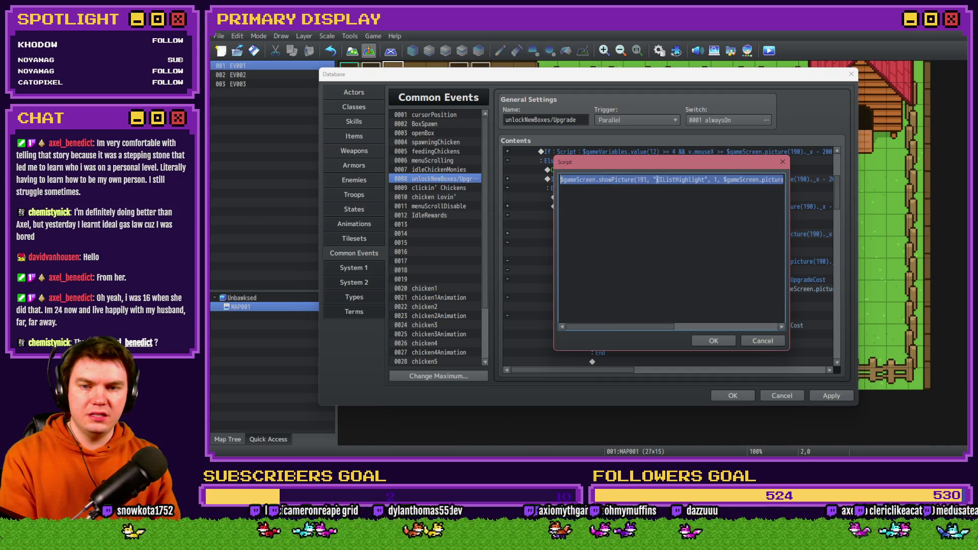
{"action": "left_click_drag", "start_coordinate": [722, 179], "coordinate": [799, 182]}
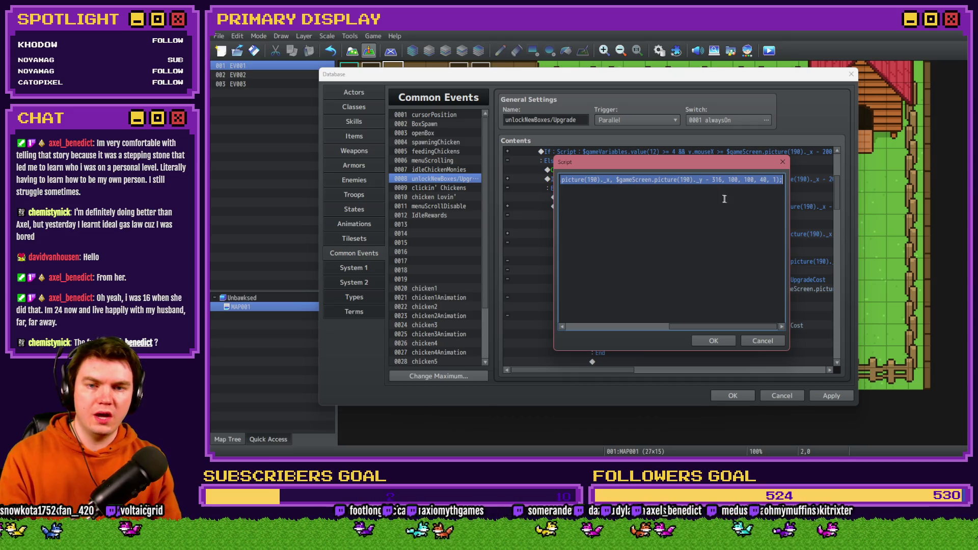
{"action": "double_click", "coordinate": [717, 179]}
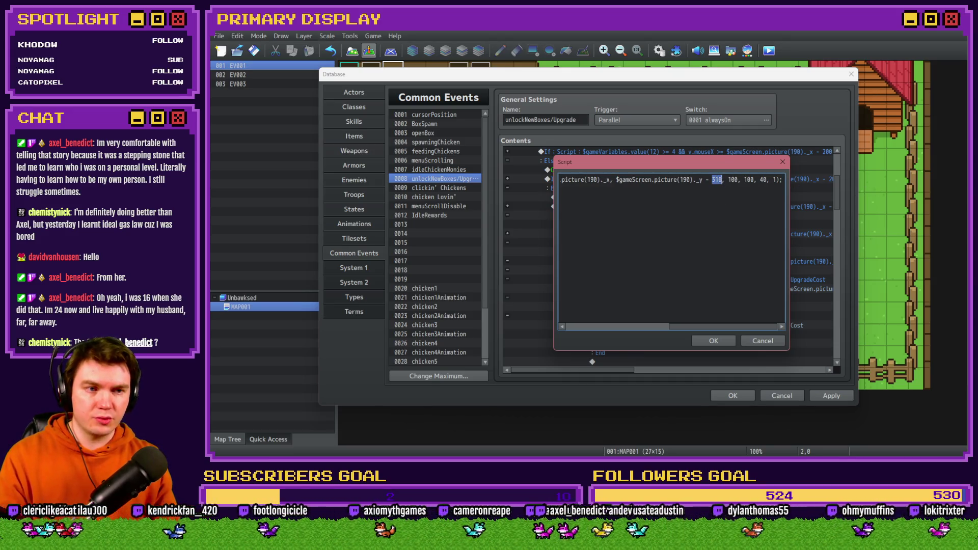
{"action": "key", "text": "alt+Tab"}
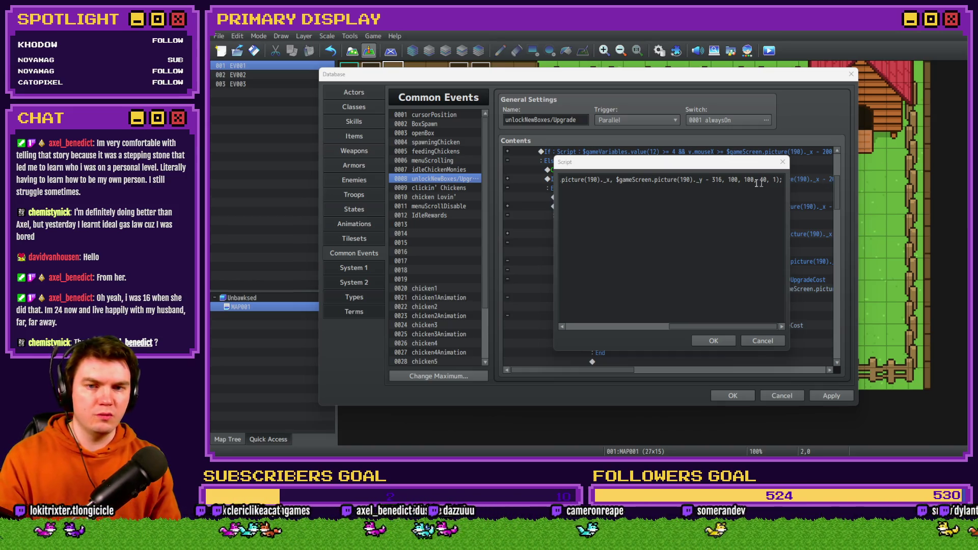
{"action": "left_click", "coordinate": [719, 180]}
{"action": "type", "text": "326"}
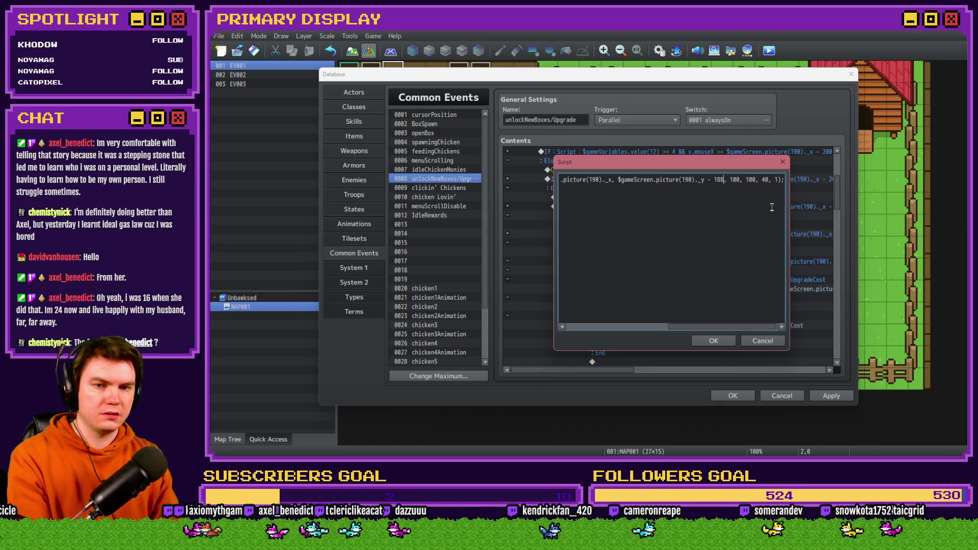
{"action": "left_click", "coordinate": [713, 341]}
Step: Make the purchase script deduct v.chicken9UpgradeCost from v.playerMonies
{"action": "left_click", "coordinate": [656, 298]}
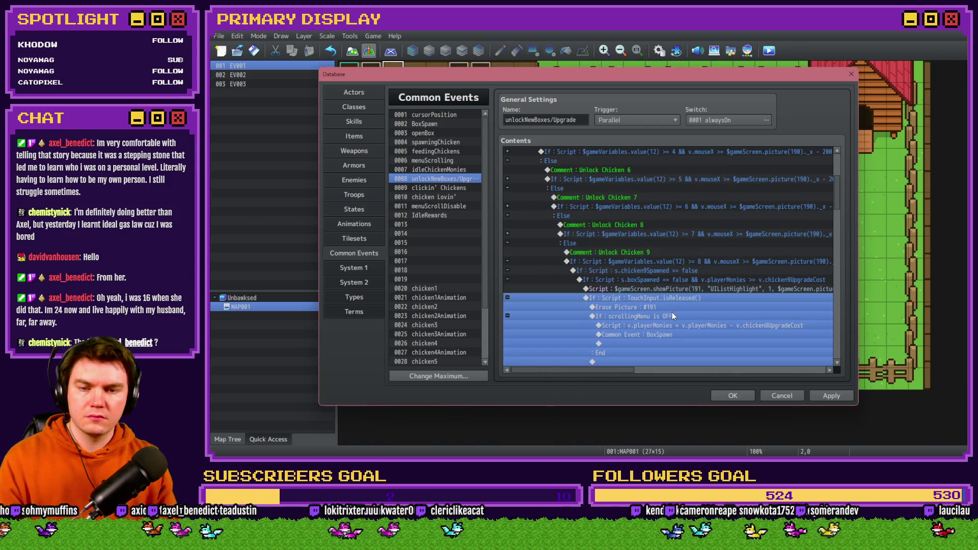
{"action": "double_click", "coordinate": [673, 308]}
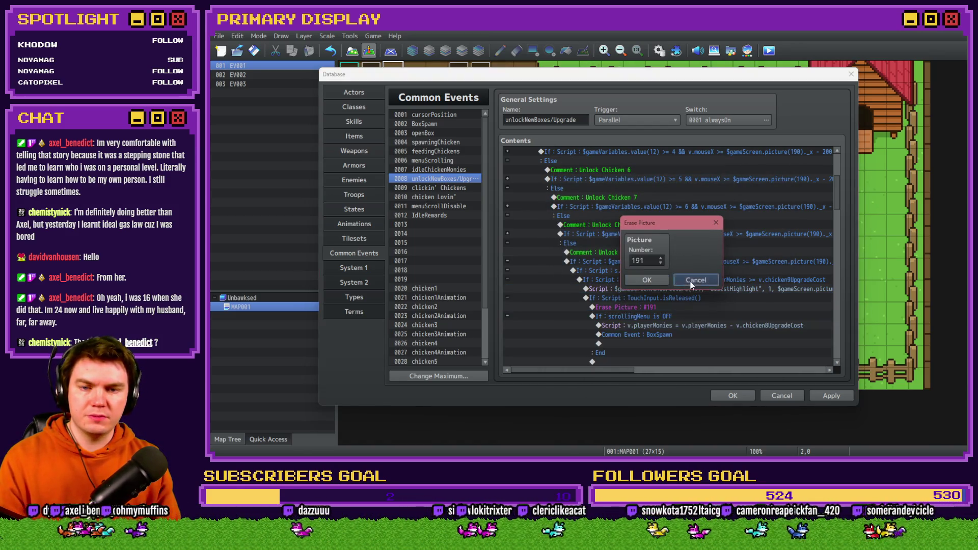
{"action": "left_click", "coordinate": [691, 280]}
{"action": "scroll", "coordinate": [644, 291], "scroll_direction": "down", "scroll_amount": 2}
{"action": "left_click", "coordinate": [667, 253]}
{"action": "double_click", "coordinate": [678, 261]}
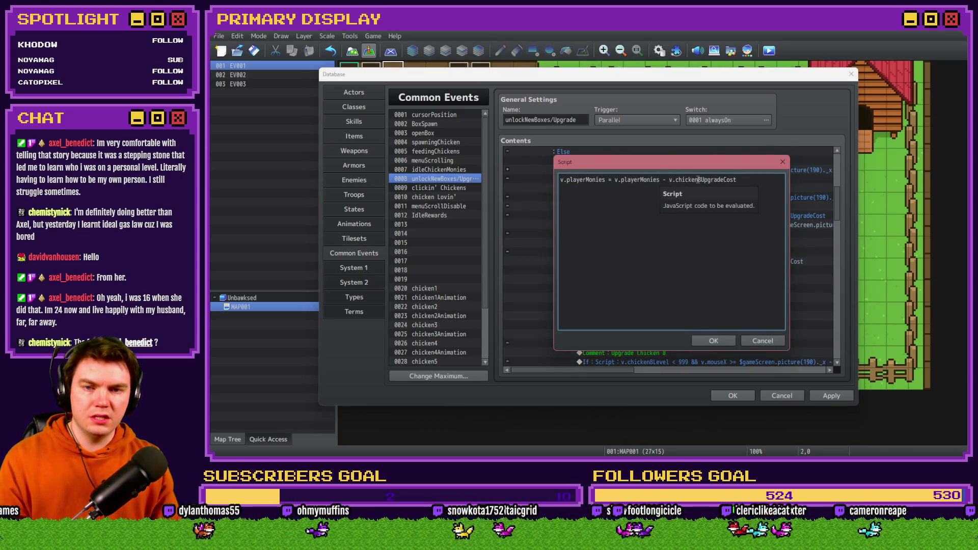
{"action": "left_click", "coordinate": [702, 180]}
{"action": "key", "text": "BackSpace"}
{"action": "type", "text": "9"}
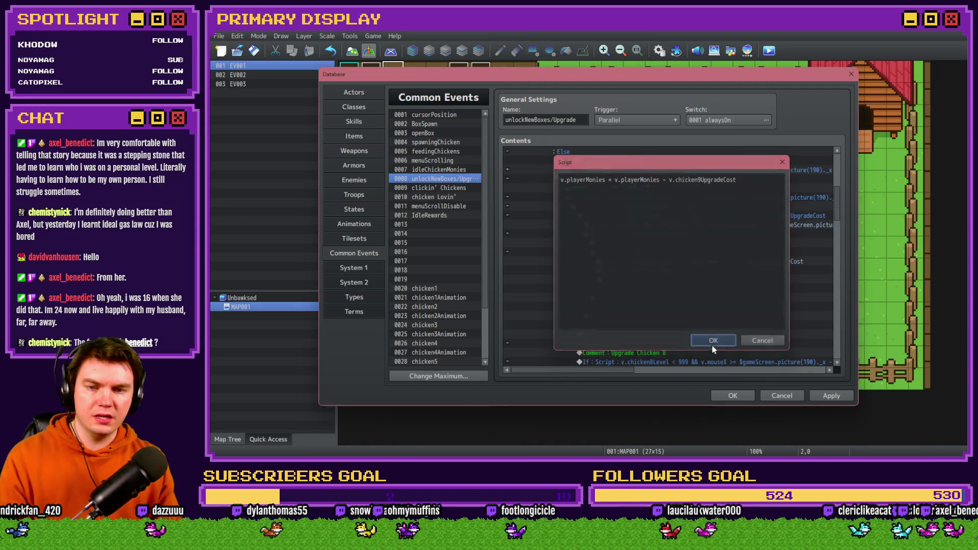
{"action": "left_click", "coordinate": [713, 340]}
{"action": "double_click", "coordinate": [680, 289]}
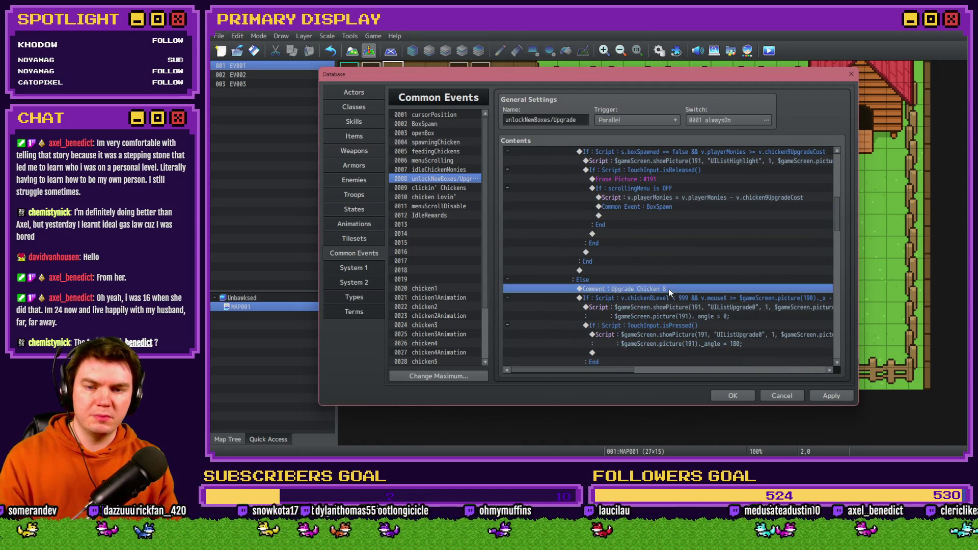
Step: Rename the comment to Upgrade Chicken 9 and make its branch check v.chicken9Level
{"action": "key", "text": "BackSpace"}
{"action": "type", "text": "9"}
{"action": "key", "text": "ctrl+Return"}
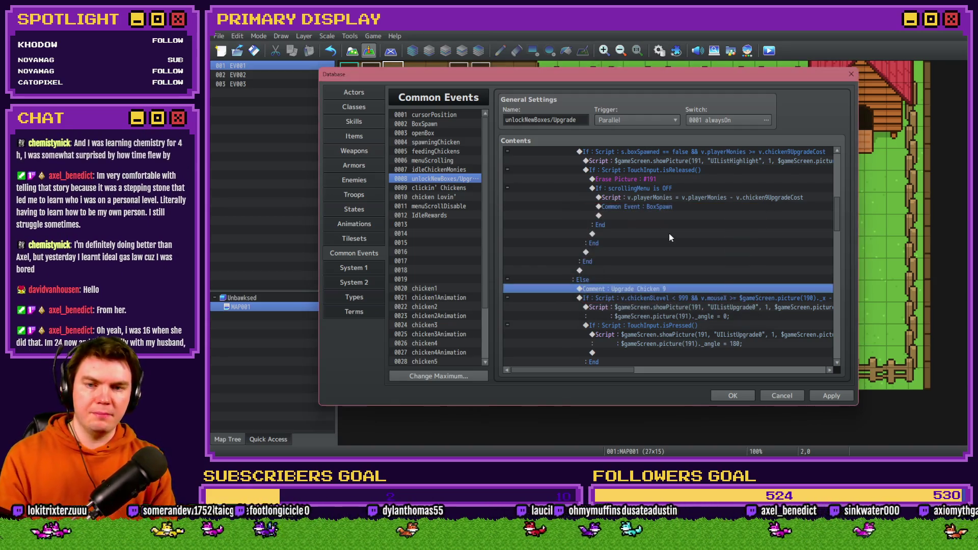
{"action": "scroll", "coordinate": [664, 232], "scroll_direction": "down", "scroll_amount": 2}
{"action": "double_click", "coordinate": [664, 235]}
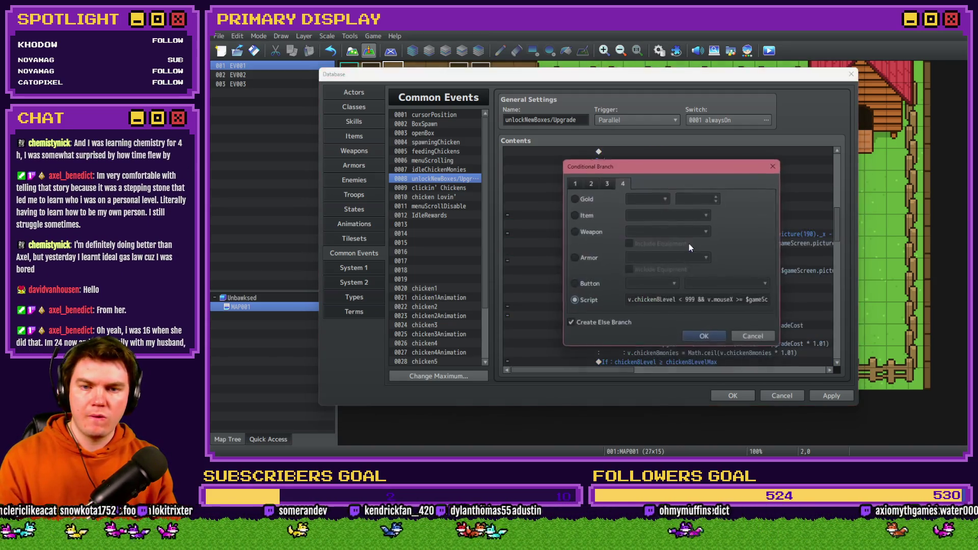
{"action": "left_click", "coordinate": [660, 299]}
{"action": "key", "text": "BackSpace"}
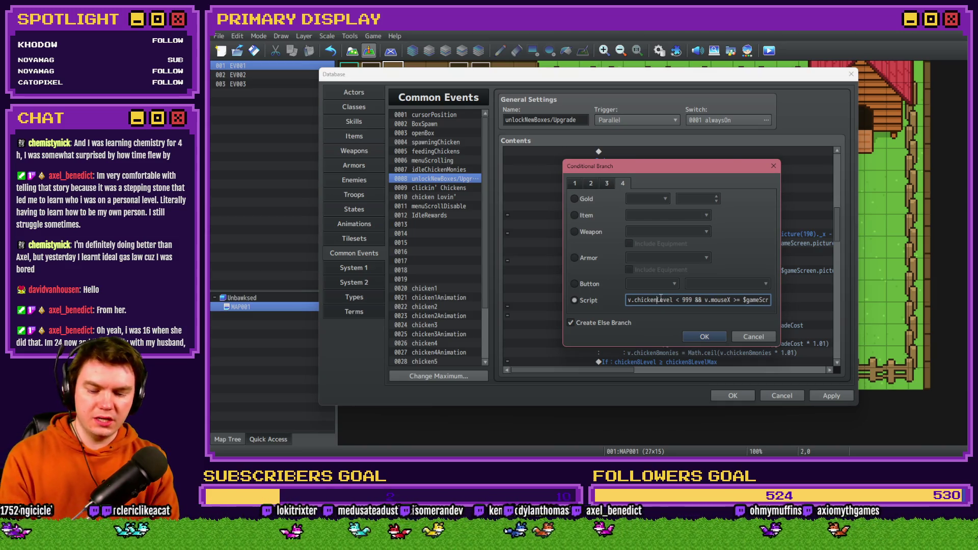
{"action": "type", "text": "9"}
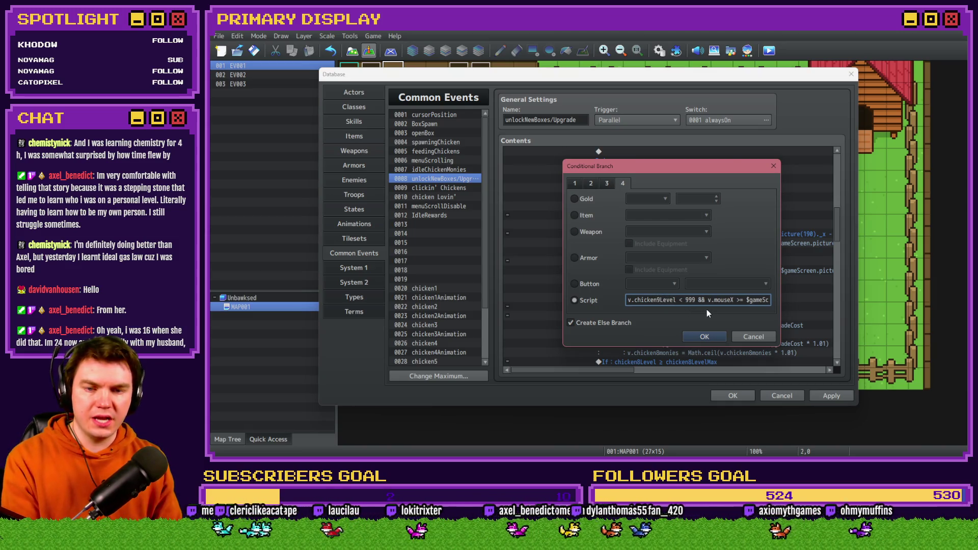
{"action": "key", "text": "Right"}
{"action": "key", "text": "Right"}
{"action": "key", "text": "Right"}
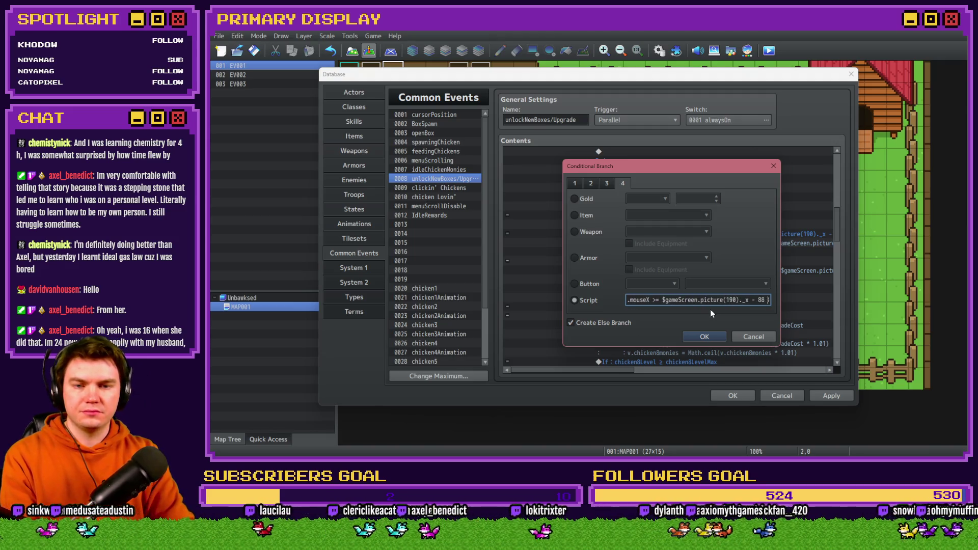
{"action": "key", "text": "Right"}
{"action": "key", "text": "Right"}
{"action": "key", "text": "Right"}
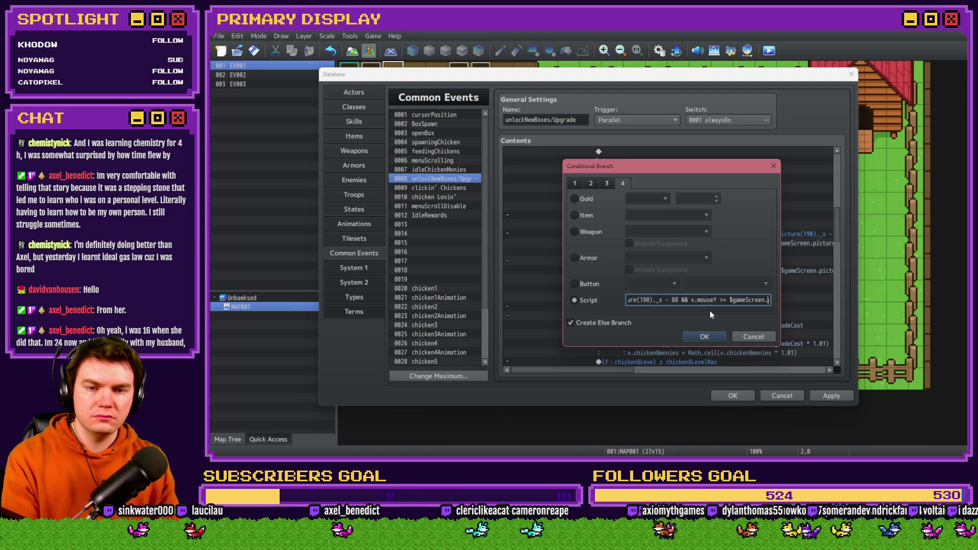
{"action": "key", "text": "Left"}
{"action": "key", "text": "Left"}
{"action": "key", "text": "Left"}
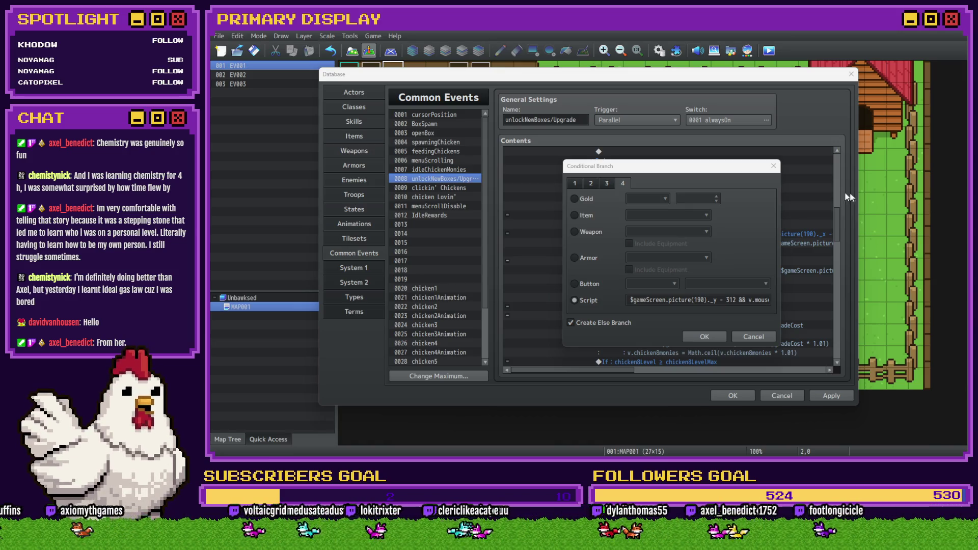
Step: Replace the hover condition's 312 y offset with 184
{"action": "left_click", "coordinate": [708, 301]}
{"action": "left_click", "coordinate": [728, 299]}
{"action": "key", "text": "Home"}
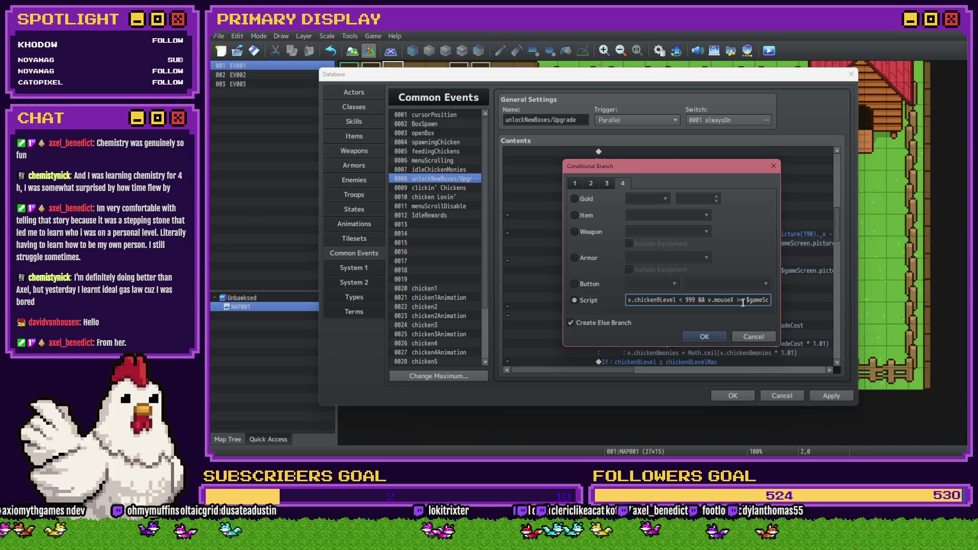
{"action": "key", "text": "Right"}
{"action": "key", "text": "Right"}
{"action": "key", "text": "Right"}
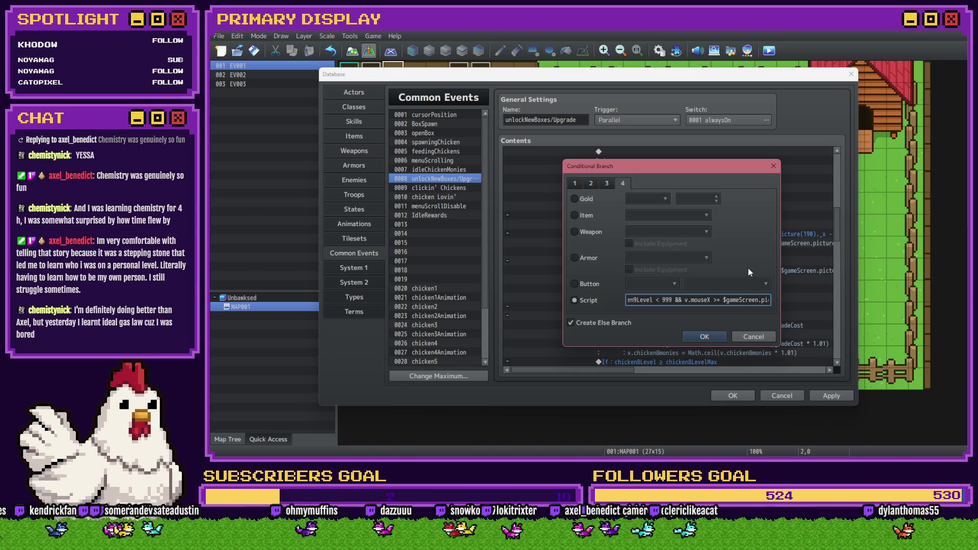
{"action": "key", "text": "Right"}
{"action": "key", "text": "Right"}
{"action": "key", "text": "Right"}
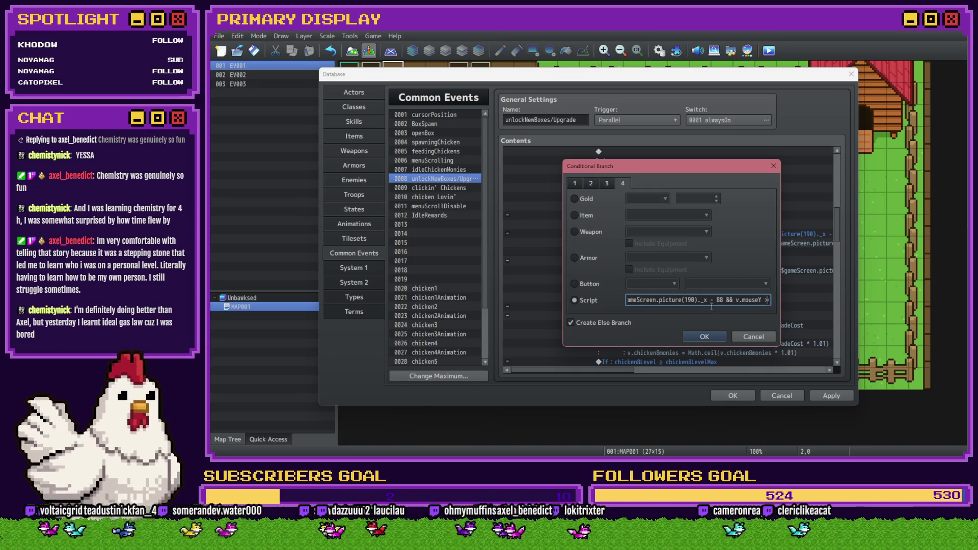
{"action": "key", "text": "Right"}
{"action": "key", "text": "Right"}
{"action": "key", "text": "Right"}
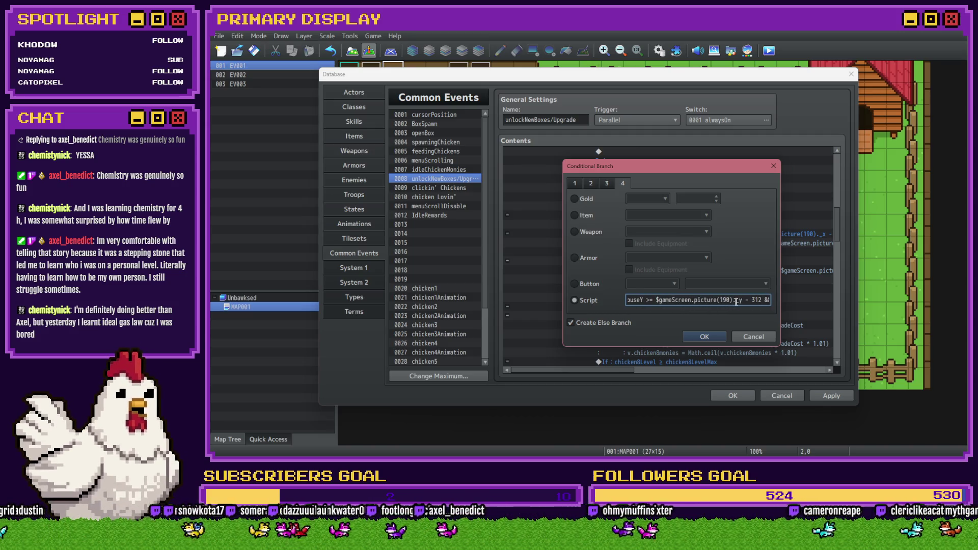
{"action": "double_click", "coordinate": [747, 301]}
{"action": "type", "text": "184"}
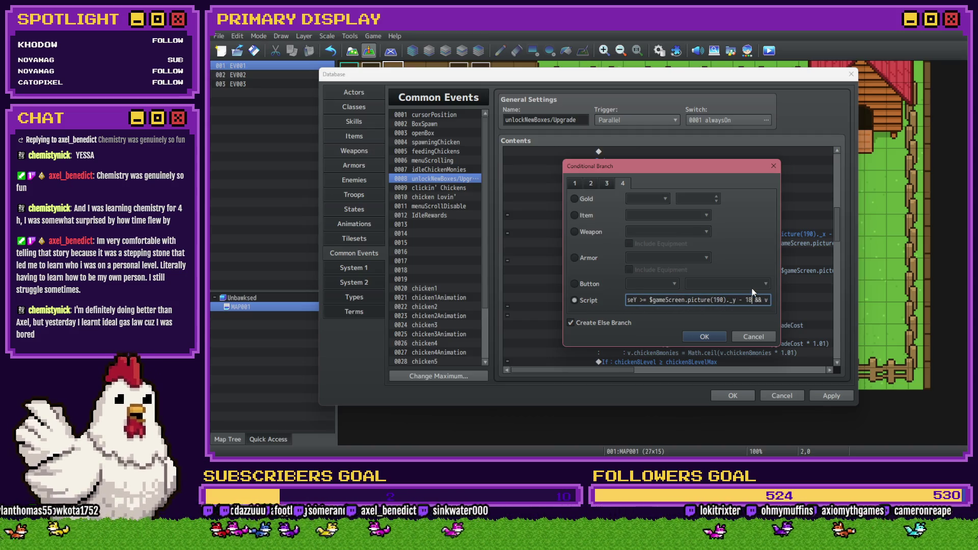
Step: Replace the condition's 268 y offset with 140 and confirm the branch
{"action": "key", "text": "Right"}
{"action": "key", "text": "Right"}
{"action": "key", "text": "Right"}
{"action": "key", "text": "Right"}
{"action": "key", "text": "Right"}
{"action": "key", "text": "Right"}
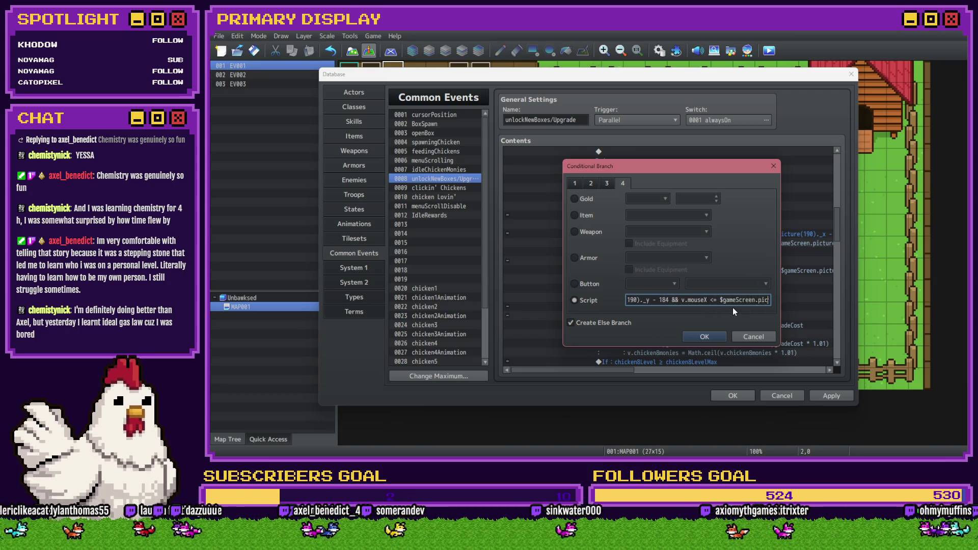
{"action": "key", "text": "Right"}
{"action": "key", "text": "Right"}
{"action": "key", "text": "Right"}
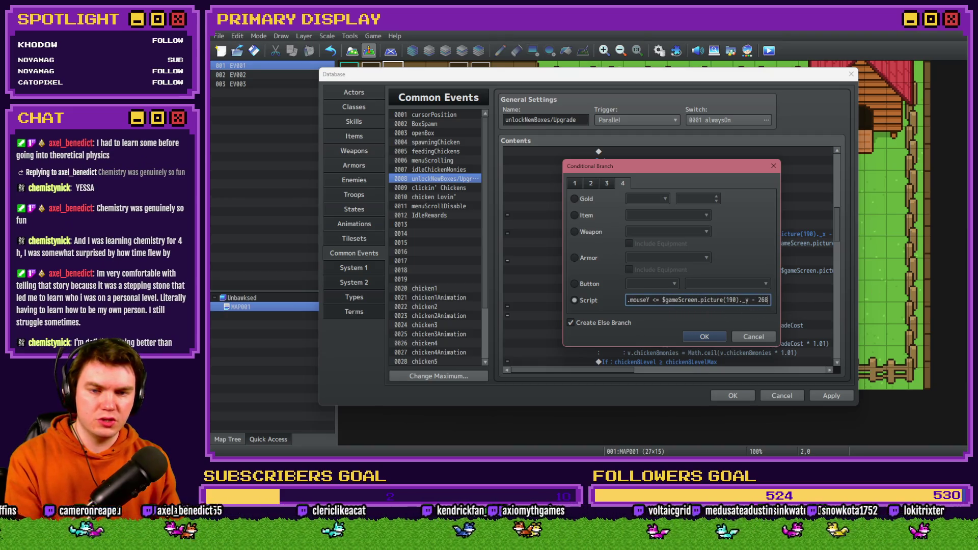
{"action": "key", "text": "alt+Tab"}
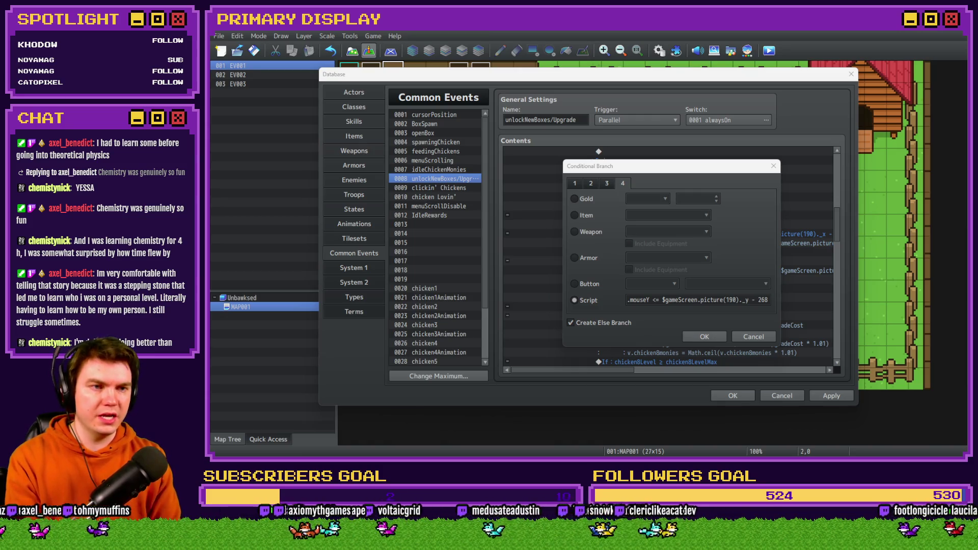
{"action": "left_click", "coordinate": [776, 304]}
{"action": "key", "text": "BackSpace"}
{"action": "key", "text": "BackSpace"}
{"action": "key", "text": "BackSpace"}
{"action": "type", "text": "141"}
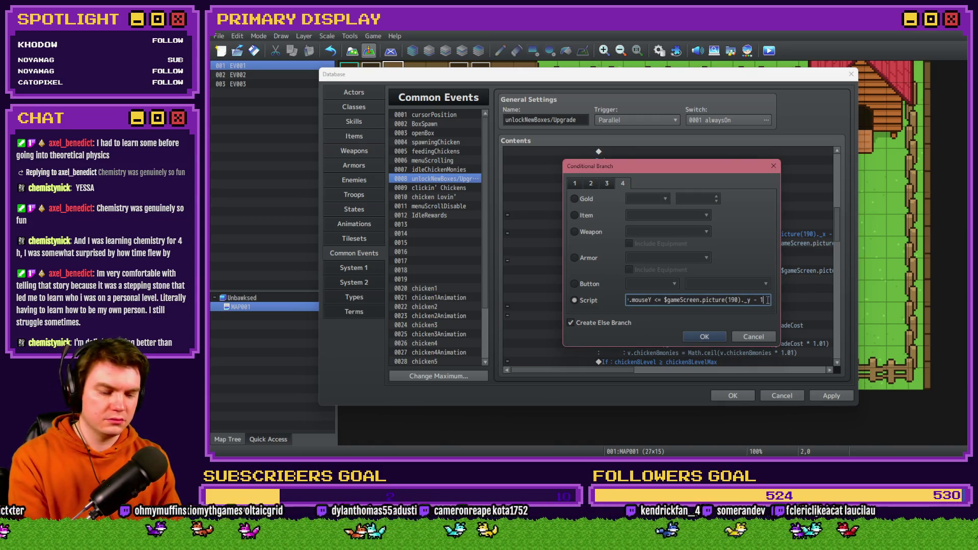
{"action": "key", "text": "BackSpace"}
{"action": "type", "text": "0"}
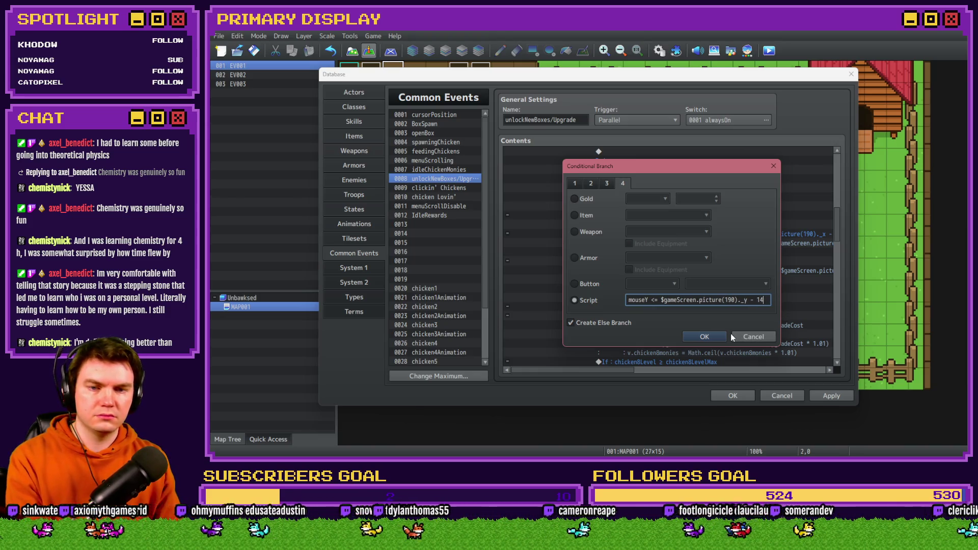
{"action": "left_click", "coordinate": [718, 336]}
{"action": "left_click", "coordinate": [687, 249]}
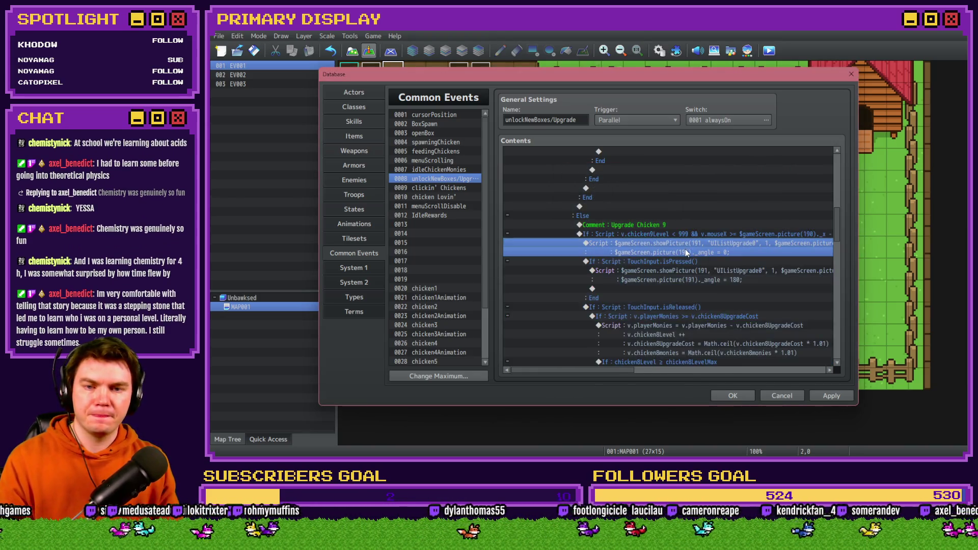
Step: Change the normal UIListUpgrade0 showPicture y offset from 290 to 162
{"action": "double_click", "coordinate": [683, 250]}
{"action": "left_click_drag", "start_coordinate": [733, 179], "coordinate": [794, 179]}
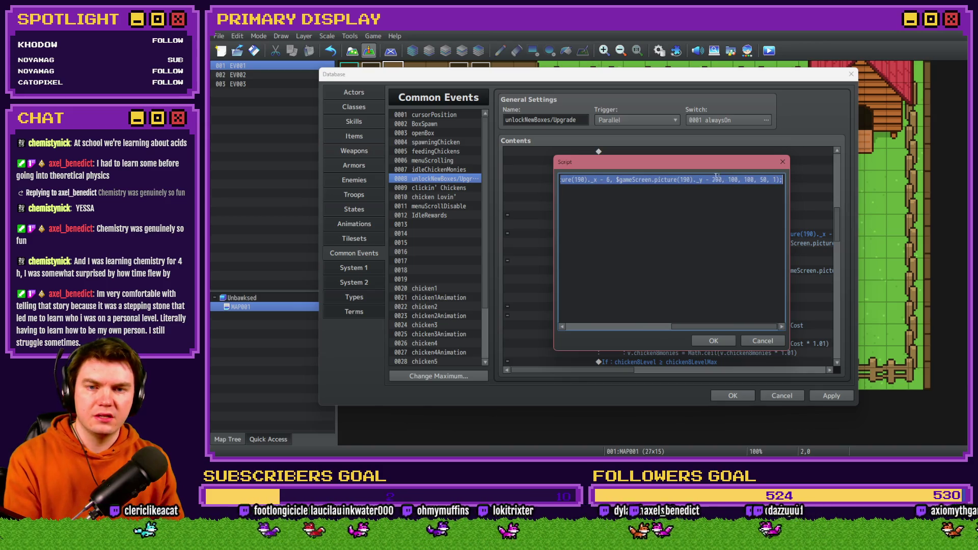
{"action": "left_click", "coordinate": [698, 181]}
{"action": "double_click", "coordinate": [717, 180]}
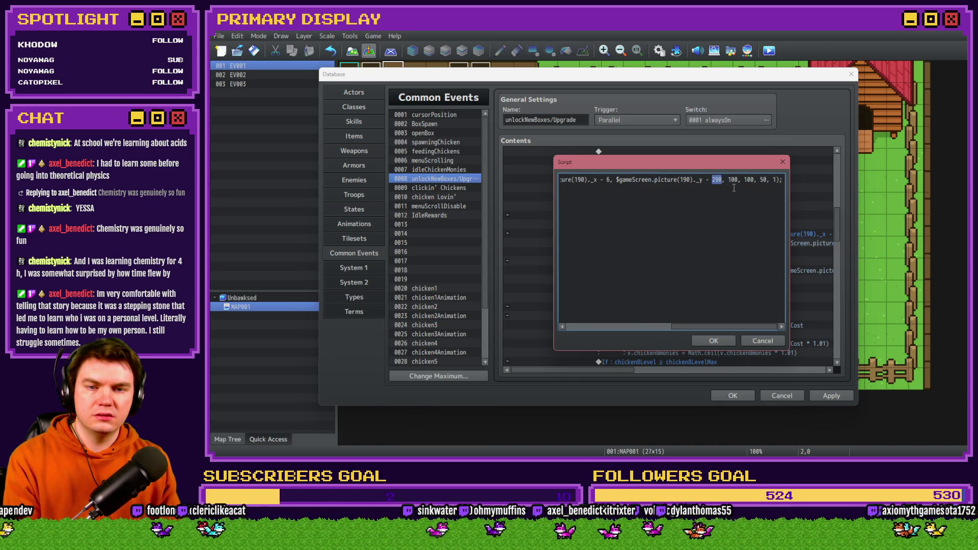
{"action": "key", "text": "alt+Tab"}
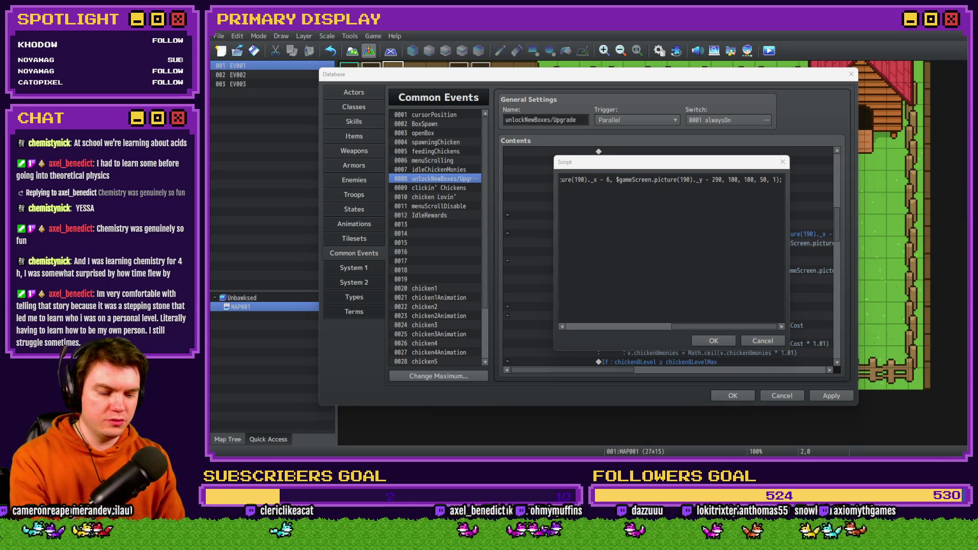
{"action": "key", "text": "alt+Tab"}
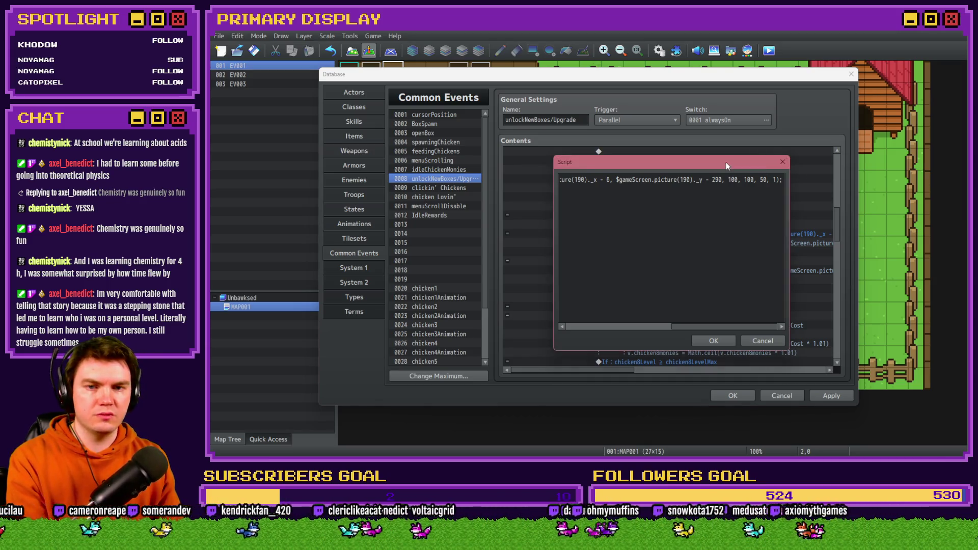
{"action": "double_click", "coordinate": [717, 180]}
{"action": "type", "text": "162"}
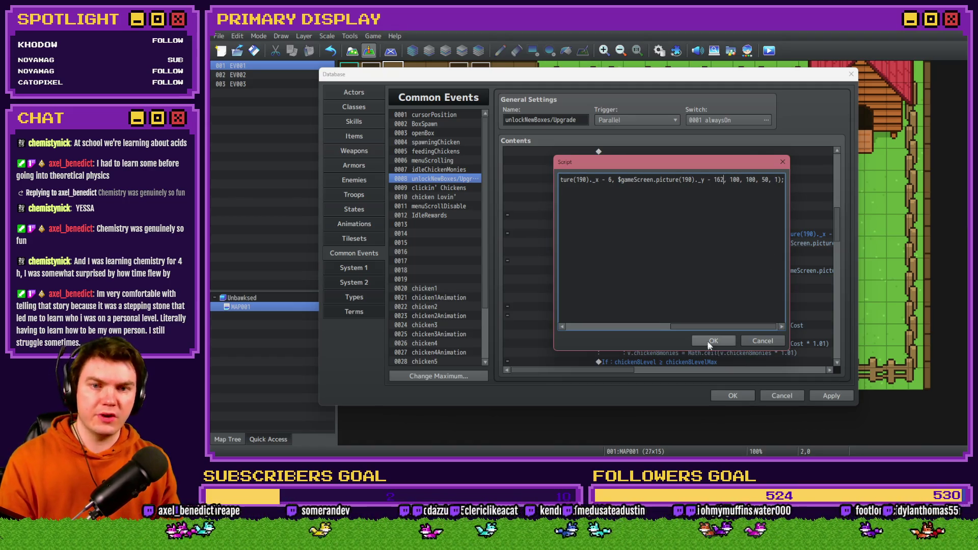
{"action": "key", "text": "ctrl+a"}
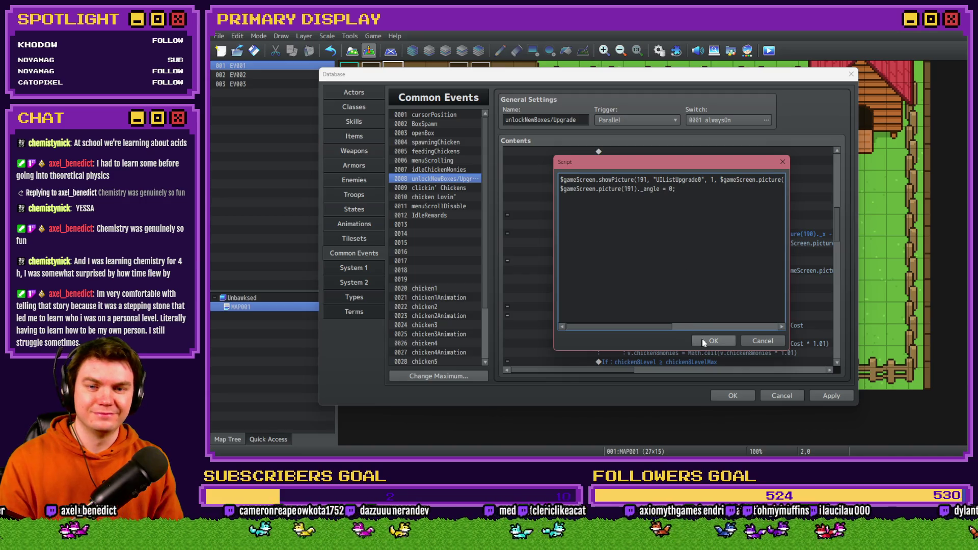
{"action": "left_click", "coordinate": [713, 340]}
Step: Change the pressed-state script's y offset from 290 to 162 as well
{"action": "double_click", "coordinate": [680, 268]}
{"action": "type", "text": "18"}
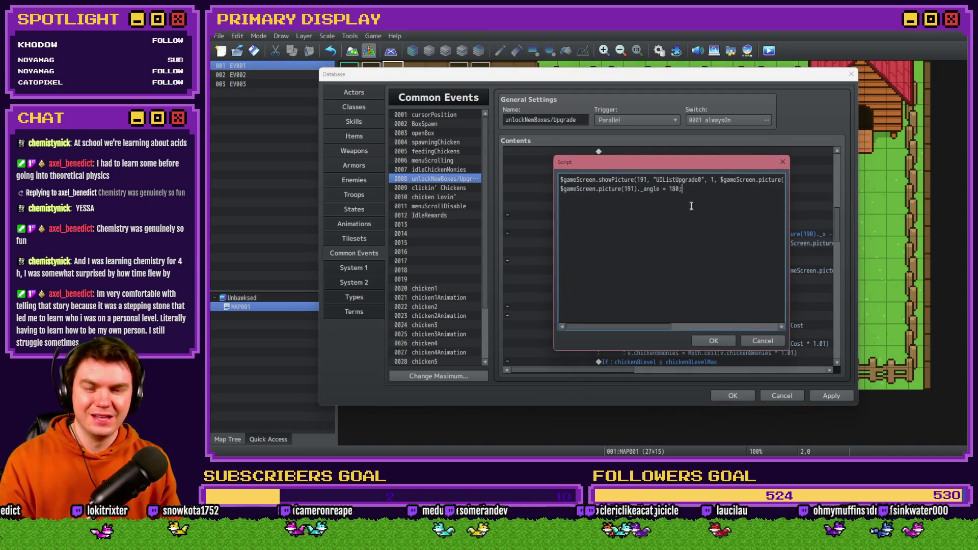
{"action": "left_click", "coordinate": [705, 181]}
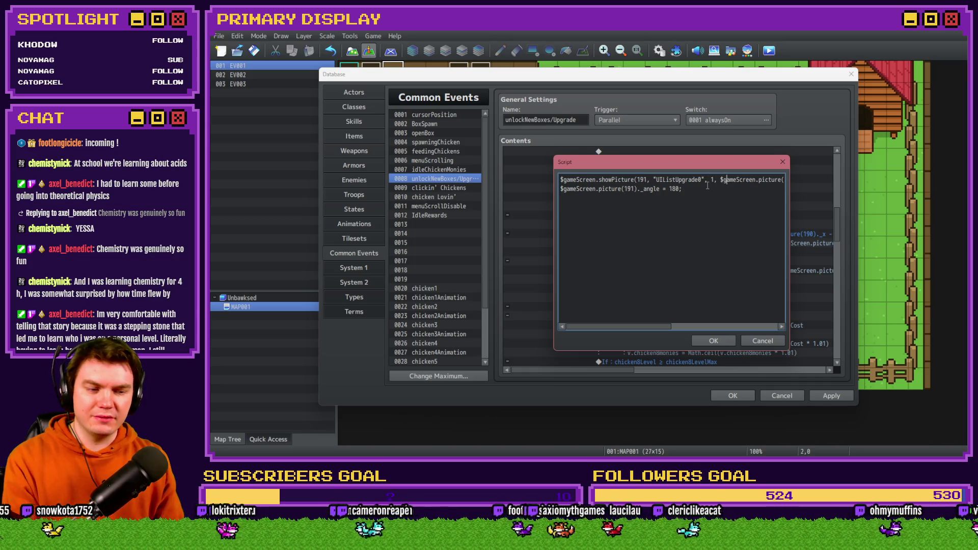
{"action": "key", "text": "Right"}
{"action": "key", "text": "Right"}
{"action": "key", "text": "Right"}
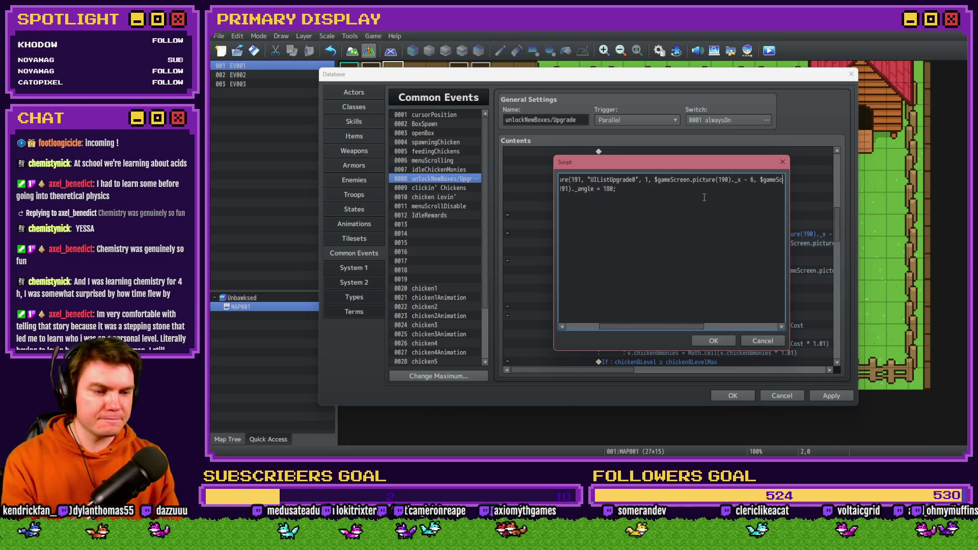
{"action": "key", "text": "Right"}
{"action": "key", "text": "Right"}
{"action": "key", "text": "Right"}
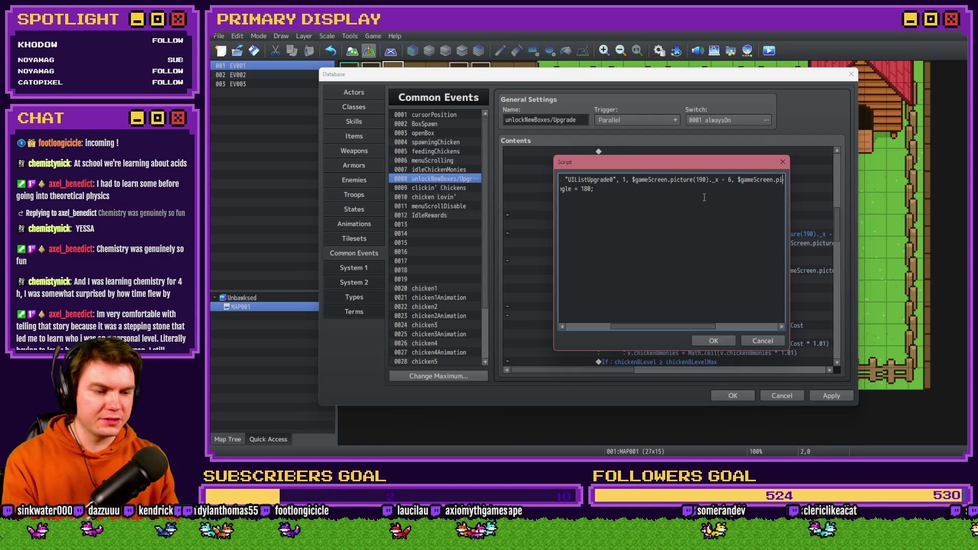
{"action": "key", "text": "Right"}
{"action": "key", "text": "Right"}
{"action": "key", "text": "Right"}
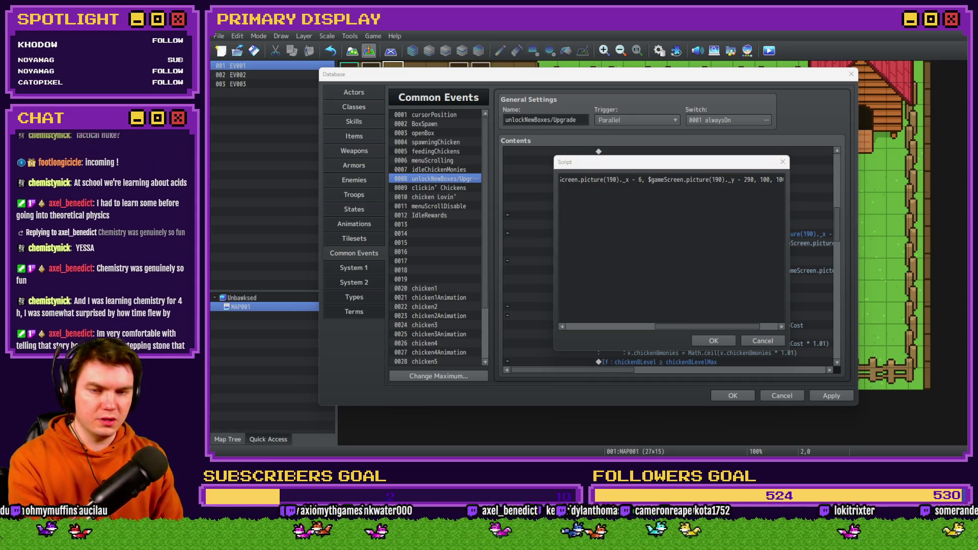
{"action": "left_click", "coordinate": [735, 172]}
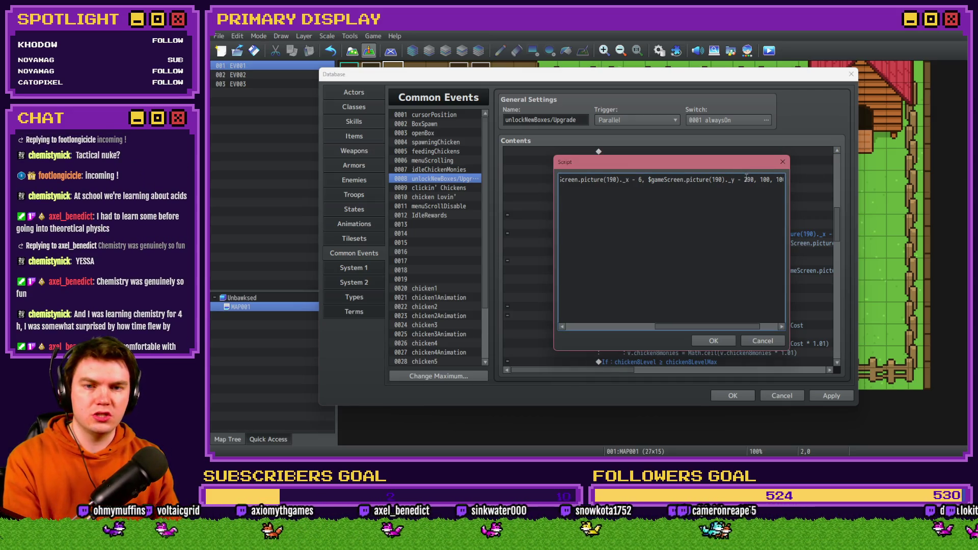
{"action": "double_click", "coordinate": [747, 179]}
{"action": "type", "text": "162"}
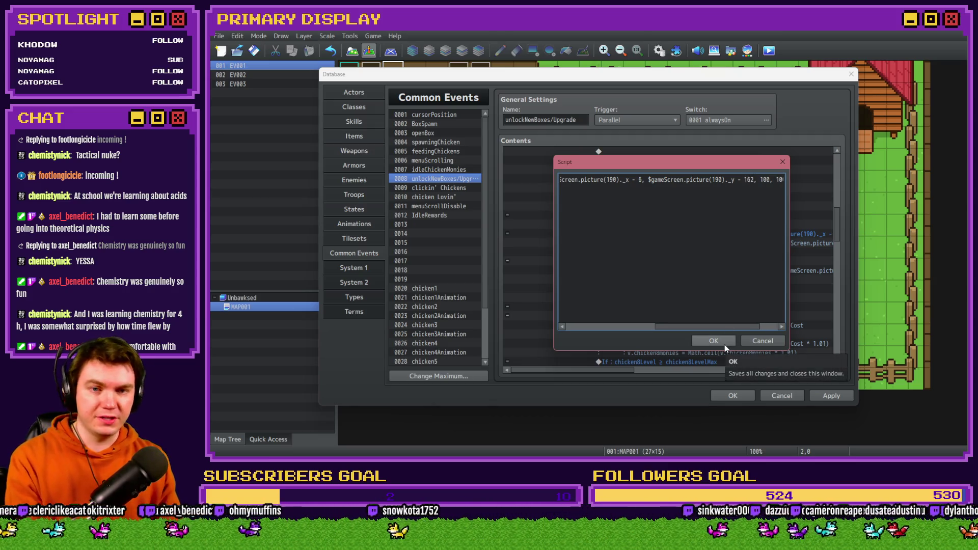
{"action": "scroll", "coordinate": [611, 193], "scroll_direction": "left", "scroll_amount": 3}
{"action": "triple_click", "coordinate": [611, 191]}
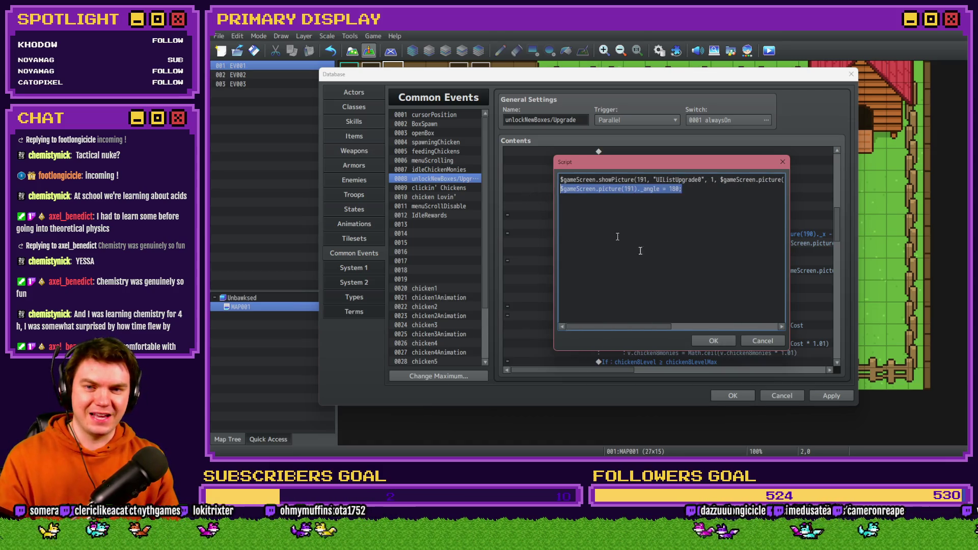
{"action": "left_click", "coordinate": [709, 340]}
{"action": "left_click", "coordinate": [685, 256]}
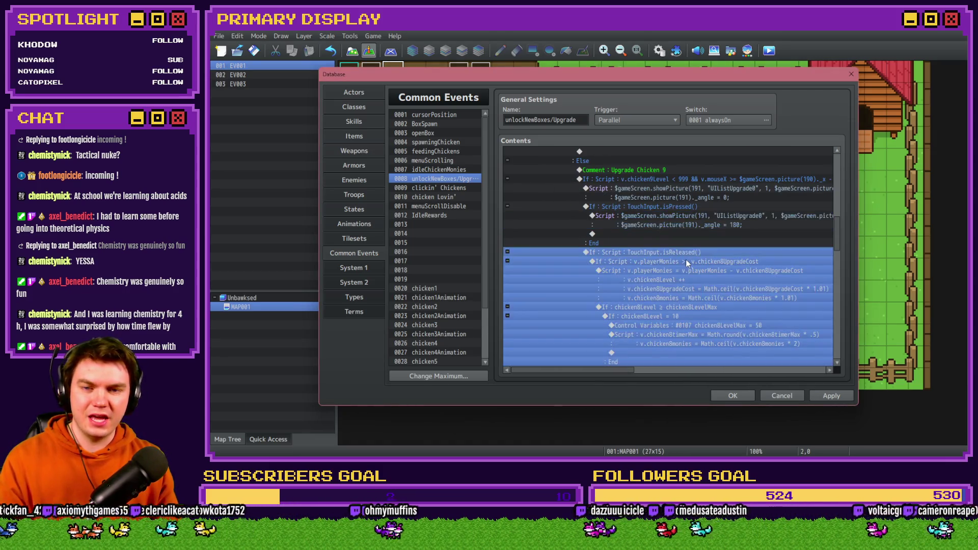
Step: Change the money check to v.playerMonies >= v.chicken9UpgradeCost, then open the purchase script below
{"action": "double_click", "coordinate": [686, 261]}
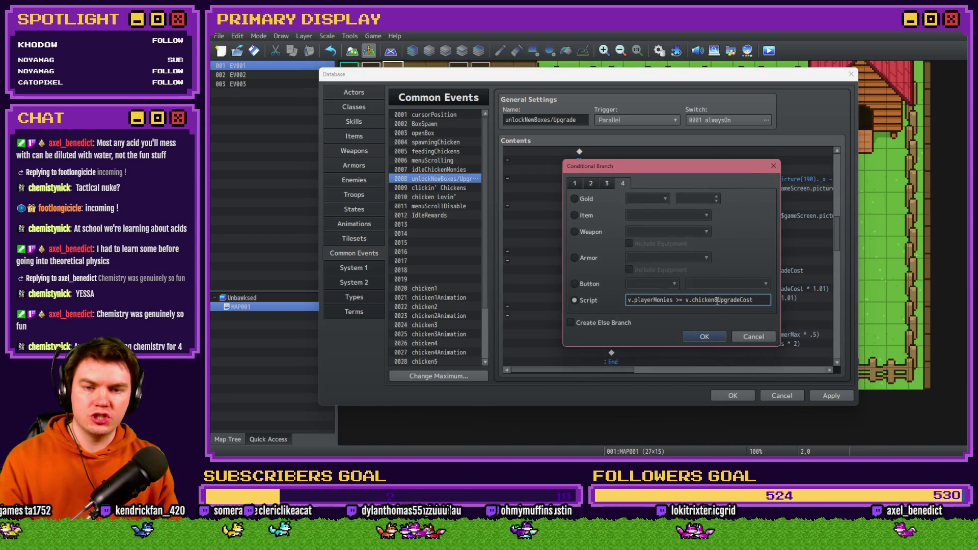
{"action": "left_click", "coordinate": [718, 300]}
{"action": "key", "text": "BackSpace"}
{"action": "type", "text": "9"}
{"action": "left_click", "coordinate": [718, 336]}
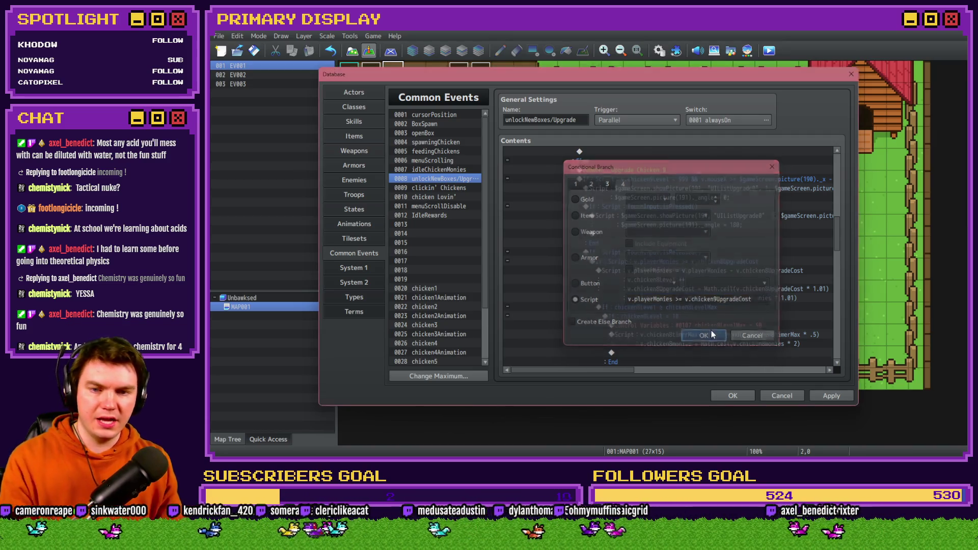
{"action": "left_click", "coordinate": [686, 220]}
{"action": "double_click", "coordinate": [687, 220]}
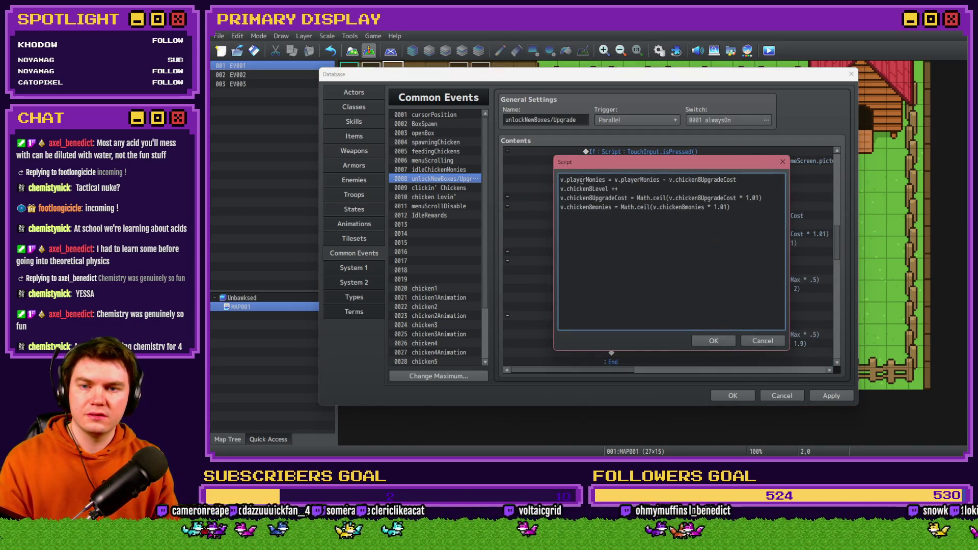
Step: Switch the cost deduction, level increment and cost scaling lines to chicken9 variables
{"action": "left_click", "coordinate": [702, 179]}
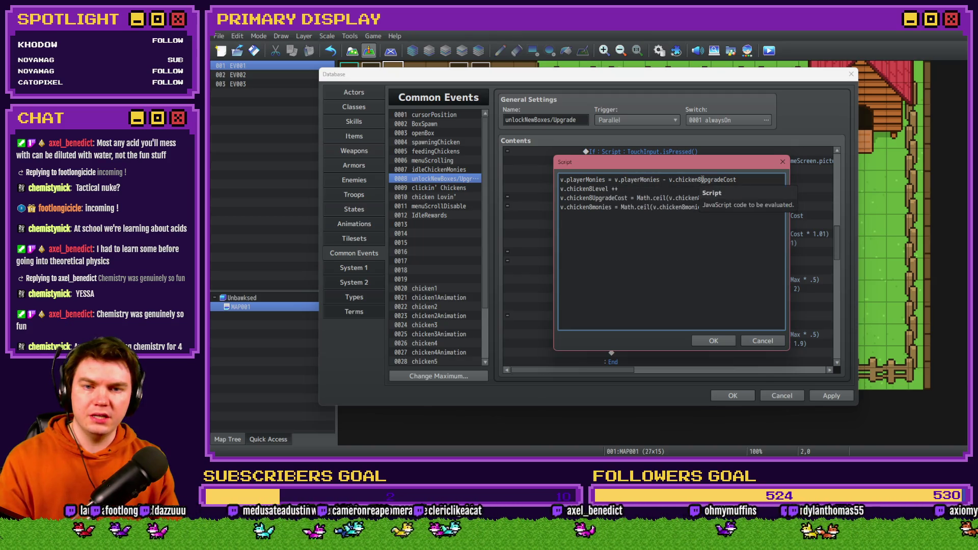
{"action": "key", "text": "BackSpace"}
{"action": "type", "text": "9"}
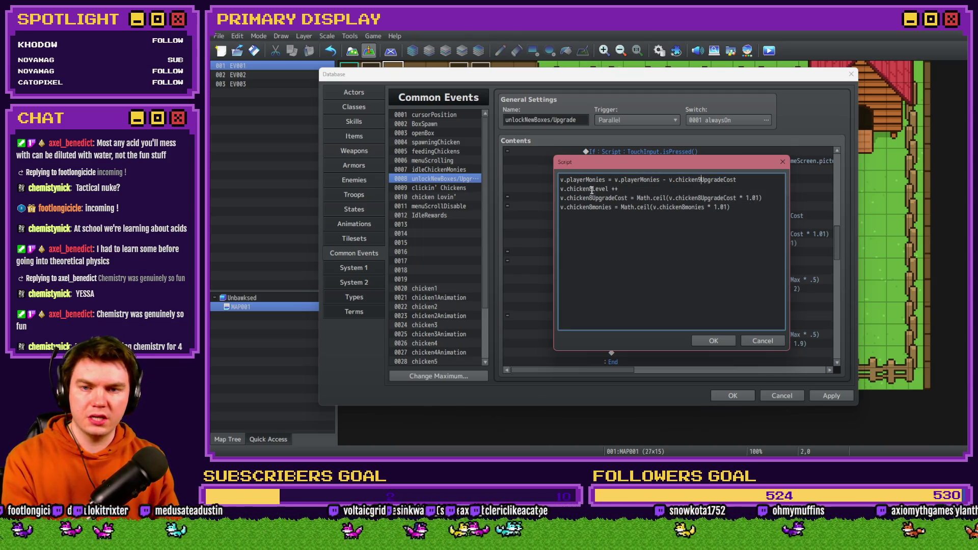
{"action": "left_click", "coordinate": [592, 190]}
{"action": "key", "text": "BackSpace"}
{"action": "type", "text": "9"}
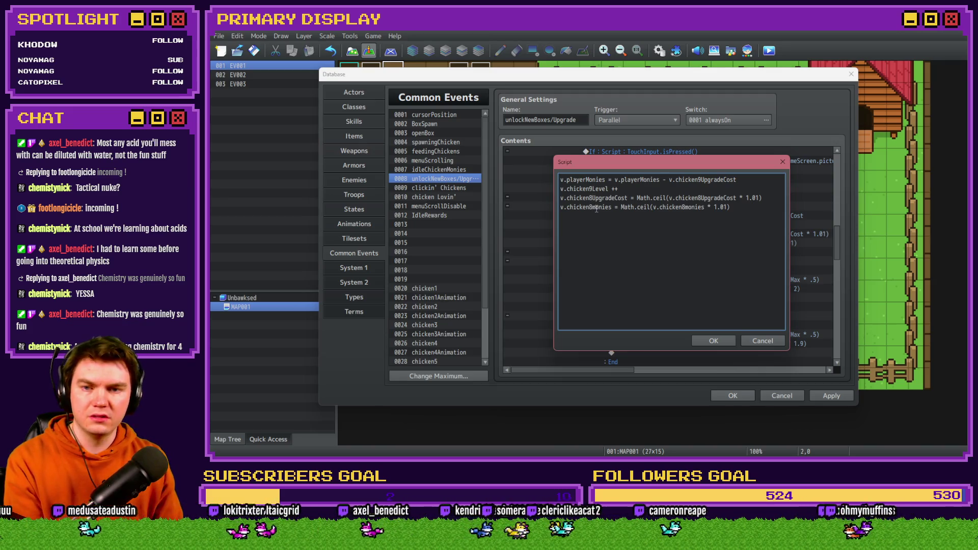
{"action": "key", "text": "Down"}
{"action": "key", "text": "BackSpace"}
{"action": "type", "text": "9"}
Step: Change the remaining chicken9monies and rounded cost references to chicken9 and save the script
{"action": "left_click", "coordinate": [591, 208]}
{"action": "key", "text": "BackSpace"}
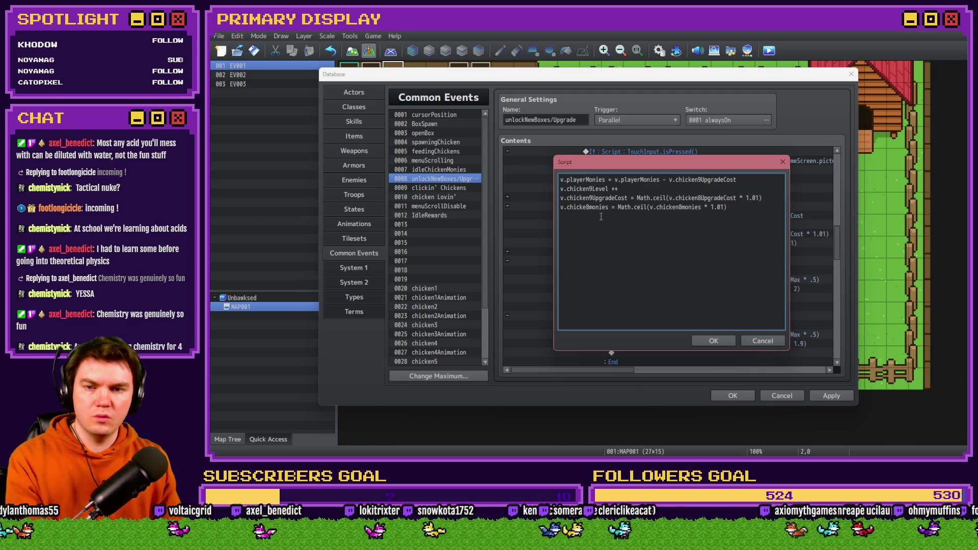
{"action": "key", "text": "Delete"}
{"action": "type", "text": "n9"}
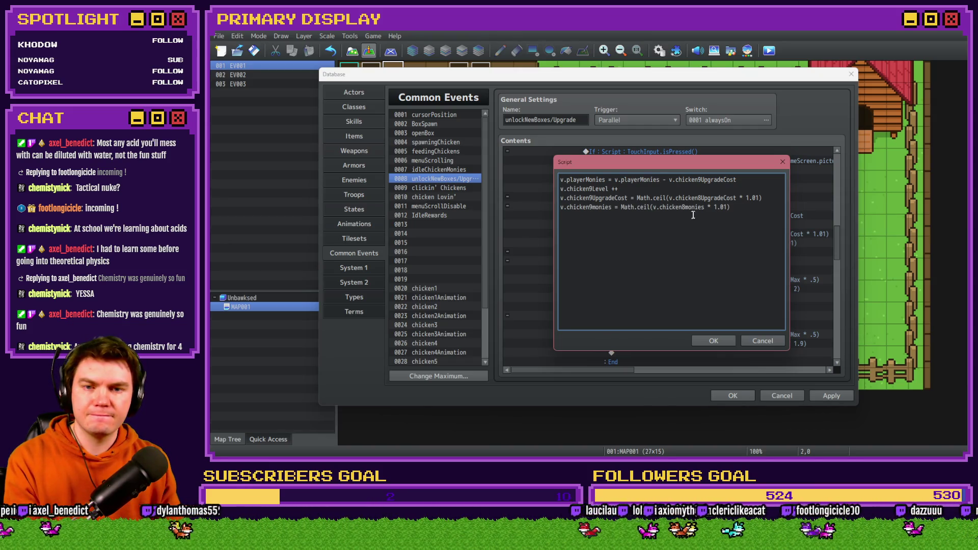
{"action": "left_click", "coordinate": [703, 198]}
{"action": "key", "text": "BackSpace"}
{"action": "type", "text": "9"}
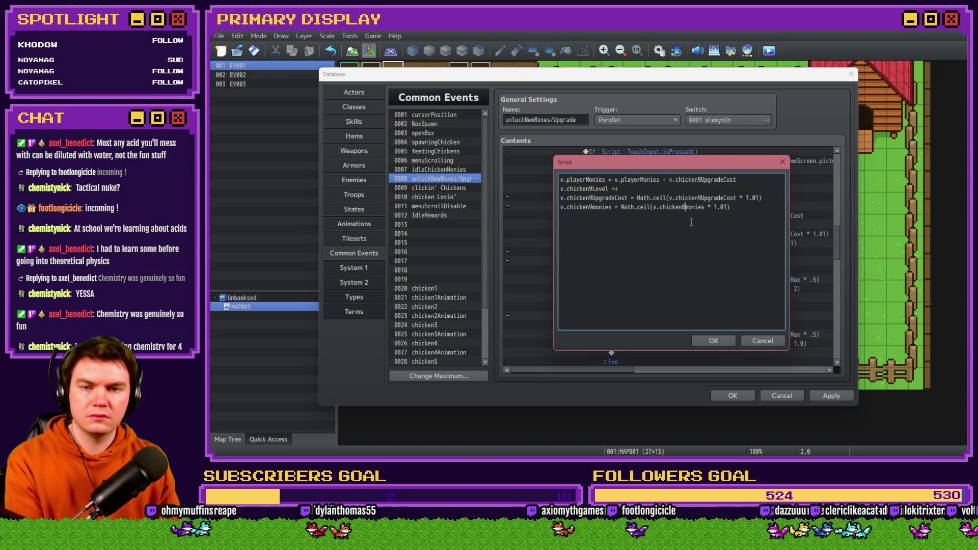
{"action": "key", "text": "BackSpace"}
{"action": "type", "text": "9"}
{"action": "left_click", "coordinate": [716, 340]}
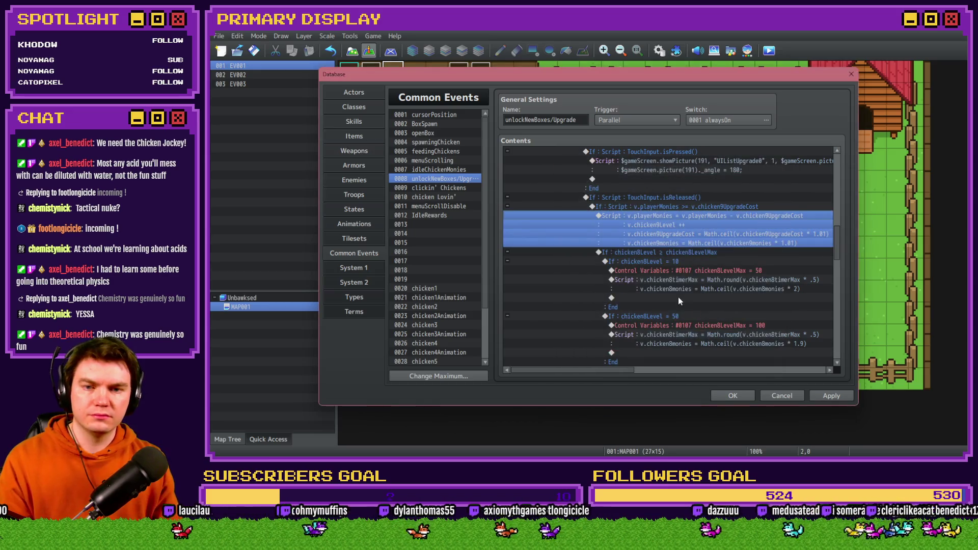
Step: Make the level-max check compare chicken9Level against chicken9LevelMax
{"action": "left_click", "coordinate": [674, 251]}
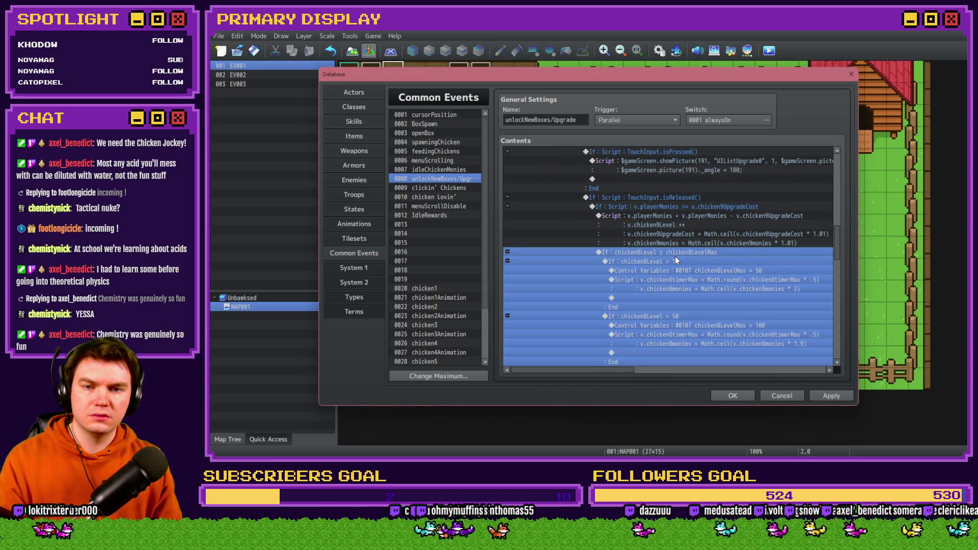
{"action": "double_click", "coordinate": [674, 255]}
{"action": "left_click", "coordinate": [705, 215]}
{"action": "left_click", "coordinate": [708, 227]}
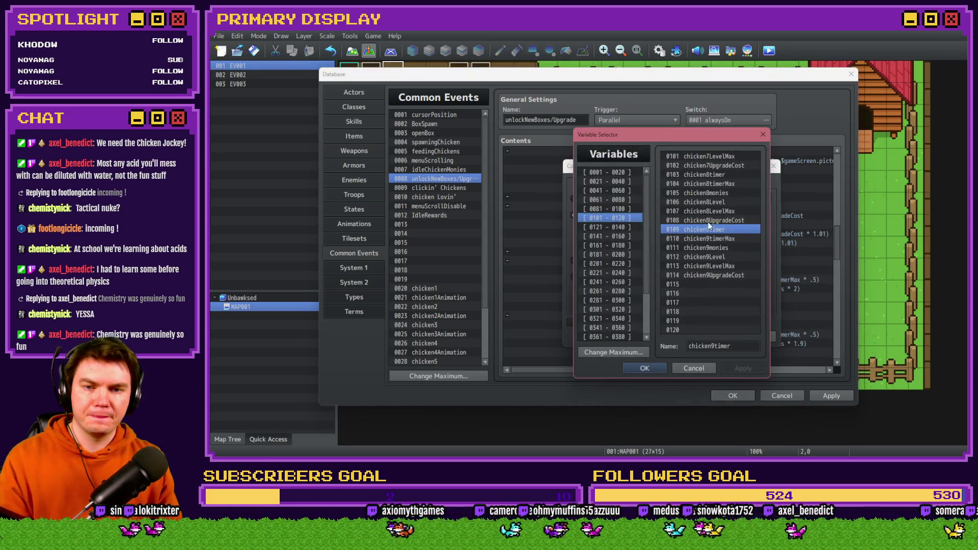
{"action": "double_click", "coordinate": [719, 256]}
{"action": "left_click", "coordinate": [716, 248]}
{"action": "left_click", "coordinate": [737, 275]}
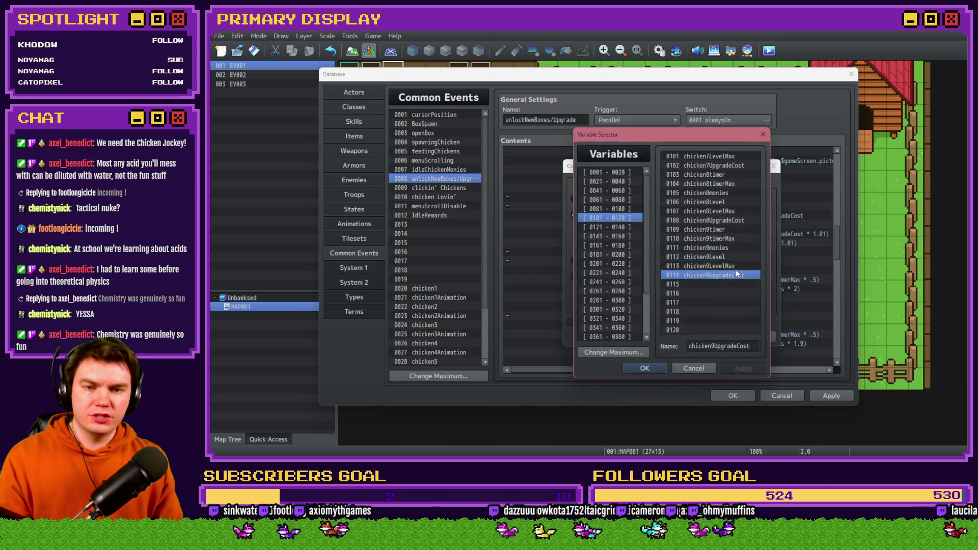
{"action": "double_click", "coordinate": [737, 275]}
{"action": "left_click", "coordinate": [702, 335]}
Step: Point the level-10 branch condition at chicken9Level
{"action": "double_click", "coordinate": [700, 219]}
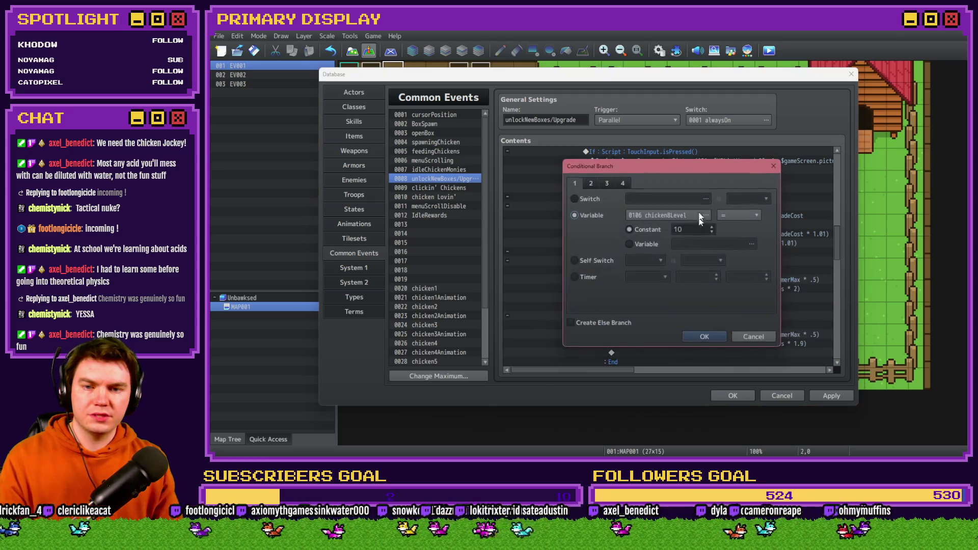
{"action": "left_click", "coordinate": [700, 216]}
{"action": "double_click", "coordinate": [723, 255]}
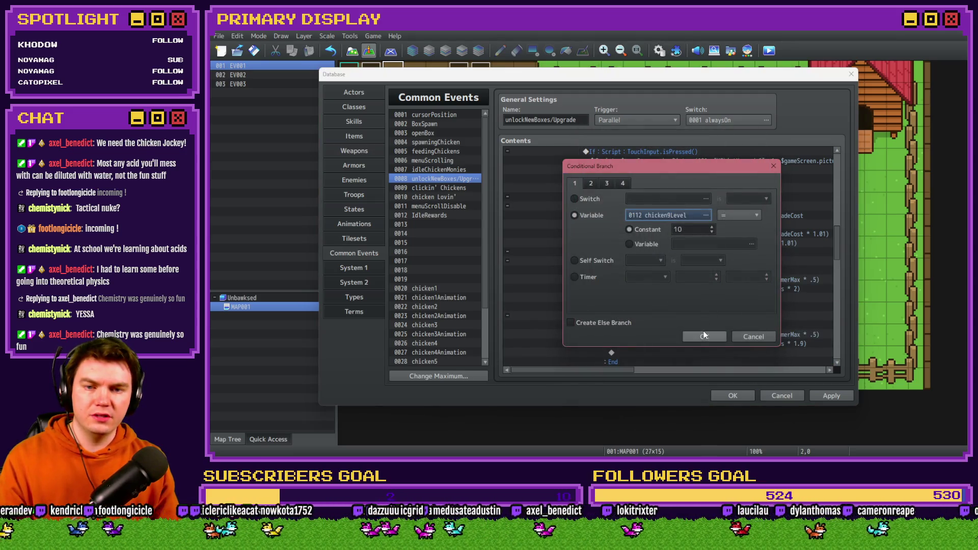
{"action": "left_click", "coordinate": [703, 335]}
Step: Make the level-10 assignment set #0113 chicken9LevelMax to 50
{"action": "left_click", "coordinate": [687, 268]}
{"action": "double_click", "coordinate": [688, 268]}
{"action": "left_click", "coordinate": [705, 215]}
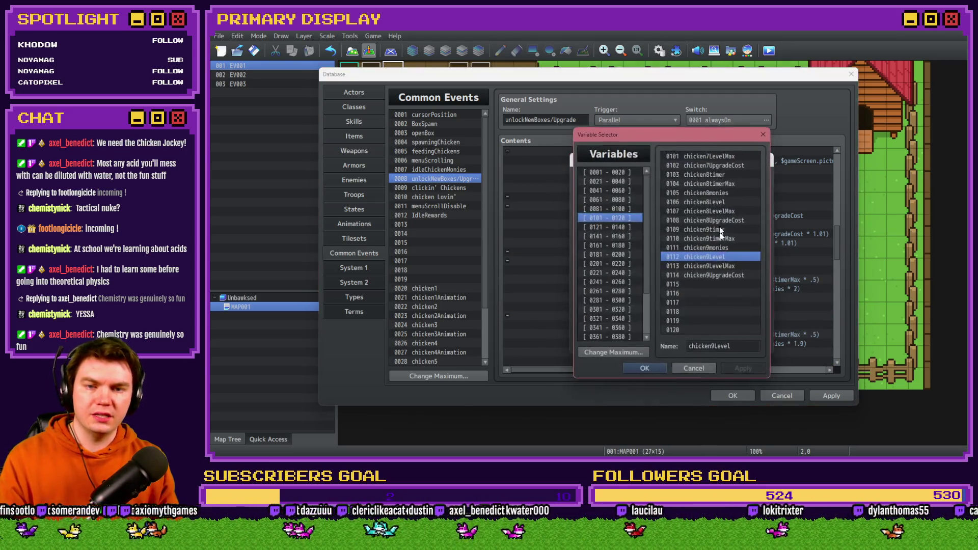
{"action": "double_click", "coordinate": [720, 266]}
{"action": "left_click", "coordinate": [698, 341]}
{"action": "left_click", "coordinate": [700, 279]}
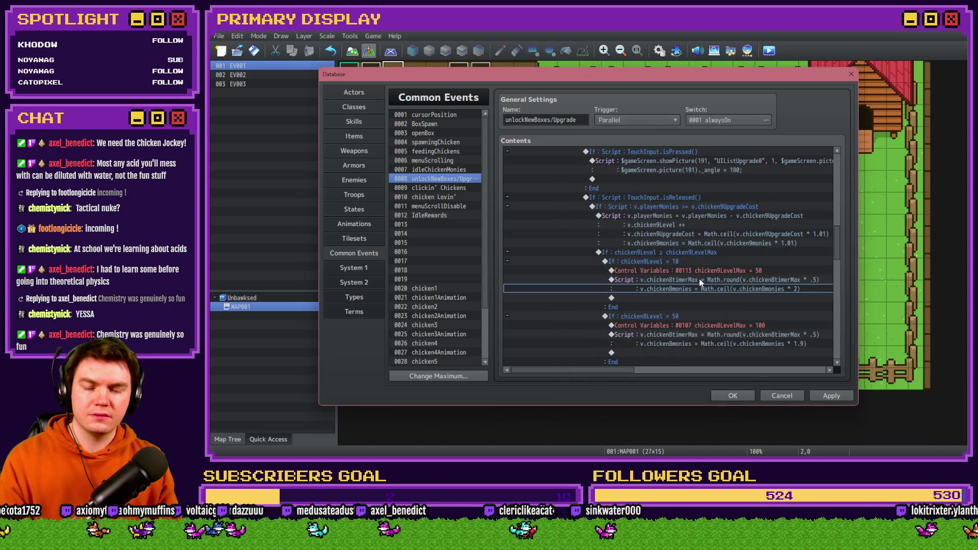
Step: Rename chicken8timerMax and chicken8monies to chicken9timerMax and chicken9monies in the level-10 script
{"action": "double_click", "coordinate": [699, 280]}
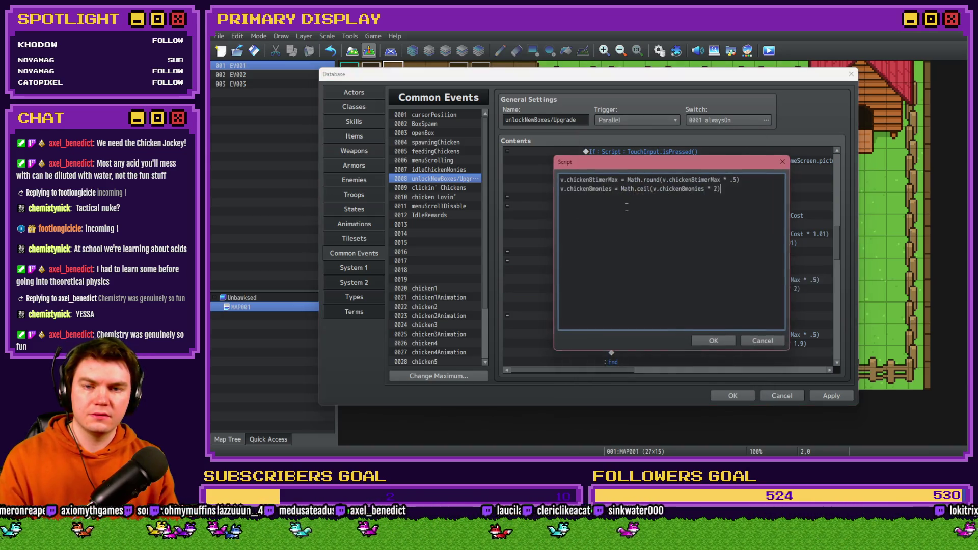
{"action": "left_click", "coordinate": [592, 180]}
{"action": "key", "text": "BackSpace"}
{"action": "type", "text": "9"}
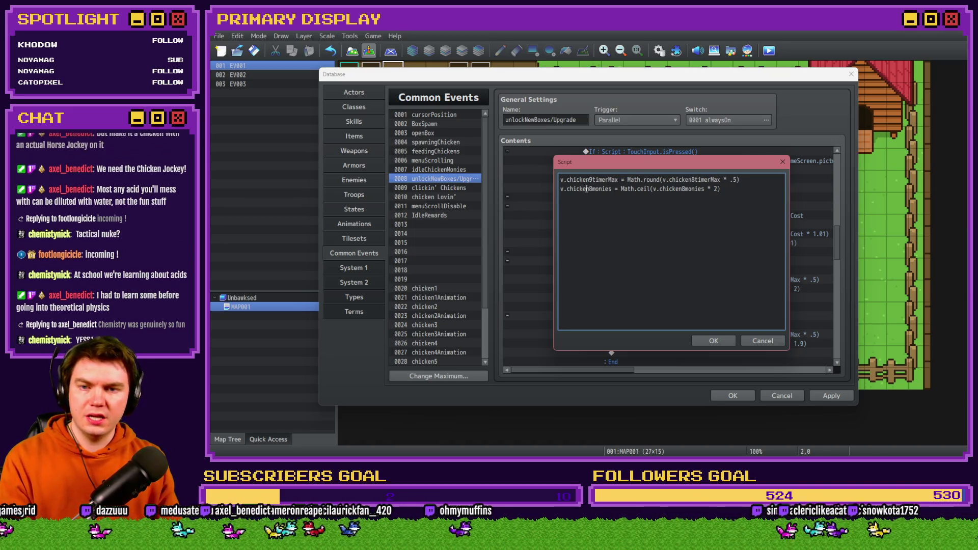
{"action": "left_click", "coordinate": [589, 189]}
{"action": "key", "text": "Delete"}
{"action": "type", "text": "9"}
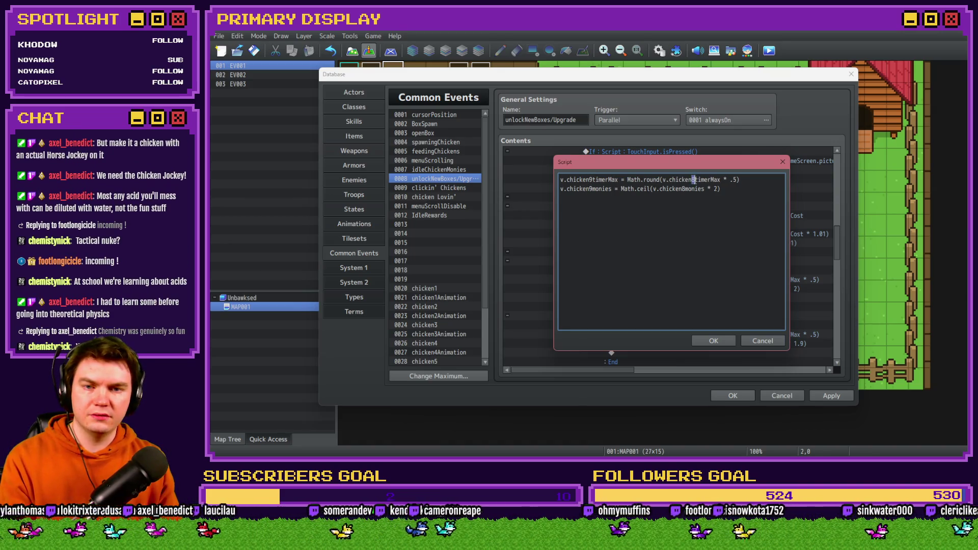
{"action": "left_click", "coordinate": [684, 189]}
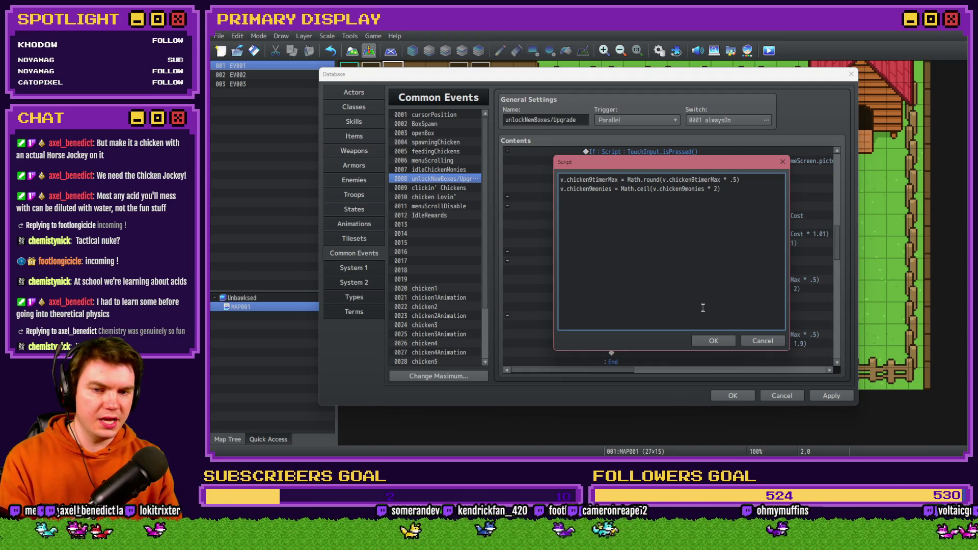
{"action": "left_click", "coordinate": [716, 341]}
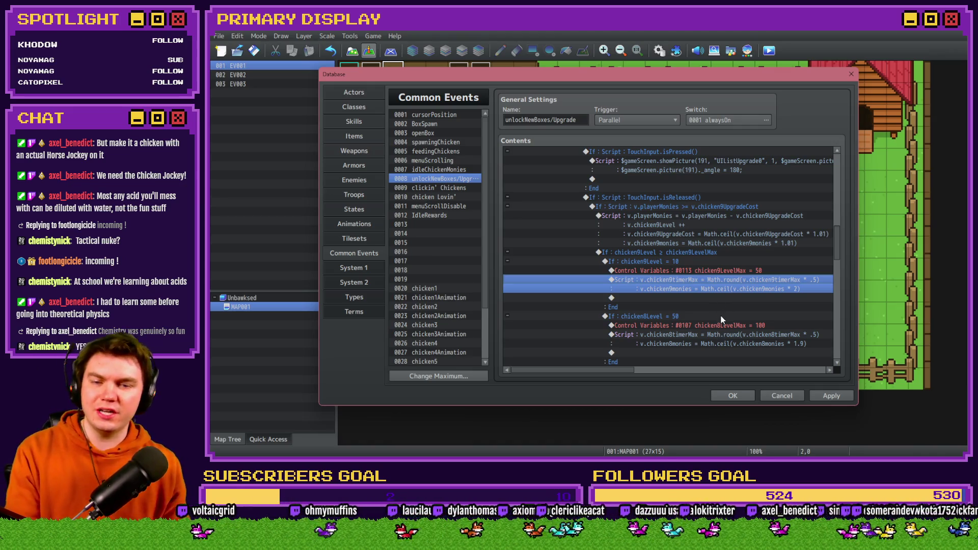
Step: Make the level-50 branch condition test chicken9Level
{"action": "left_click", "coordinate": [721, 314]}
{"action": "double_click", "coordinate": [717, 313]}
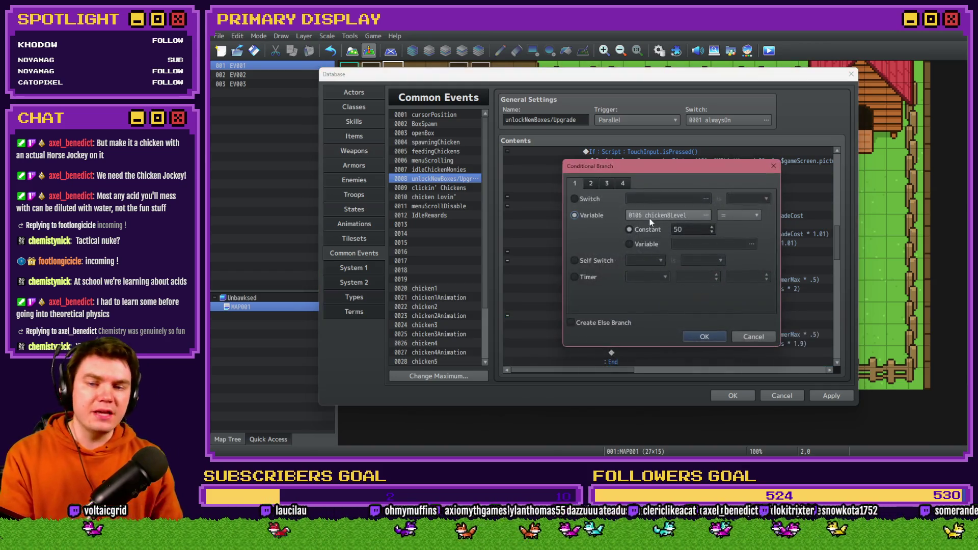
{"action": "left_click", "coordinate": [650, 218]}
{"action": "left_click", "coordinate": [705, 265]}
{"action": "left_click_drag", "start_coordinate": [699, 143], "coordinate": [514, 143]}
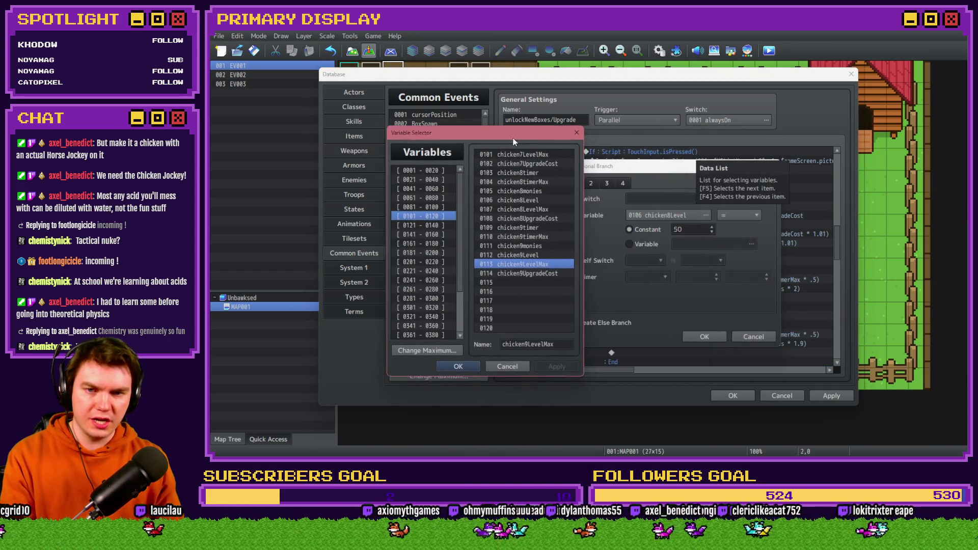
{"action": "double_click", "coordinate": [509, 255]}
{"action": "left_click", "coordinate": [713, 338]}
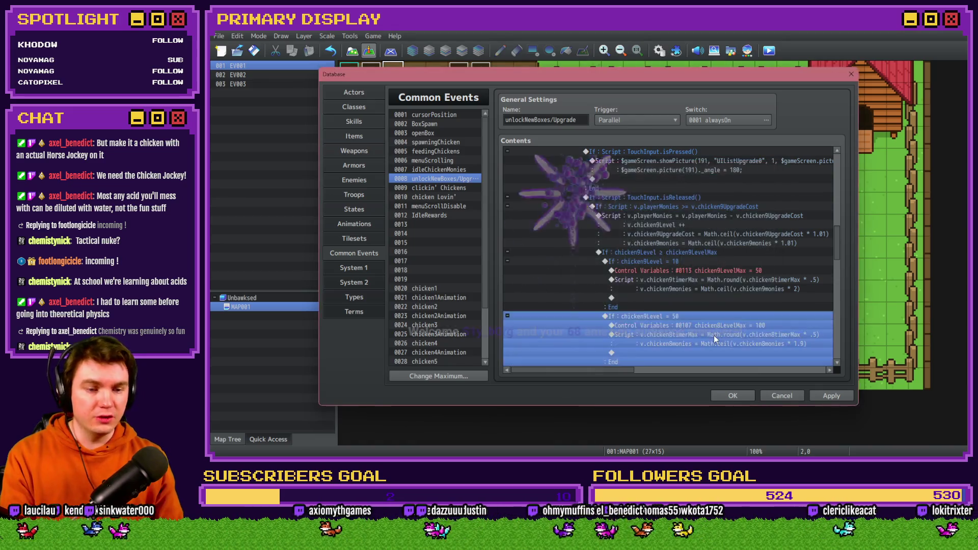
Step: Make the level-50 assignment set chicken9LevelMax to 100
{"action": "scroll", "coordinate": [697, 317], "scroll_direction": "down", "scroll_amount": 2}
{"action": "double_click", "coordinate": [693, 278]}
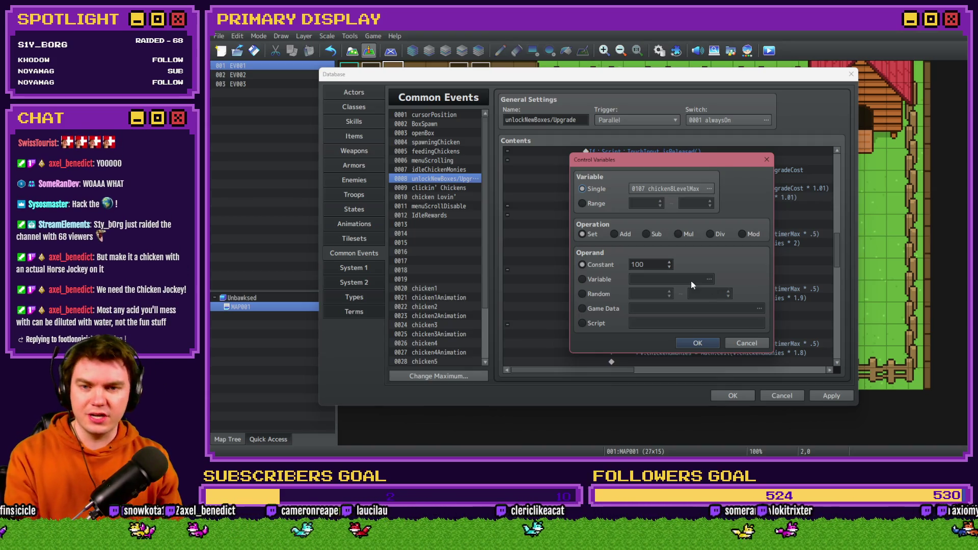
{"action": "left_click", "coordinate": [662, 189]}
{"action": "double_click", "coordinate": [717, 268]}
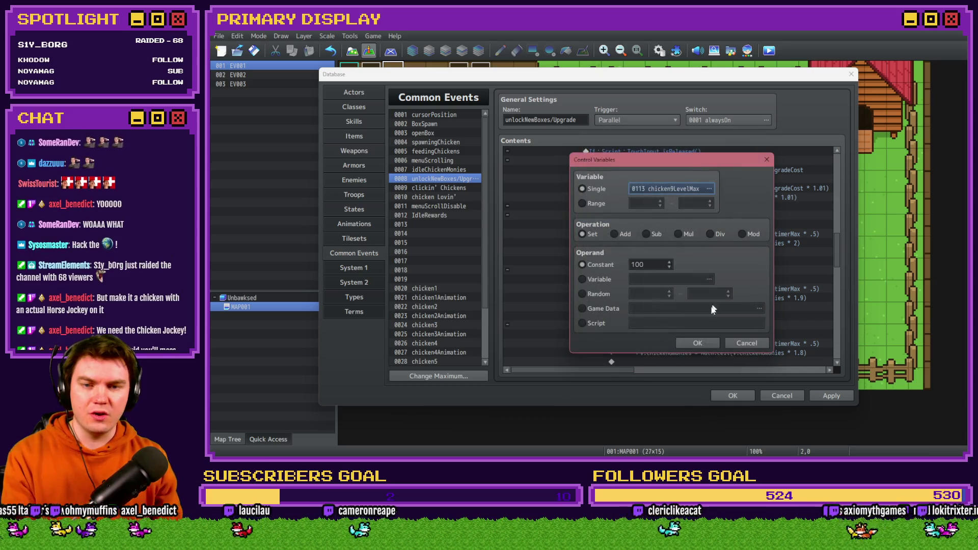
{"action": "left_click", "coordinate": [697, 344]}
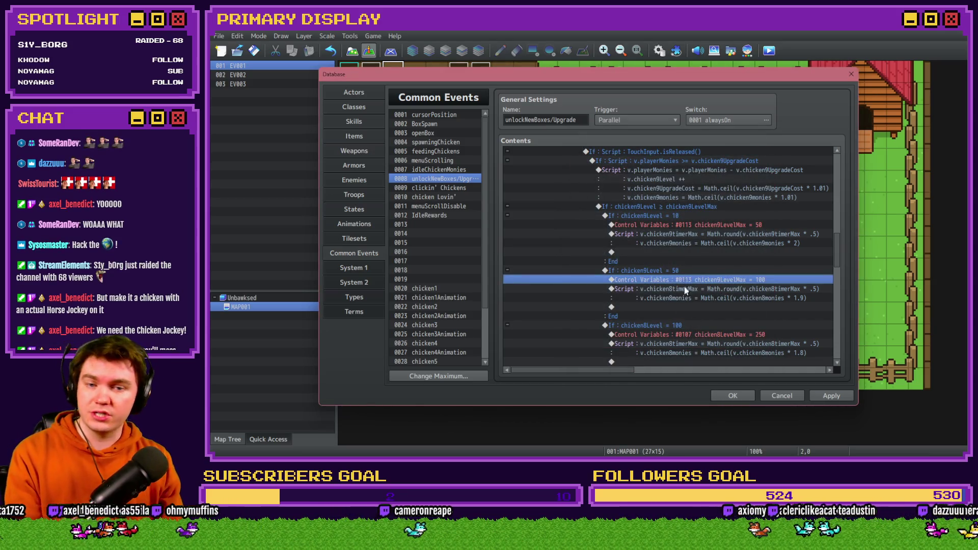
Step: Rename the chicken8 timer max and monies references in the level-50 script to chicken9
{"action": "left_click", "coordinate": [685, 290]}
{"action": "double_click", "coordinate": [688, 291]}
{"action": "left_click", "coordinate": [591, 182]}
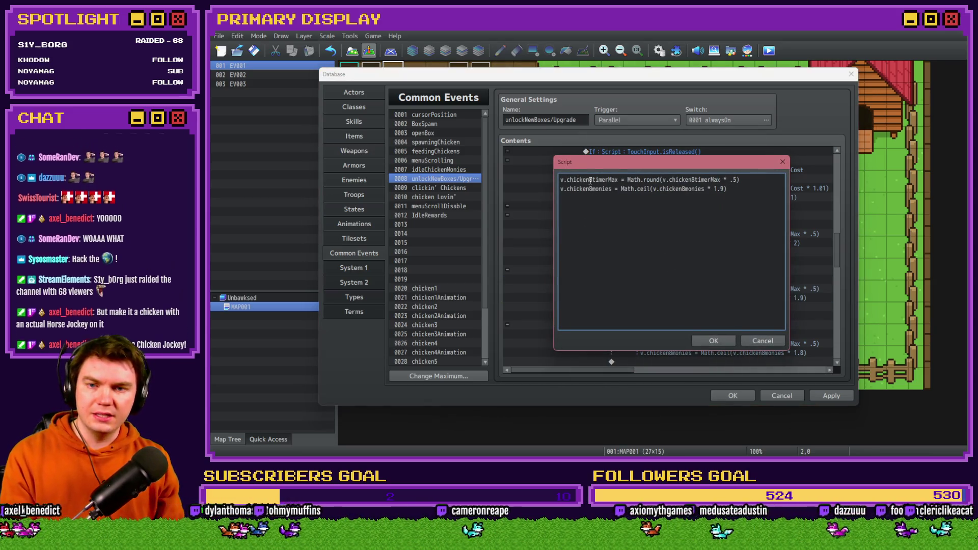
{"action": "key", "text": "BackSpace"}
{"action": "type", "text": "9"}
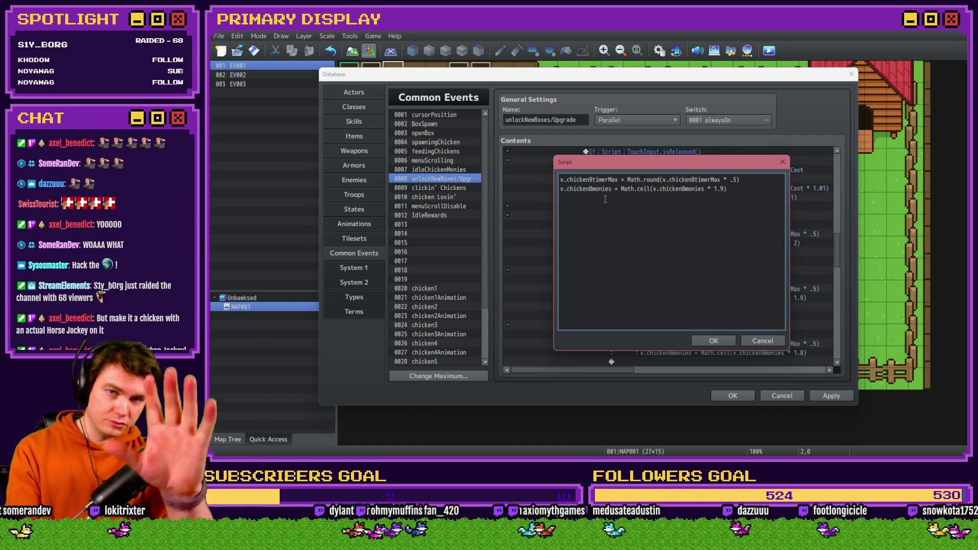
{"action": "left_click", "coordinate": [590, 188]}
{"action": "key", "text": "BackSpace"}
{"action": "type", "text": "9"}
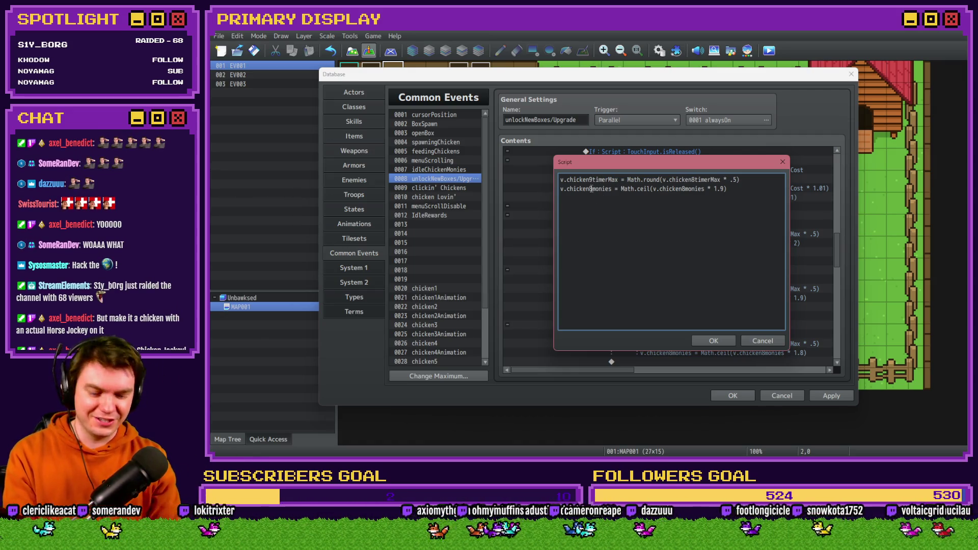
{"action": "left_click", "coordinate": [696, 180]}
{"action": "key", "text": "BackSpace"}
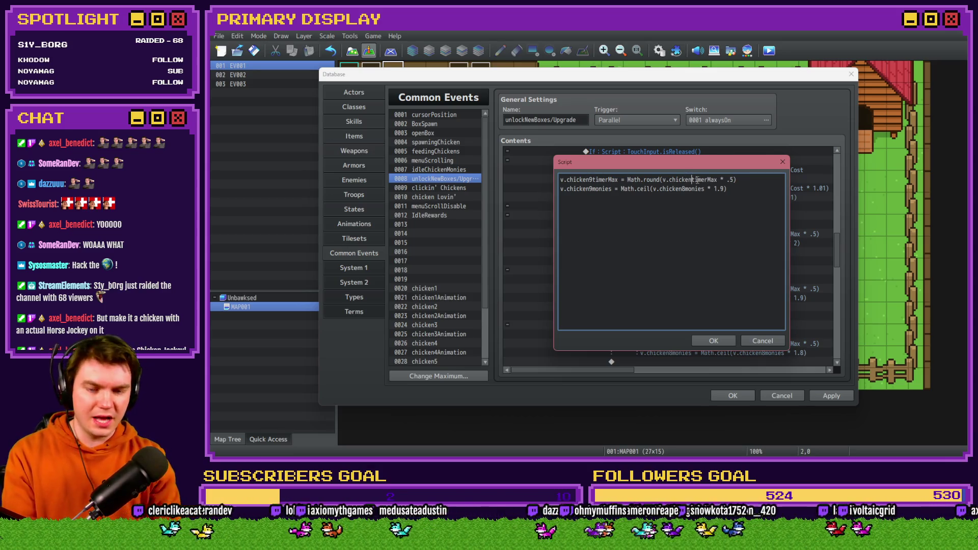
{"action": "type", "text": "9"}
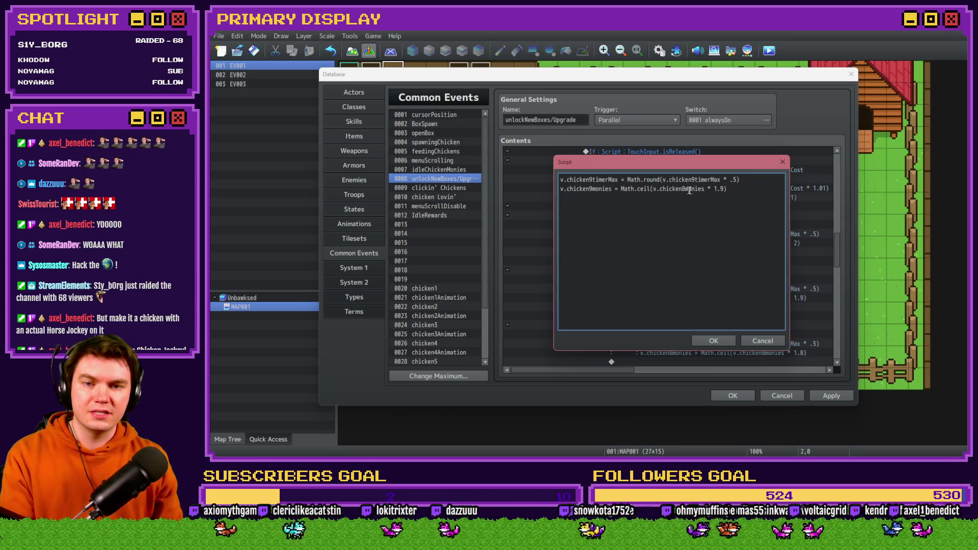
{"action": "left_click", "coordinate": [715, 339]}
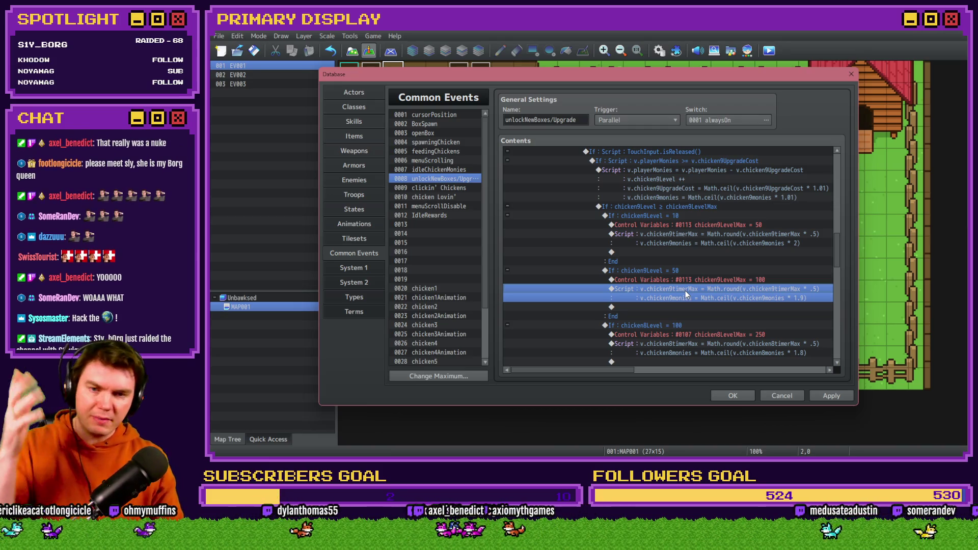
Step: Retarget the level-100 condition to chicken9Level, open its 250 level-max assignment, then switch to the browser
{"action": "scroll", "coordinate": [692, 289], "scroll_direction": "down", "scroll_amount": 3}
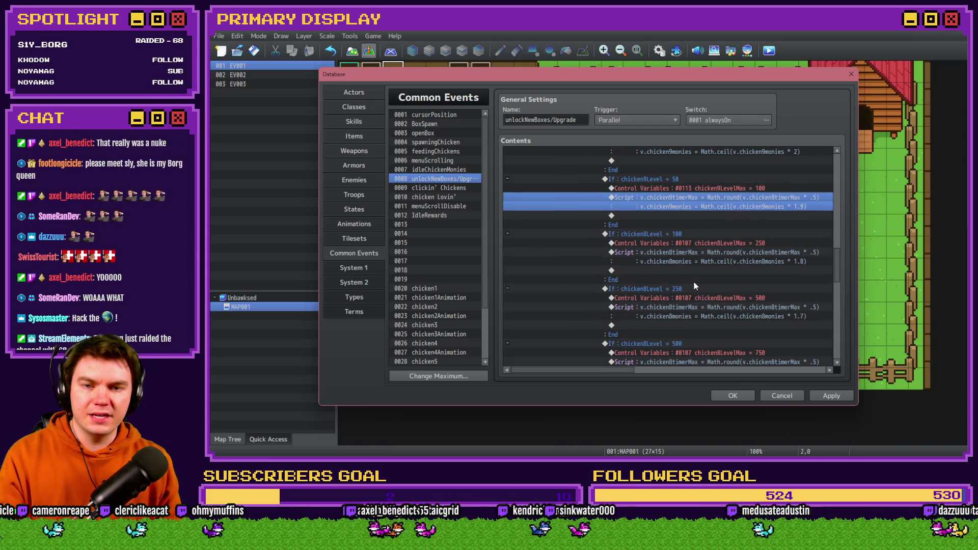
{"action": "left_click", "coordinate": [696, 235]}
{"action": "double_click", "coordinate": [695, 239]}
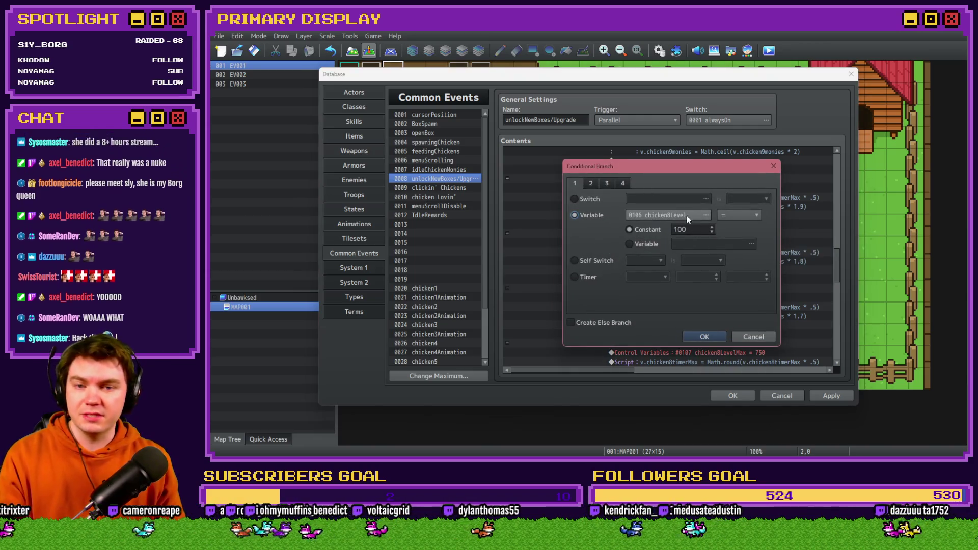
{"action": "left_click", "coordinate": [687, 216]}
{"action": "left_click", "coordinate": [723, 265]}
{"action": "double_click", "coordinate": [722, 265]}
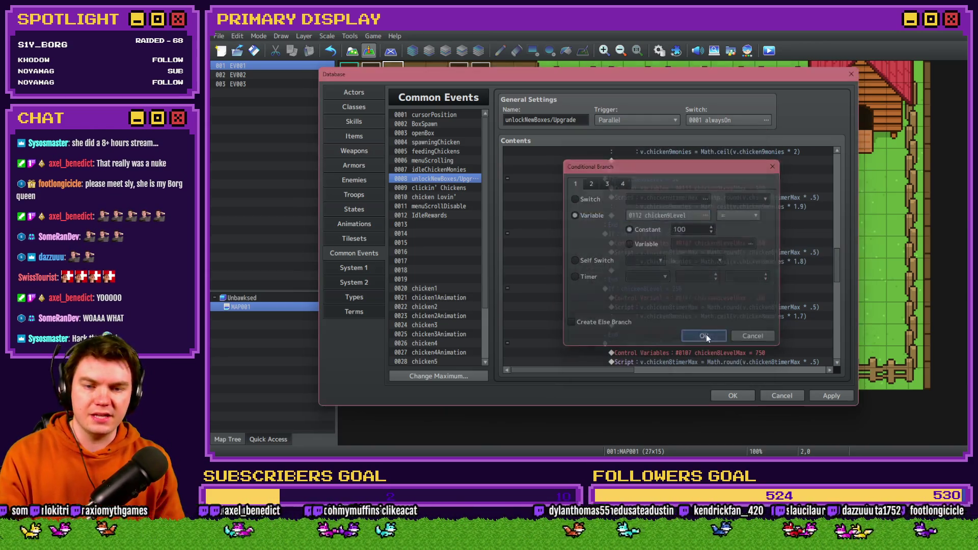
{"action": "left_click", "coordinate": [703, 339]}
{"action": "double_click", "coordinate": [696, 243]}
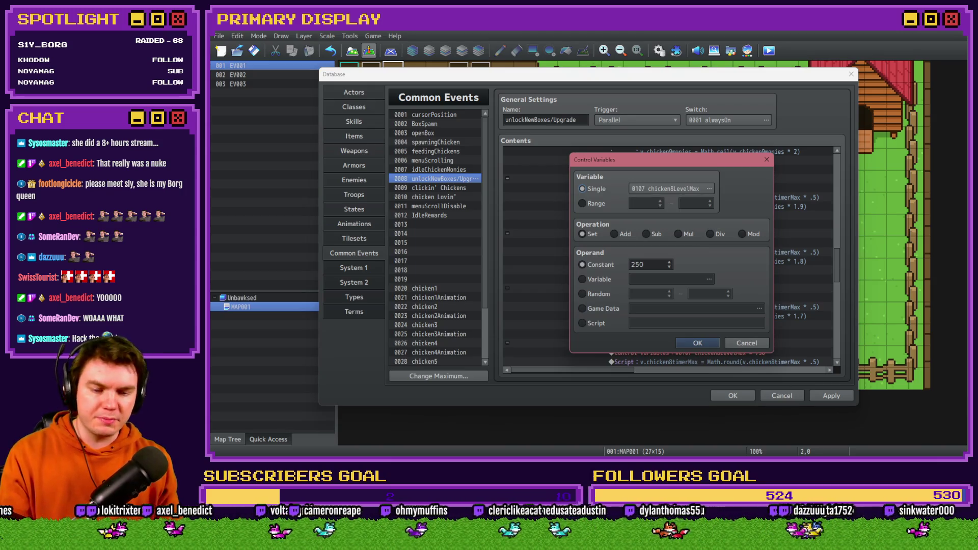
{"action": "key", "text": "alt+Tab"}
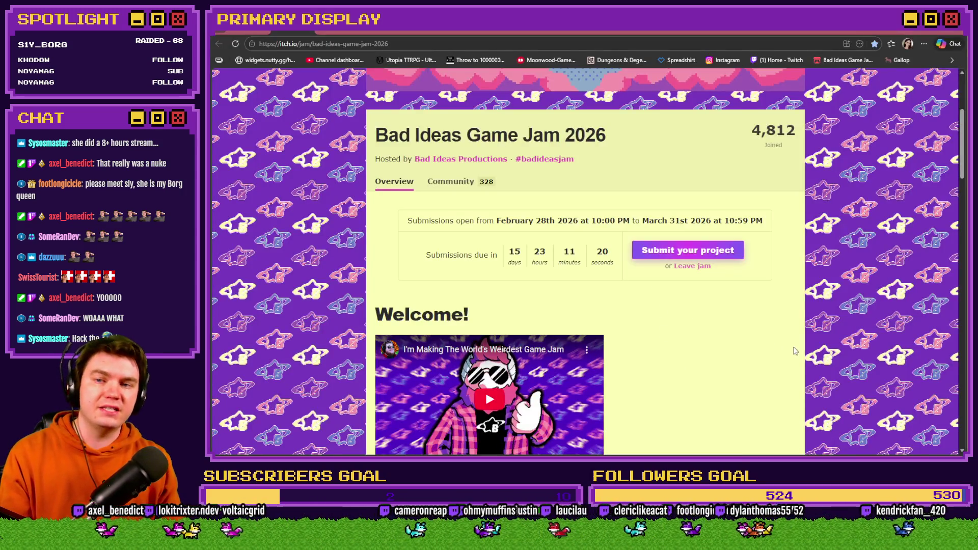
Step: Scroll through the Bad Ideas Game Jam 2026 theme and rules, then return to RPG Maker MZ
{"action": "scroll", "coordinate": [794, 351], "scroll_direction": "up", "scroll_amount": 3}
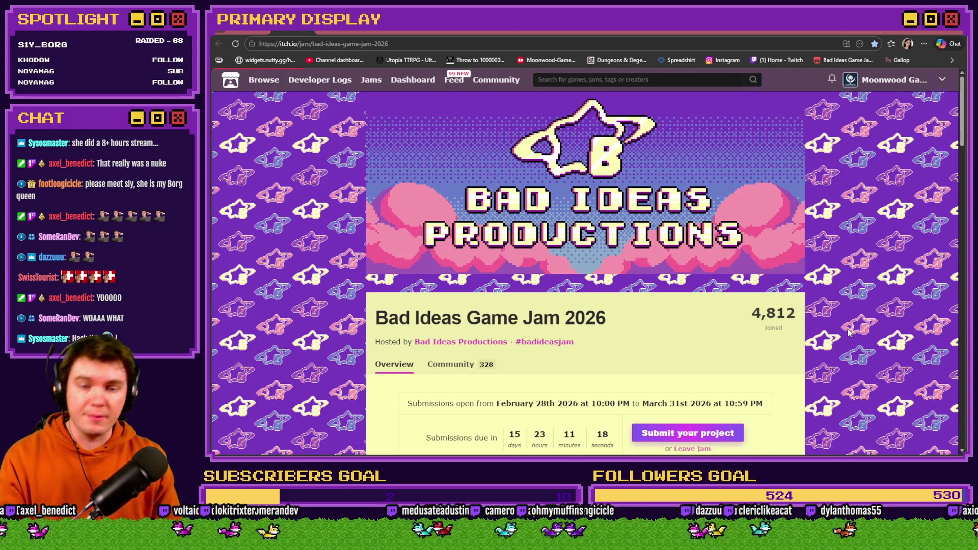
{"action": "scroll", "coordinate": [847, 332], "scroll_direction": "down", "scroll_amount": 6}
{"action": "scroll", "coordinate": [847, 332], "scroll_direction": "up", "scroll_amount": 3}
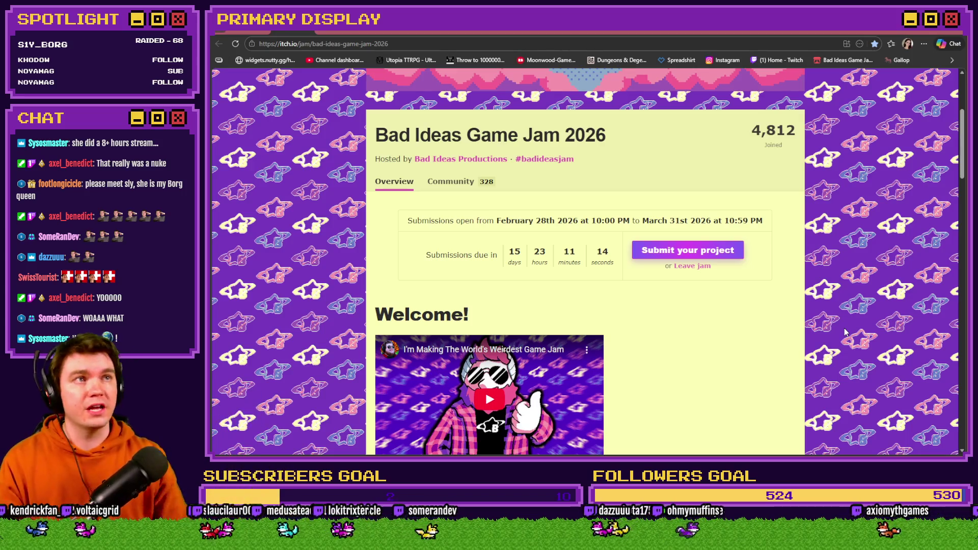
{"action": "scroll", "coordinate": [815, 304], "scroll_direction": "down", "scroll_amount": 7}
{"action": "scroll", "coordinate": [814, 305], "scroll_direction": "down", "scroll_amount": 6}
{"action": "scroll", "coordinate": [815, 304], "scroll_direction": "up", "scroll_amount": 6}
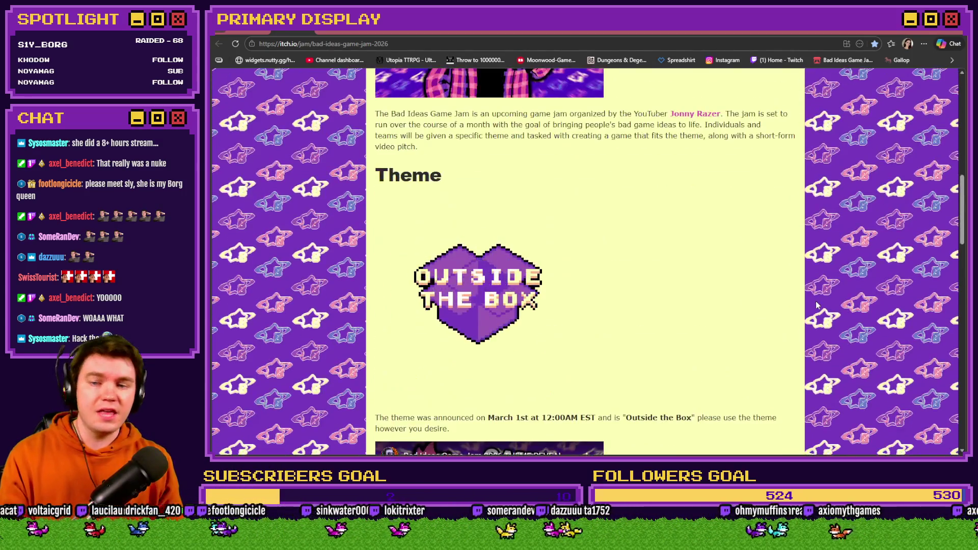
{"action": "scroll", "coordinate": [816, 304], "scroll_direction": "down", "scroll_amount": 6}
{"action": "scroll", "coordinate": [817, 305], "scroll_direction": "down", "scroll_amount": 3}
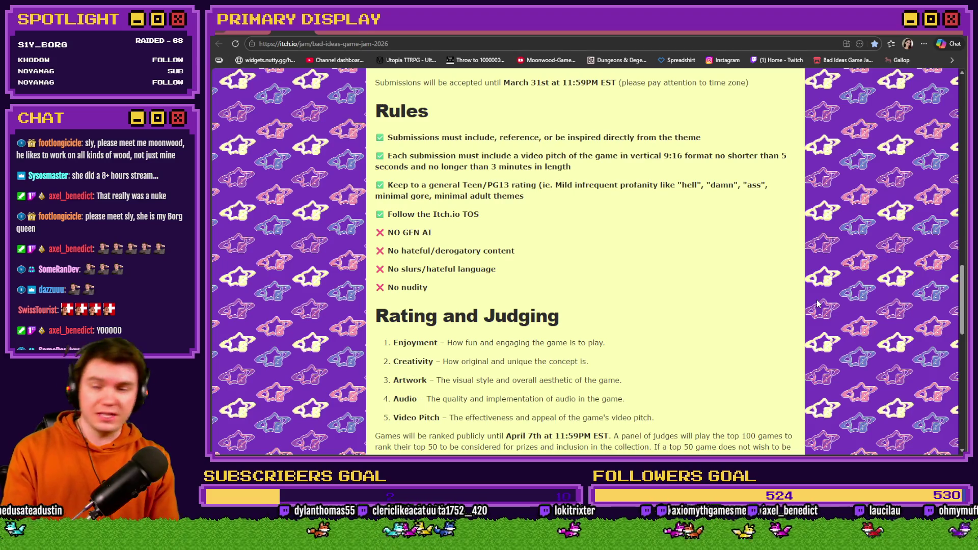
{"action": "scroll", "coordinate": [817, 304], "scroll_direction": "up", "scroll_amount": 15}
{"action": "key", "text": "alt+Tab"}
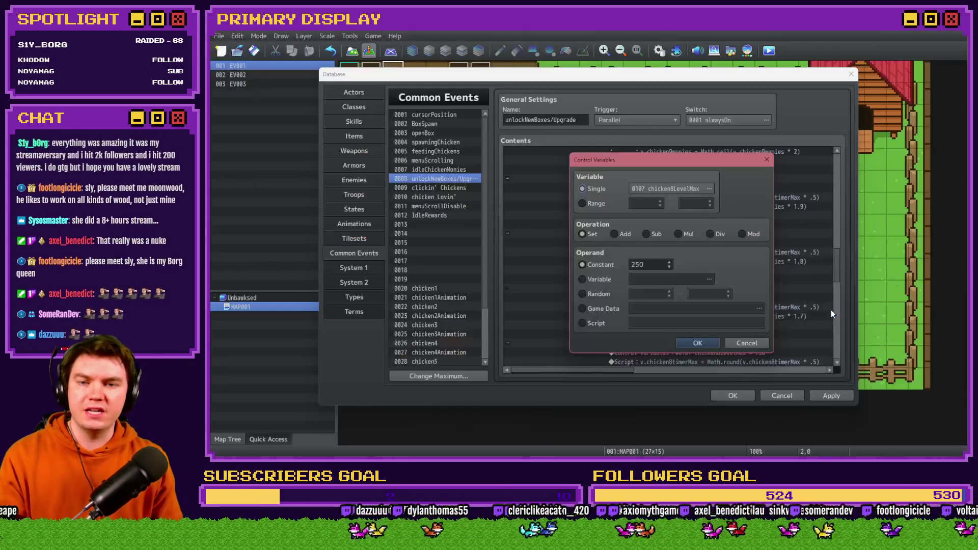
Step: Make the level-100 assignment set #0113 chicken9LevelMax to 250
{"action": "left_click", "coordinate": [688, 190]}
{"action": "double_click", "coordinate": [731, 270]}
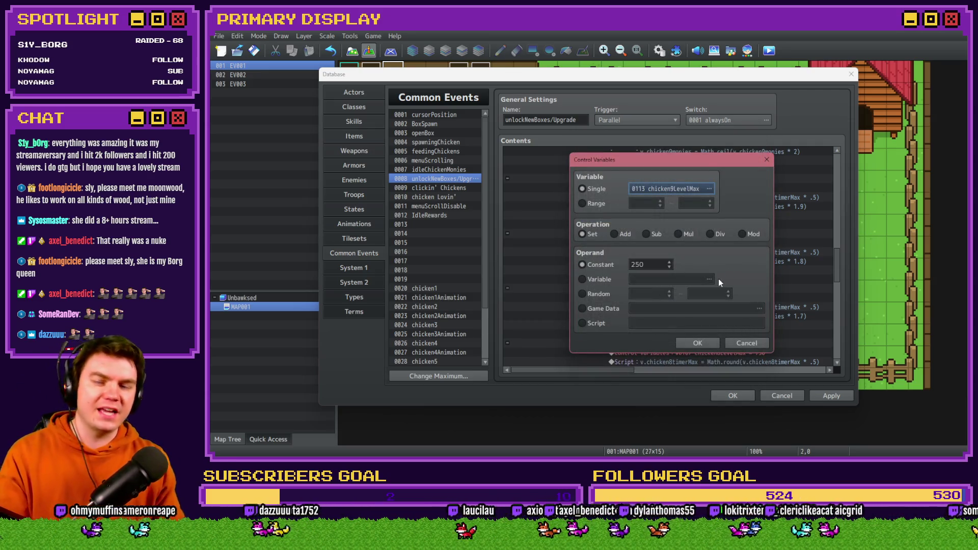
{"action": "left_click", "coordinate": [697, 343]}
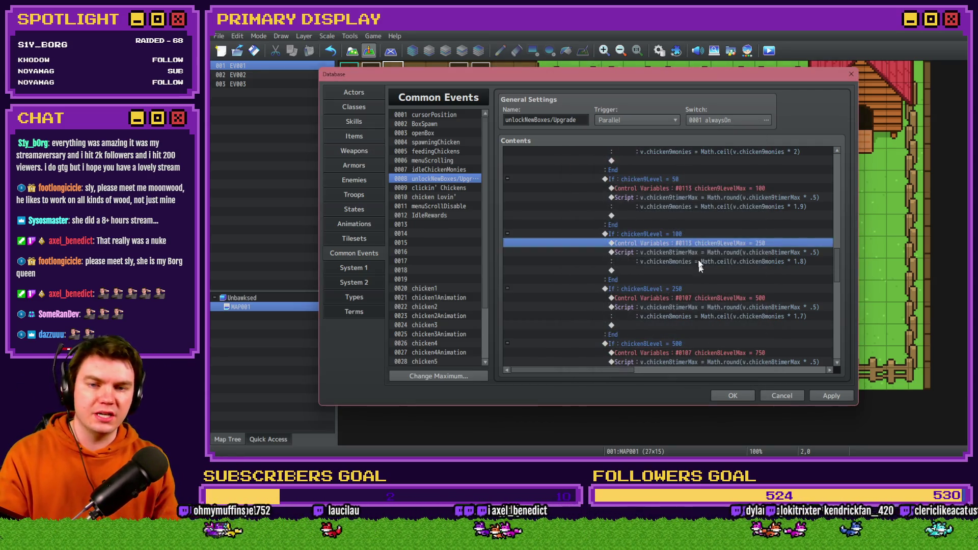
Step: Change every chicken8 reference in the level-100 script to chicken9
{"action": "double_click", "coordinate": [699, 261]}
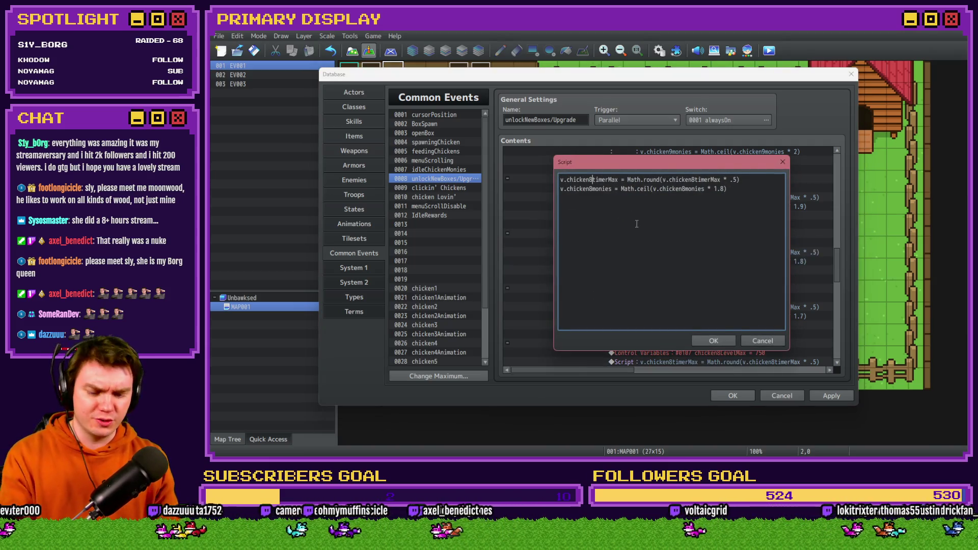
{"action": "key", "text": "BackSpace"}
{"action": "type", "text": "9"}
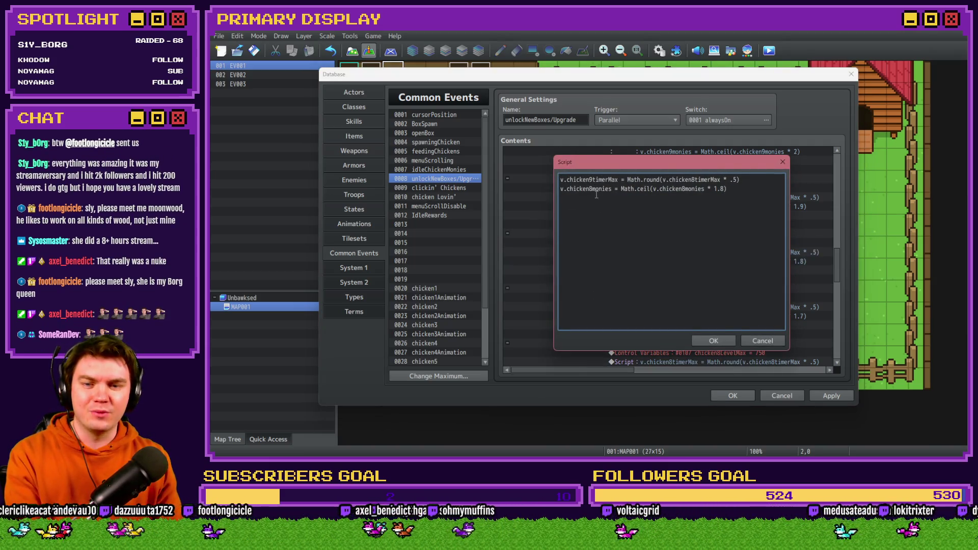
{"action": "key", "text": "Down"}
{"action": "key", "text": "BackSpace"}
{"action": "type", "text": "9"}
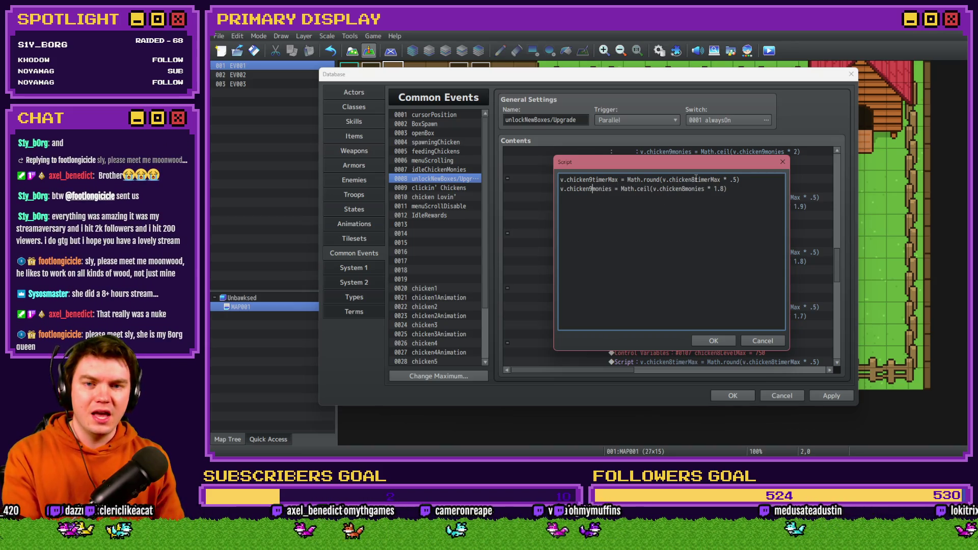
{"action": "left_click", "coordinate": [696, 179]}
{"action": "key", "text": "BackSpace"}
{"action": "type", "text": "9"}
{"action": "left_click", "coordinate": [688, 188]}
{"action": "key", "text": "BackSpace"}
{"action": "type", "text": "9"}
{"action": "left_click", "coordinate": [715, 341]}
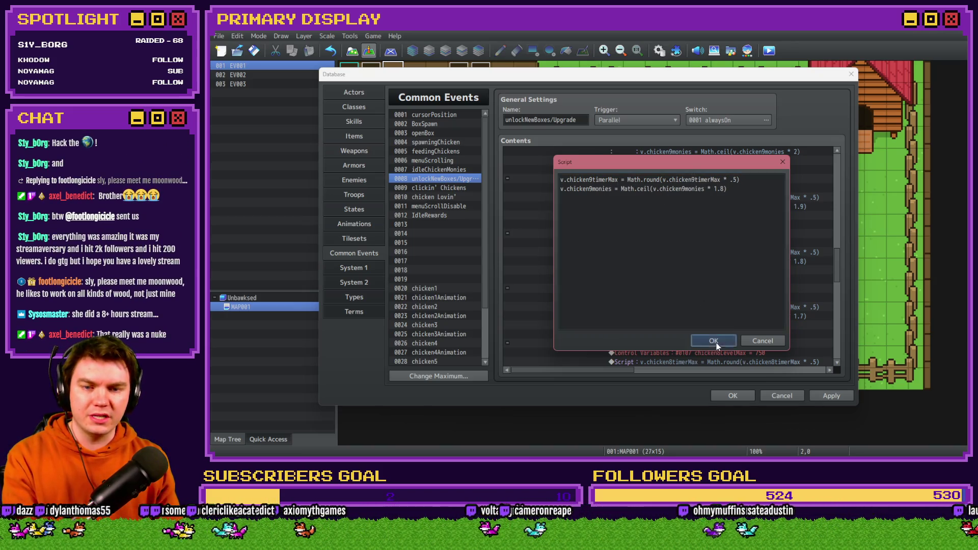
{"action": "left_click", "coordinate": [717, 344]}
{"action": "left_click", "coordinate": [708, 288]}
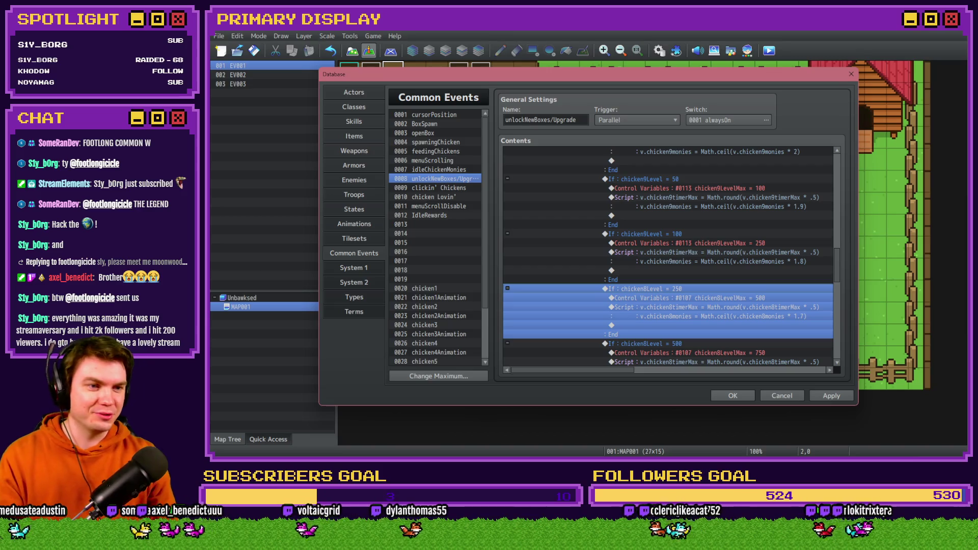
Step: Switch away from the Database window and wait for the save reminder to appear
{"action": "key", "text": "alt+Tab"}
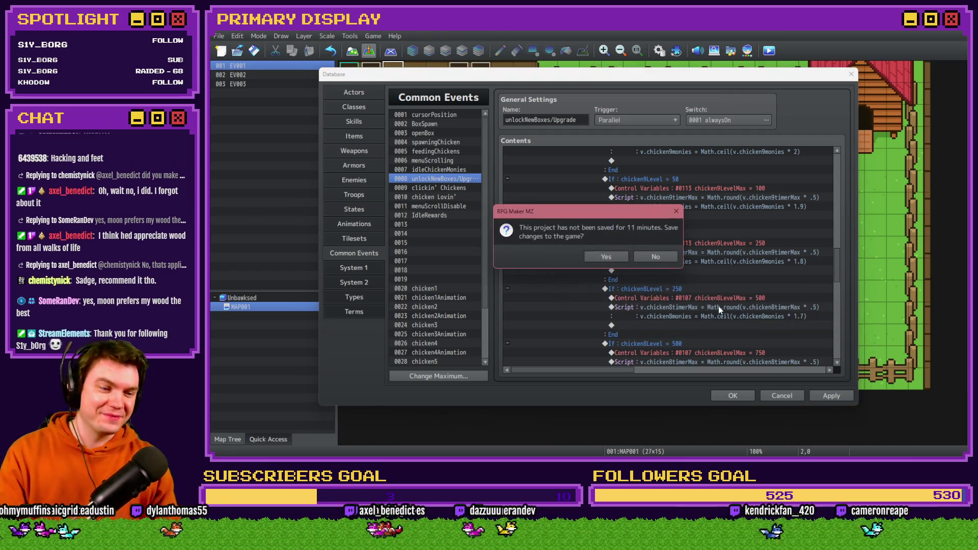
Step: Accept saving the project, then scroll down to the chicken8Level = 250 block
{"action": "left_click", "coordinate": [609, 256]}
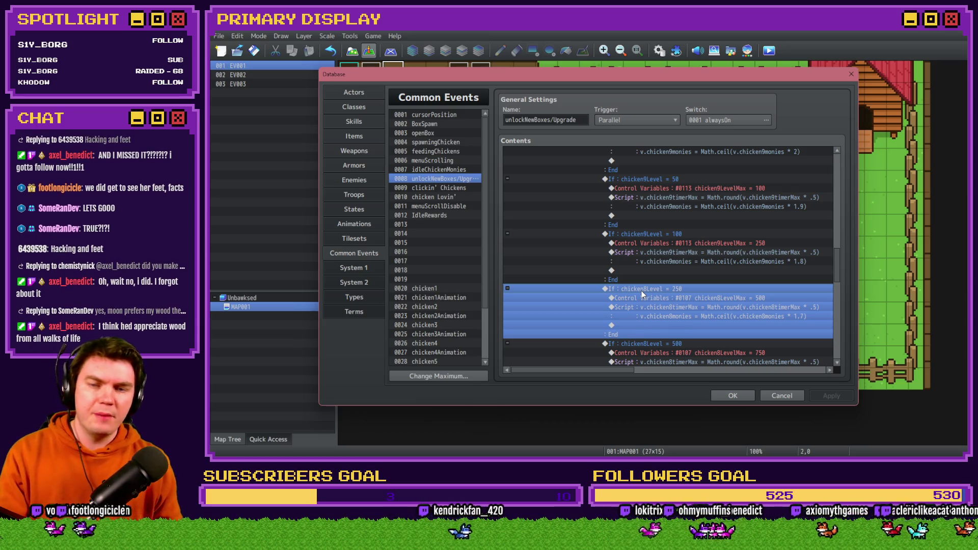
{"action": "scroll", "coordinate": [658, 271], "scroll_direction": "down", "scroll_amount": 2}
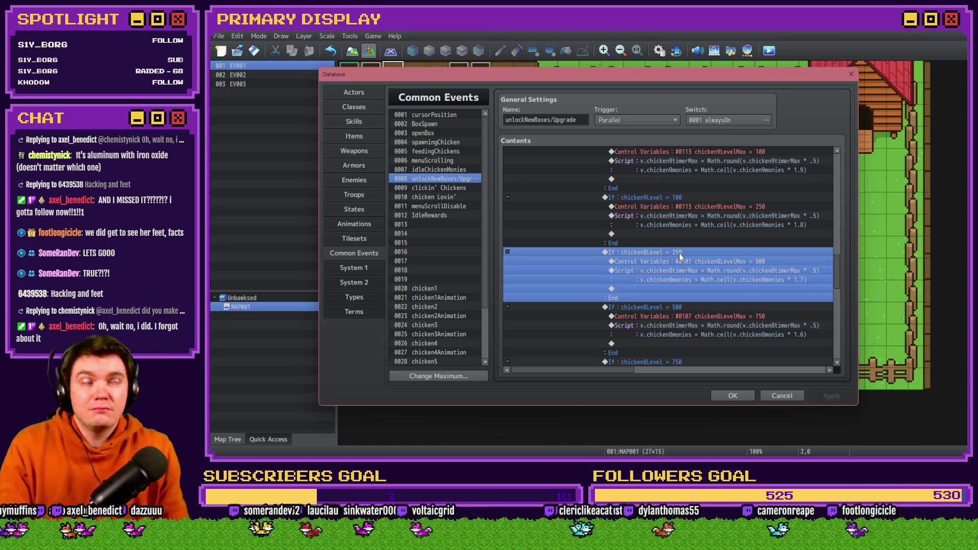
{"action": "left_click", "coordinate": [687, 250]}
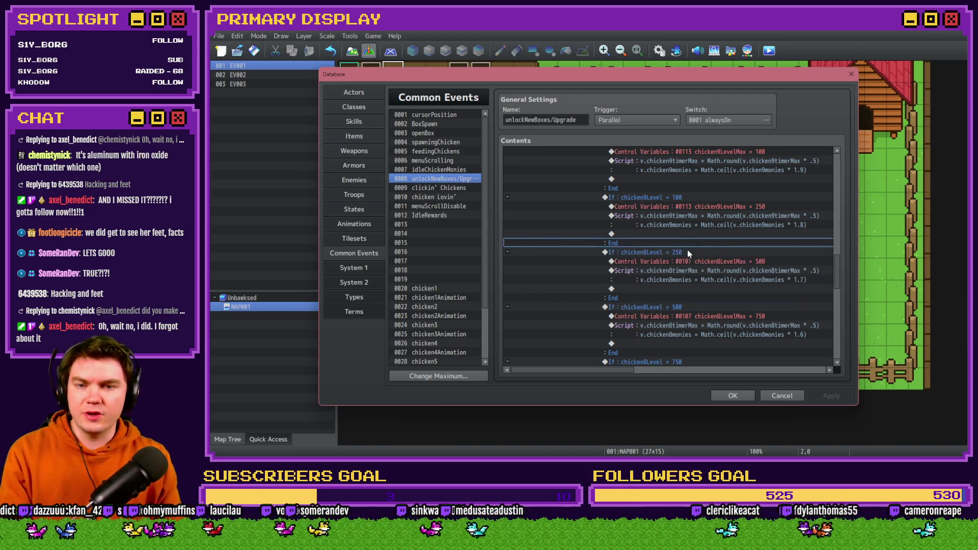
Step: Make the level-250 branch test chicken9Level and set chicken9LevelMax to 500
{"action": "double_click", "coordinate": [690, 248]}
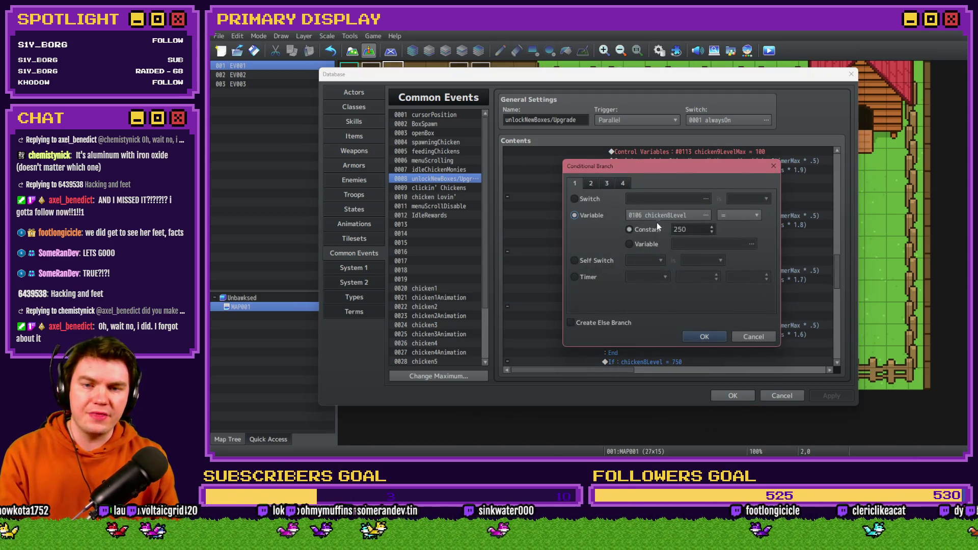
{"action": "left_click", "coordinate": [700, 214]}
{"action": "double_click", "coordinate": [713, 257]}
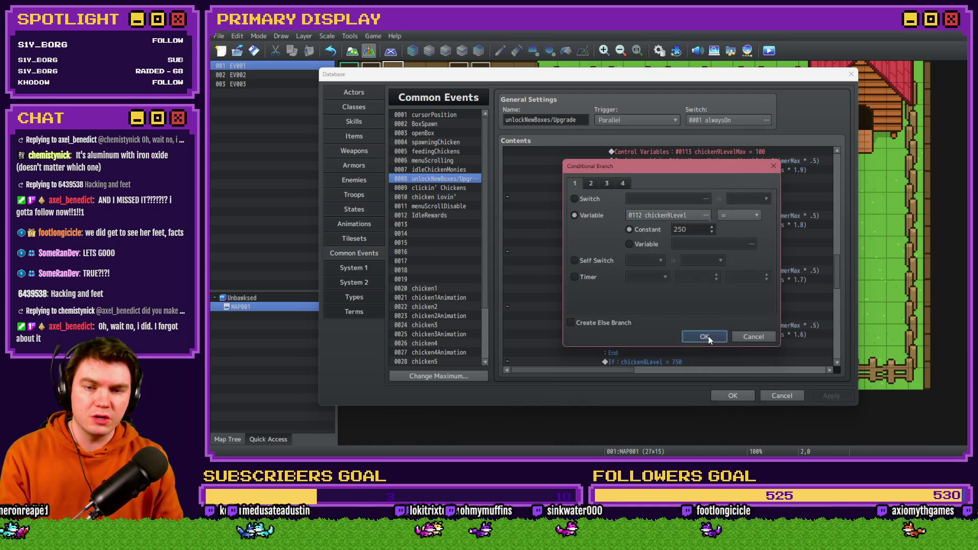
{"action": "left_click", "coordinate": [698, 334]}
{"action": "double_click", "coordinate": [704, 263]}
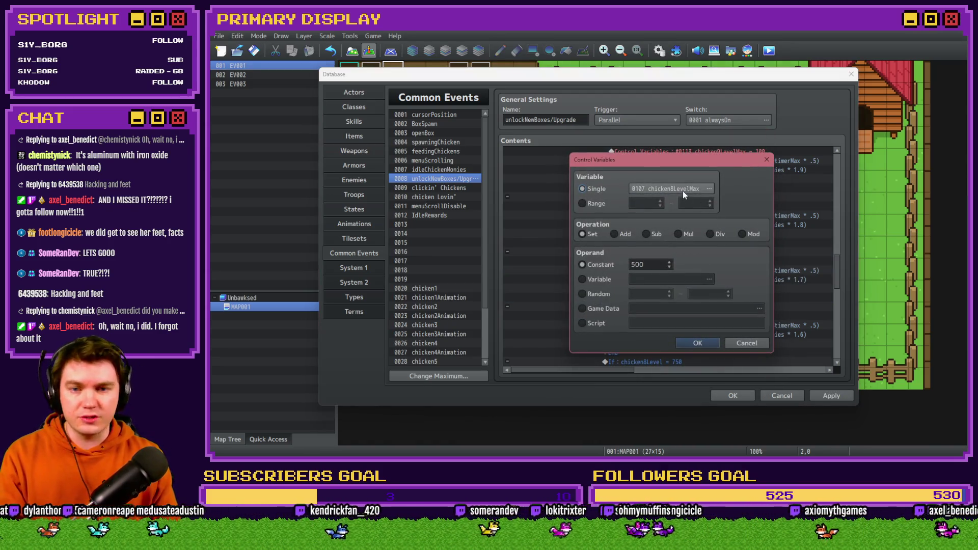
{"action": "left_click", "coordinate": [682, 190]}
{"action": "left_click", "coordinate": [729, 264]}
{"action": "double_click", "coordinate": [729, 264]}
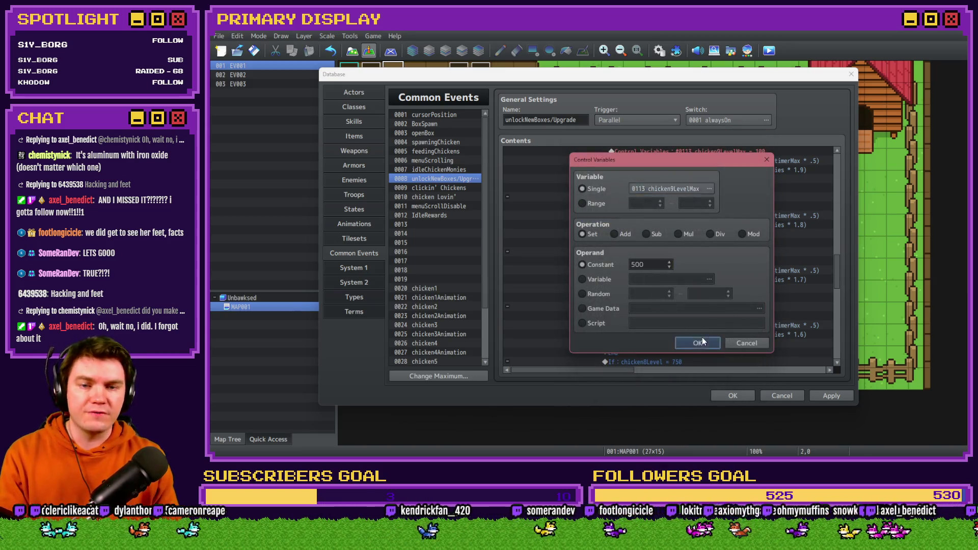
{"action": "left_click", "coordinate": [694, 341]}
Step: Rename the chicken8 timer max and monies references in the level-250 script to chicken9
{"action": "double_click", "coordinate": [728, 278]}
{"action": "left_click", "coordinate": [591, 179]}
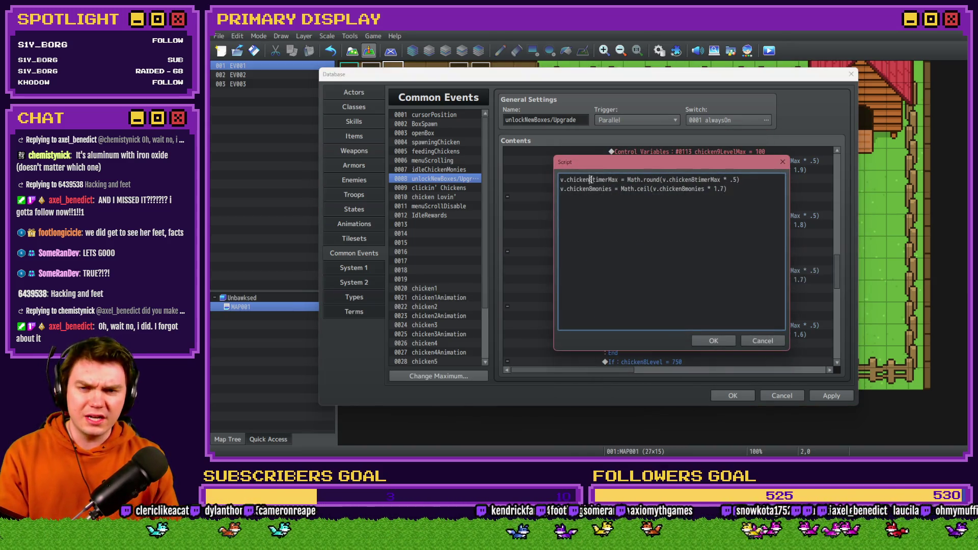
{"action": "type", "text": "9"}
{"action": "left_click", "coordinate": [591, 188]}
{"action": "type", "text": "9"}
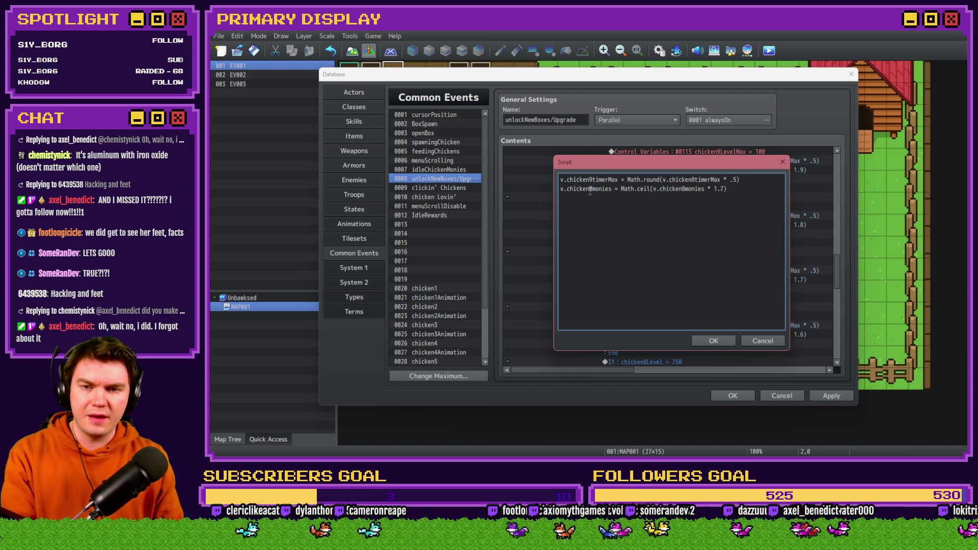
{"action": "left_click", "coordinate": [692, 180]}
{"action": "key", "text": "Delete"}
{"action": "type", "text": "9"}
{"action": "left_click", "coordinate": [678, 188]}
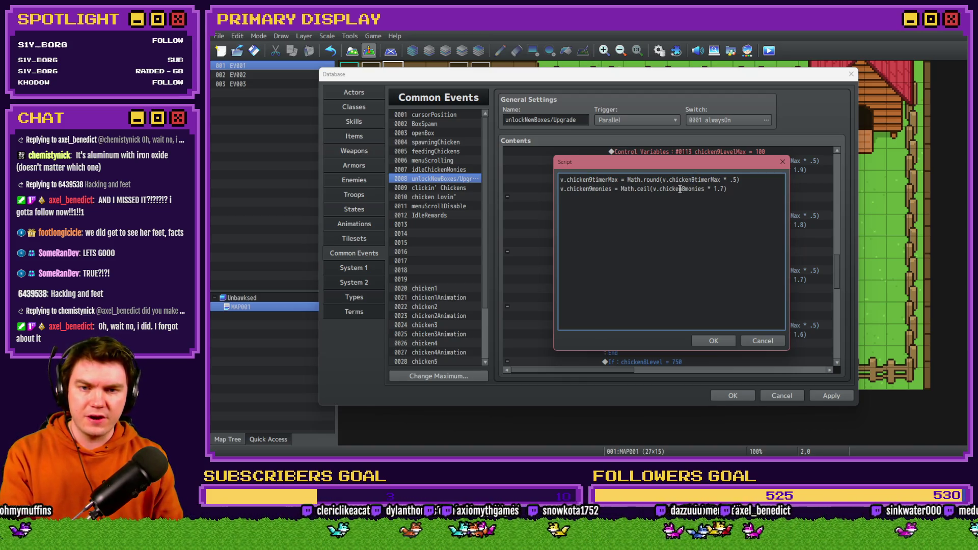
{"action": "key", "text": "Delete"}
{"action": "type", "text": "9"}
{"action": "left_click", "coordinate": [720, 337]}
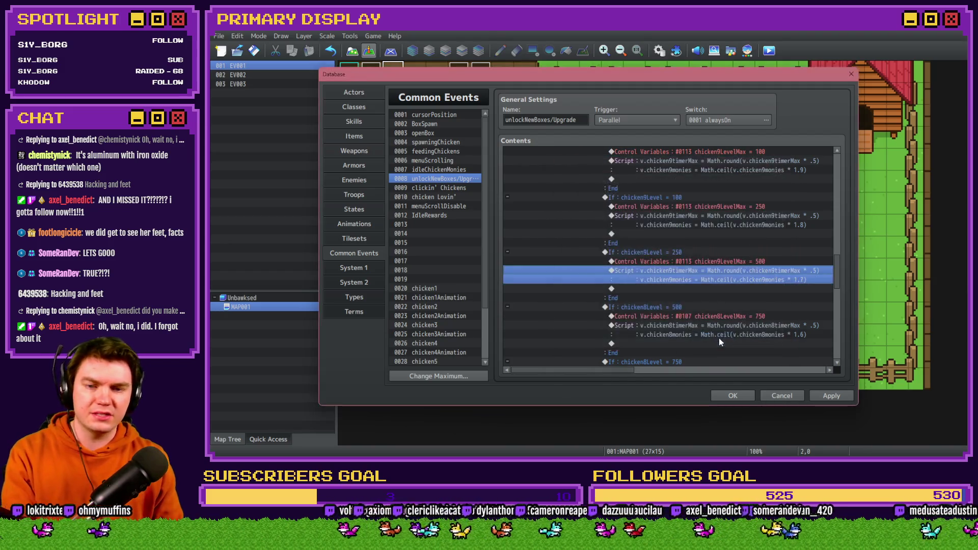
Step: Make the level-500 branch test chicken9Level and set chicken9LevelMax to 750
{"action": "left_click", "coordinate": [719, 306]}
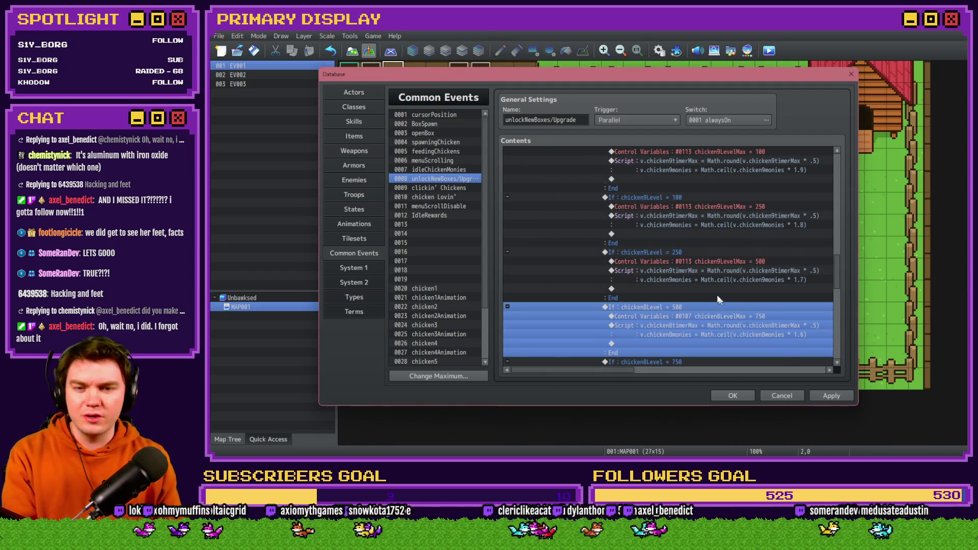
{"action": "double_click", "coordinate": [721, 315]}
{"action": "left_click", "coordinate": [671, 212]}
{"action": "left_click", "coordinate": [713, 266]}
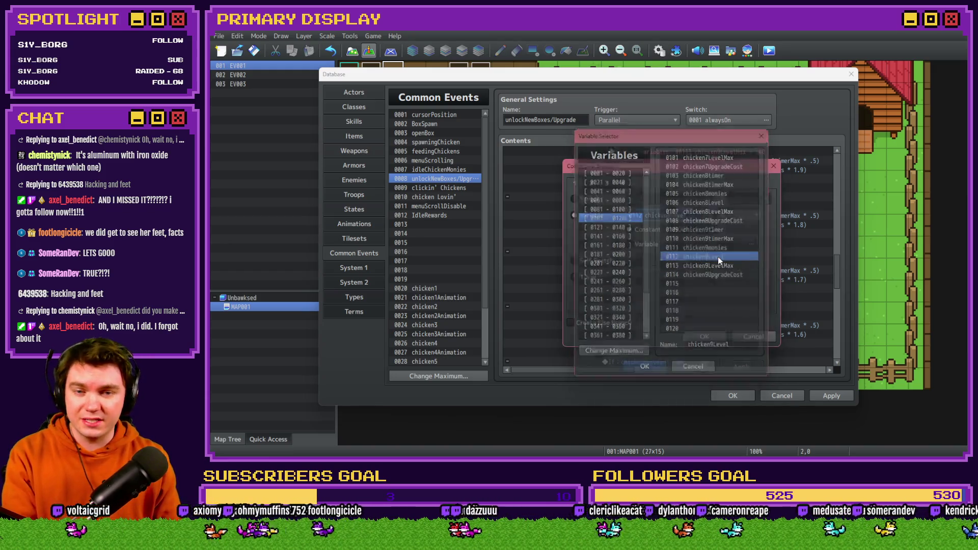
{"action": "double_click", "coordinate": [717, 264]}
{"action": "left_click", "coordinate": [713, 337]}
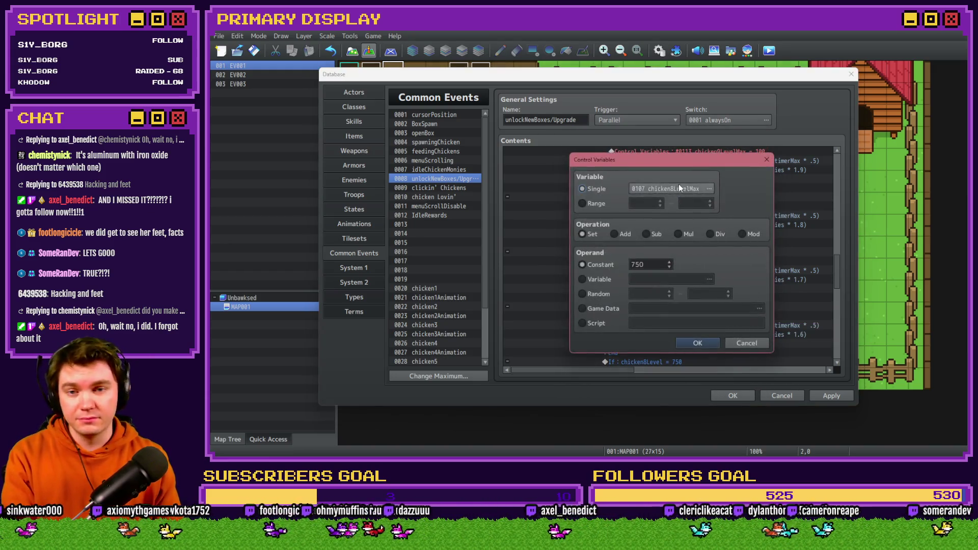
{"action": "left_click", "coordinate": [680, 185]}
{"action": "double_click", "coordinate": [704, 267]}
{"action": "key", "text": "Return"}
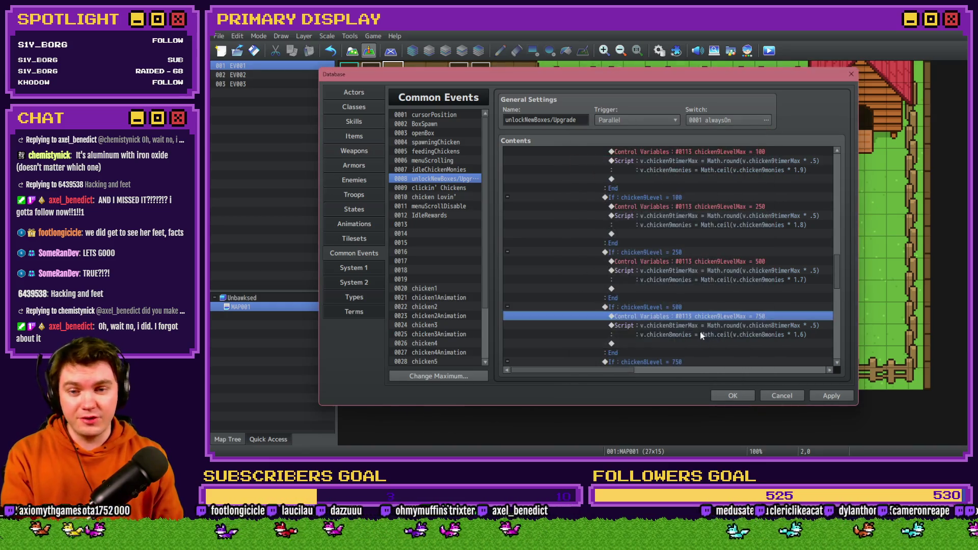
Step: Change every chicken8 reference in the level-500 script to chicken9
{"action": "double_click", "coordinate": [705, 325]}
{"action": "left_click", "coordinate": [591, 180]}
{"action": "key", "text": "BackSpace"}
{"action": "type", "text": "9"}
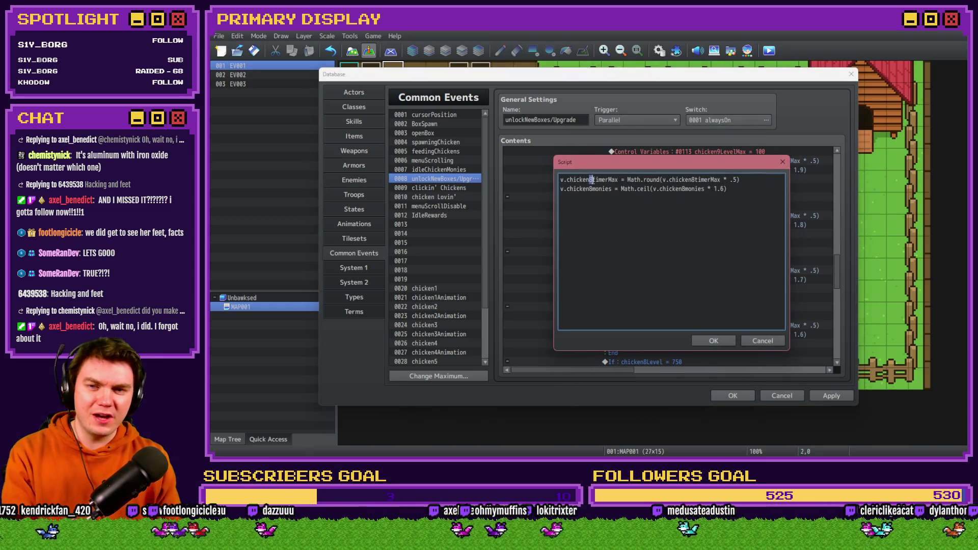
{"action": "key", "text": "Down"}
{"action": "key", "text": "BackSpace"}
{"action": "type", "text": "9"}
{"action": "left_click", "coordinate": [697, 179]}
{"action": "key", "text": "BackSpace"}
{"action": "type", "text": "9"}
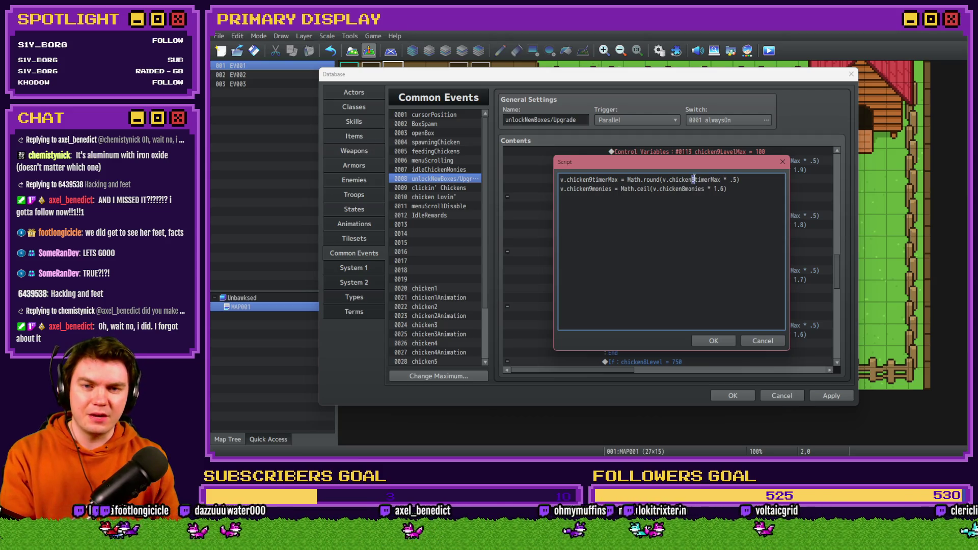
{"action": "left_click", "coordinate": [683, 189]}
{"action": "key", "text": "BackSpace"}
{"action": "type", "text": "9"}
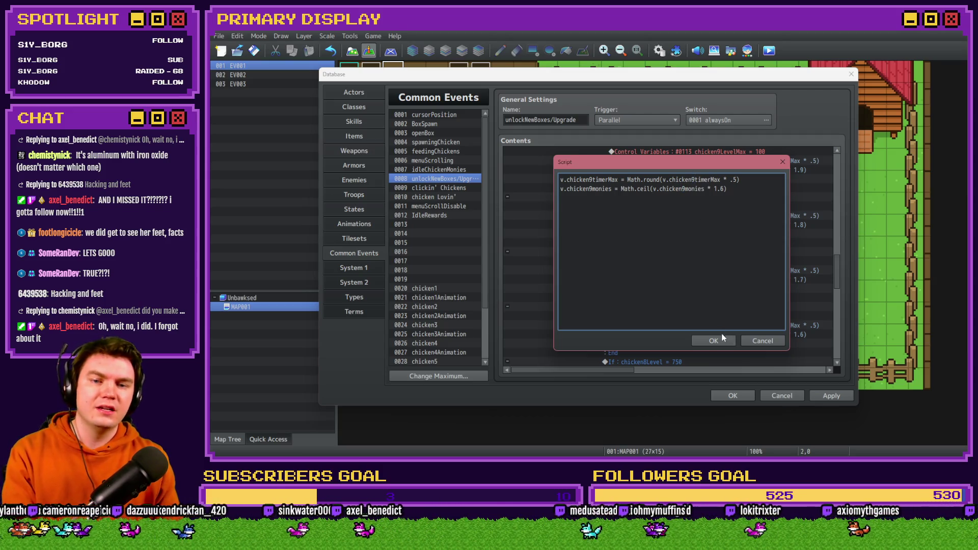
{"action": "left_click", "coordinate": [718, 340]}
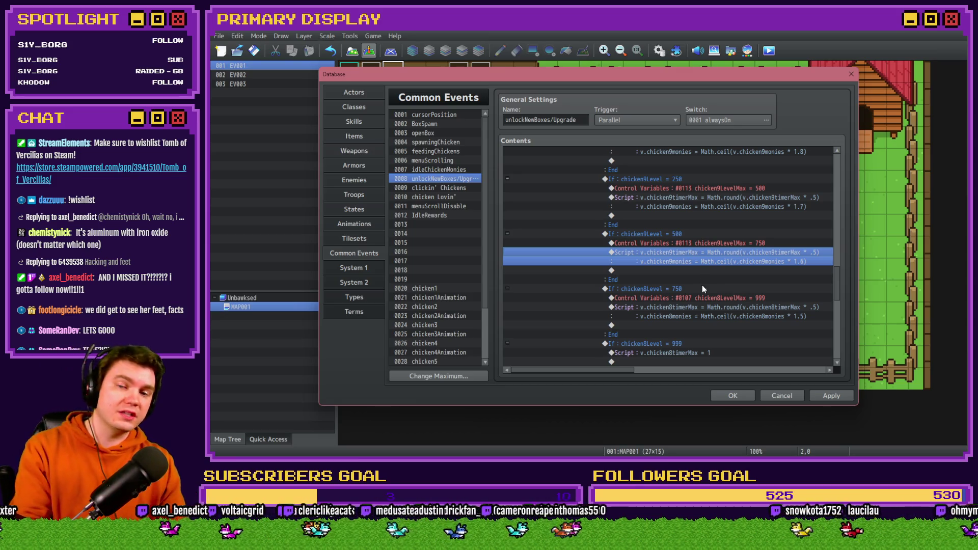
Step: Change the level-750 Conditional Branch to test chicken9Level instead of chicken8Level
{"action": "left_click", "coordinate": [692, 285]}
{"action": "left_click", "coordinate": [694, 284], "text": "ctrl"}
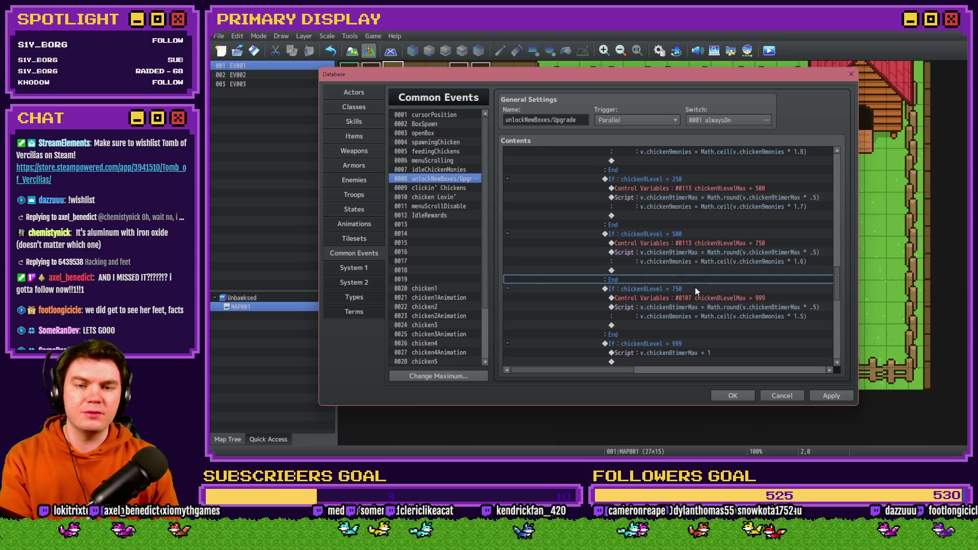
{"action": "double_click", "coordinate": [697, 292]}
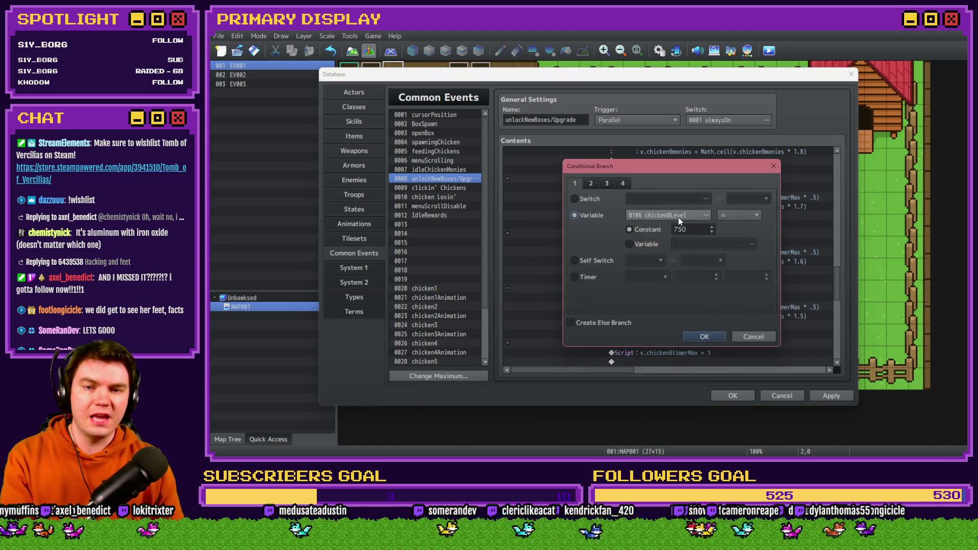
{"action": "left_click", "coordinate": [677, 217]}
{"action": "left_click", "coordinate": [721, 267]}
{"action": "double_click", "coordinate": [721, 267]}
{"action": "left_click", "coordinate": [705, 341]}
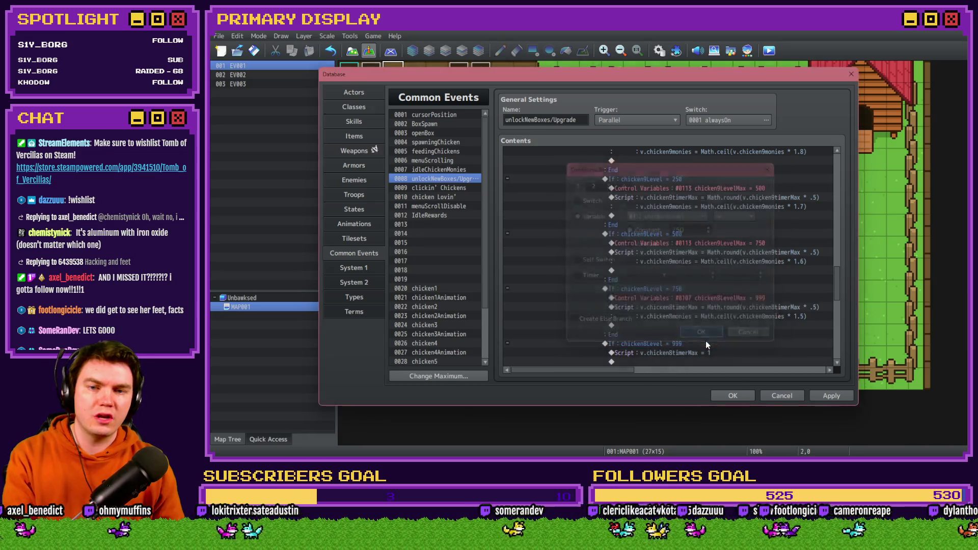
Step: Retarget the level-max Control Variables so it sets chicken9LevelMax to 999
{"action": "left_click", "coordinate": [707, 295]}
{"action": "double_click", "coordinate": [707, 294]}
{"action": "left_click", "coordinate": [689, 190]}
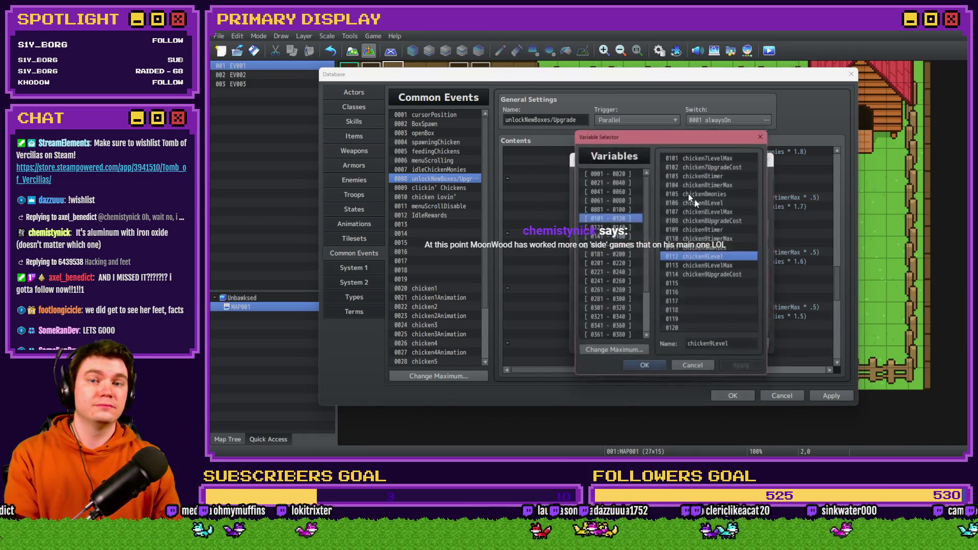
{"action": "double_click", "coordinate": [724, 271]}
{"action": "left_click", "coordinate": [697, 189]}
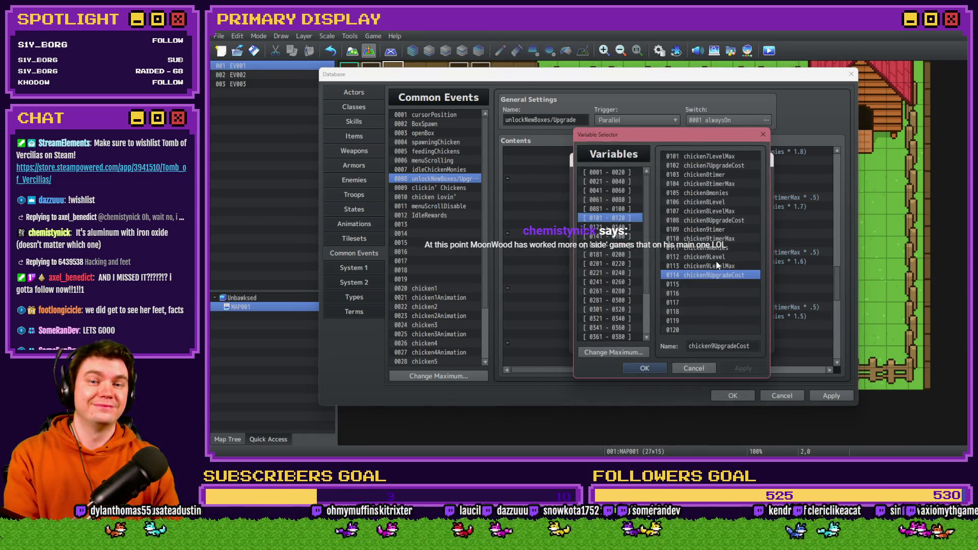
{"action": "double_click", "coordinate": [716, 261]}
{"action": "left_click", "coordinate": [704, 344]}
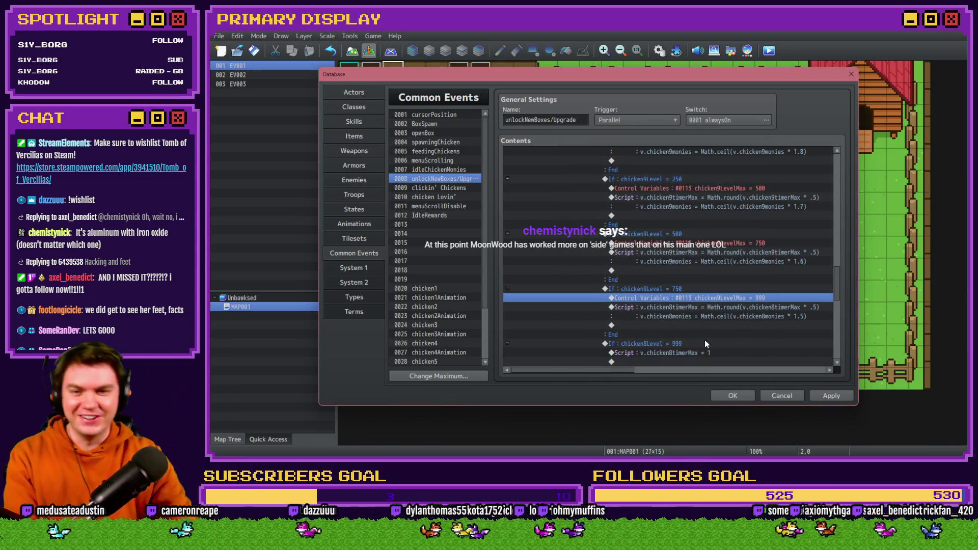
Step: Edit the level-750 script to use chicken9timerMax (twice) and chicken9monies
{"action": "double_click", "coordinate": [704, 307]}
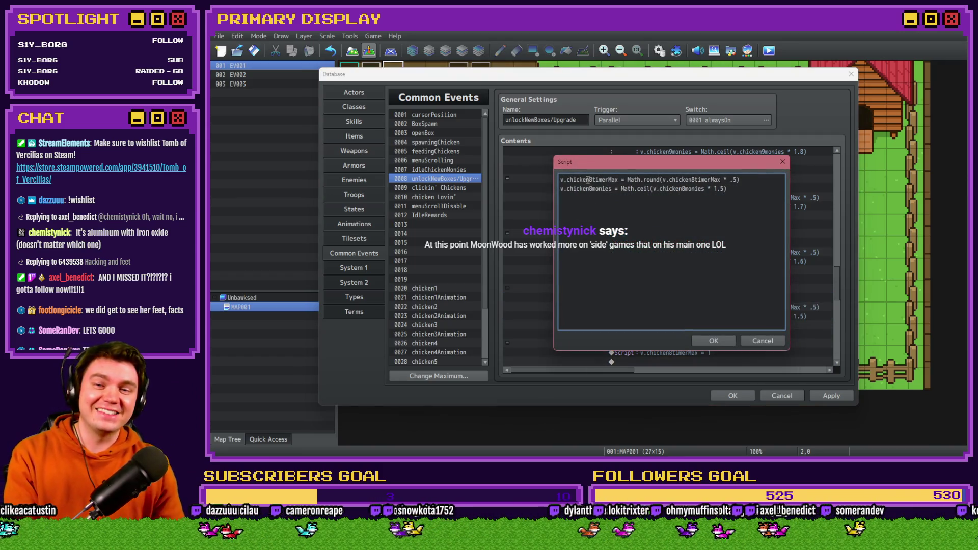
{"action": "left_click", "coordinate": [591, 179]}
{"action": "key", "text": "Delete"}
{"action": "type", "text": "9"}
{"action": "left_click", "coordinate": [591, 188]}
{"action": "key", "text": "Delete"}
{"action": "type", "text": "9"}
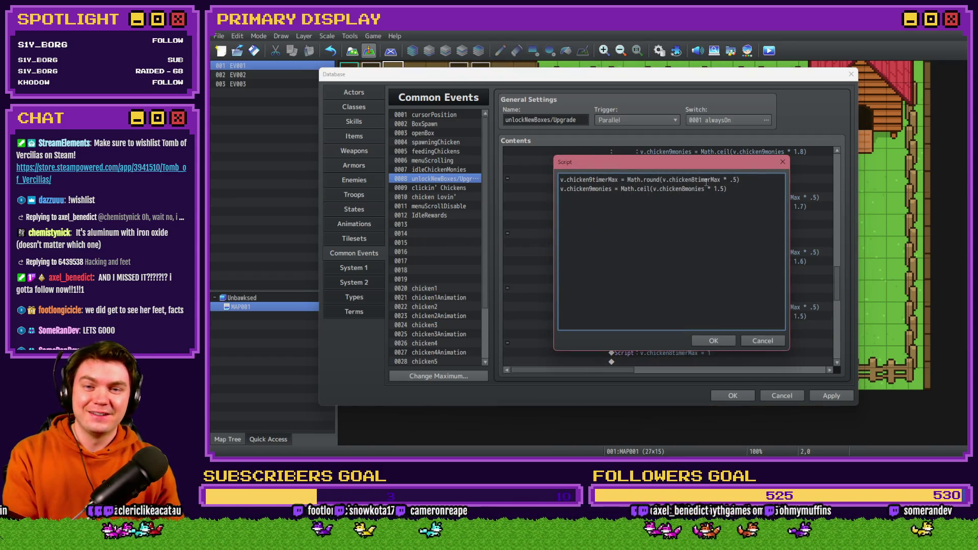
{"action": "left_click", "coordinate": [683, 189]}
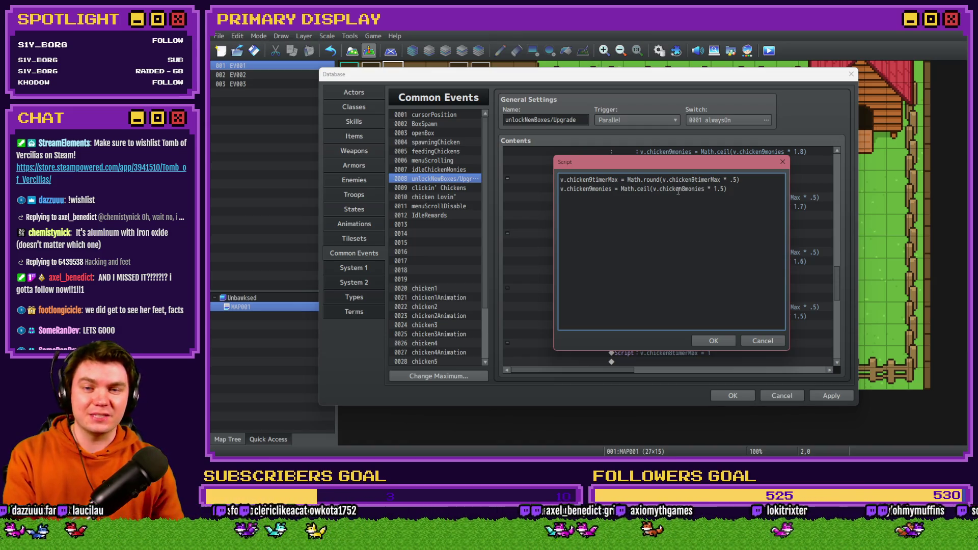
{"action": "key", "text": "BackSpace"}
{"action": "type", "text": "9"}
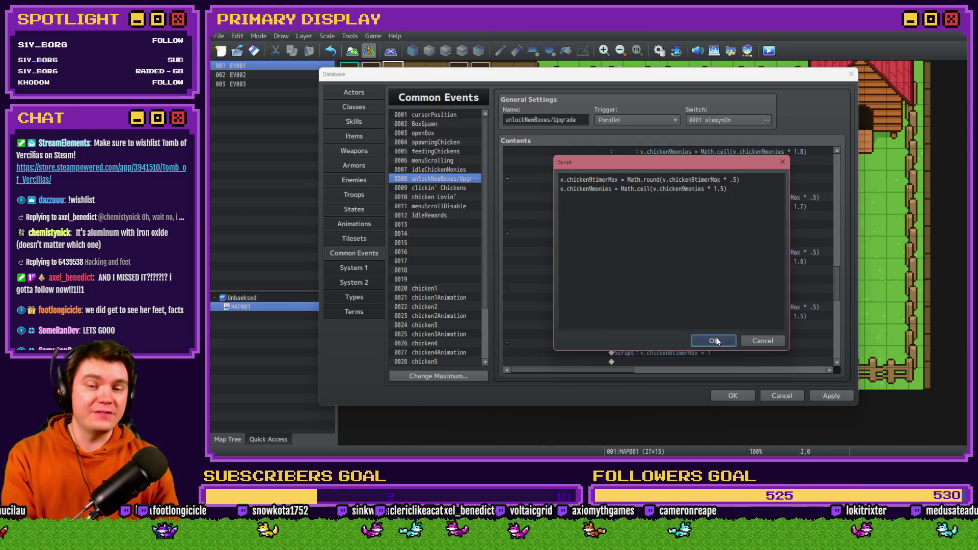
{"action": "left_click", "coordinate": [716, 337]}
Step: Change the level-999 Conditional Branch to test chicken9Level = 999
{"action": "scroll", "coordinate": [694, 319], "scroll_direction": "down", "scroll_amount": 1}
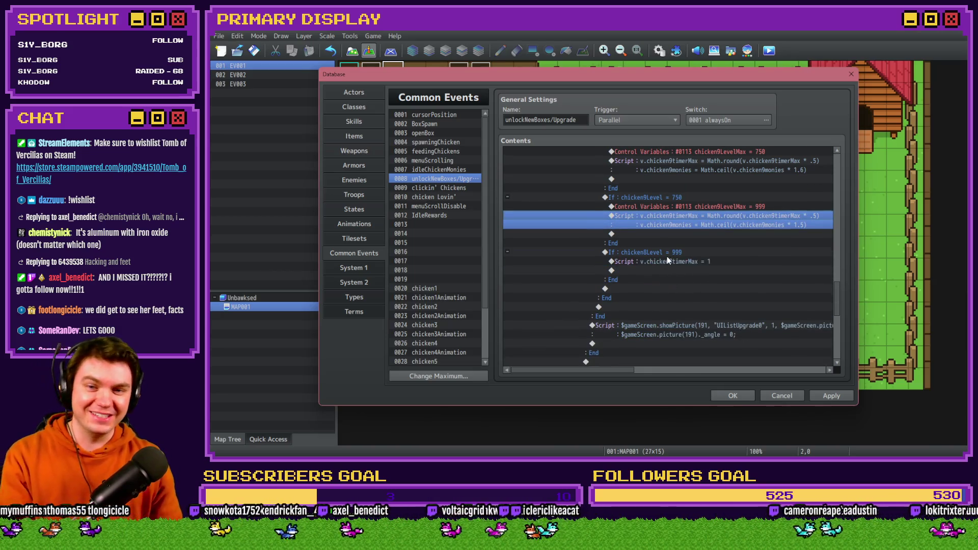
{"action": "double_click", "coordinate": [671, 252]}
{"action": "key", "text": "Escape"}
{"action": "double_click", "coordinate": [671, 252]}
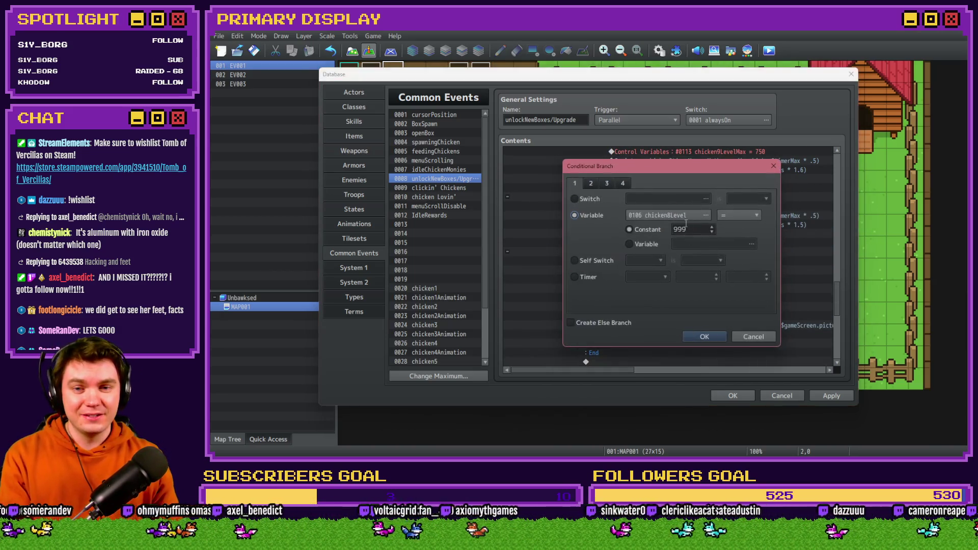
{"action": "left_click", "coordinate": [684, 215]}
{"action": "double_click", "coordinate": [726, 258]}
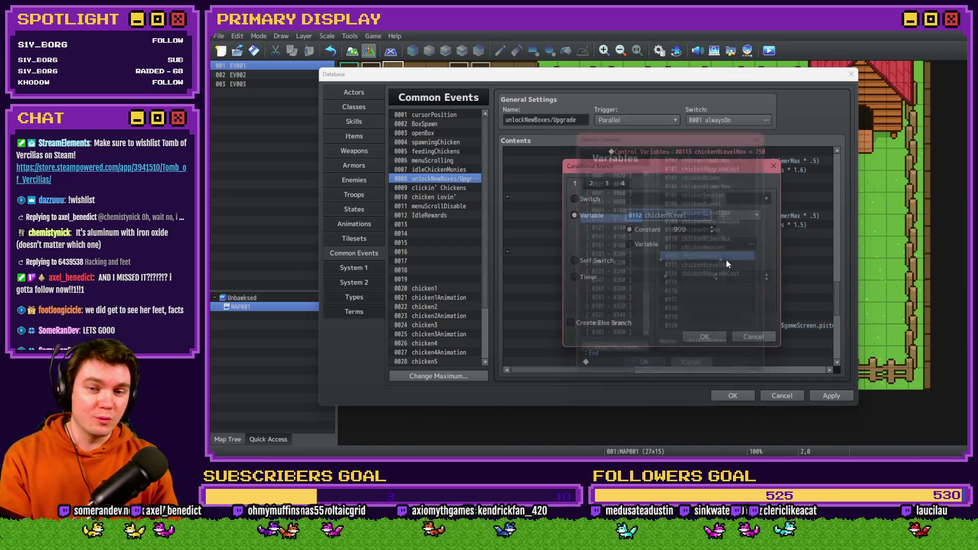
{"action": "left_click", "coordinate": [706, 339]}
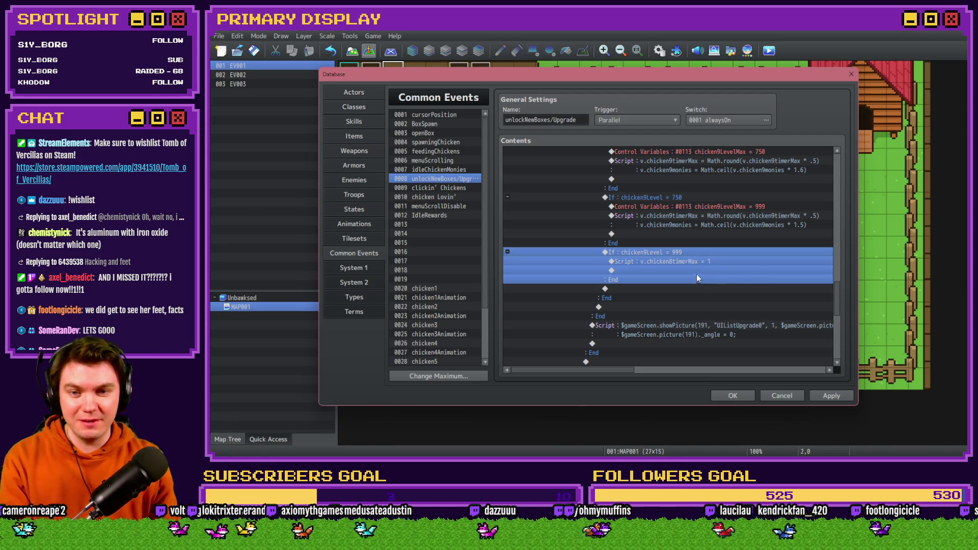
Step: Change the level-999 timer script to use chicken9timerMax
{"action": "double_click", "coordinate": [696, 261]}
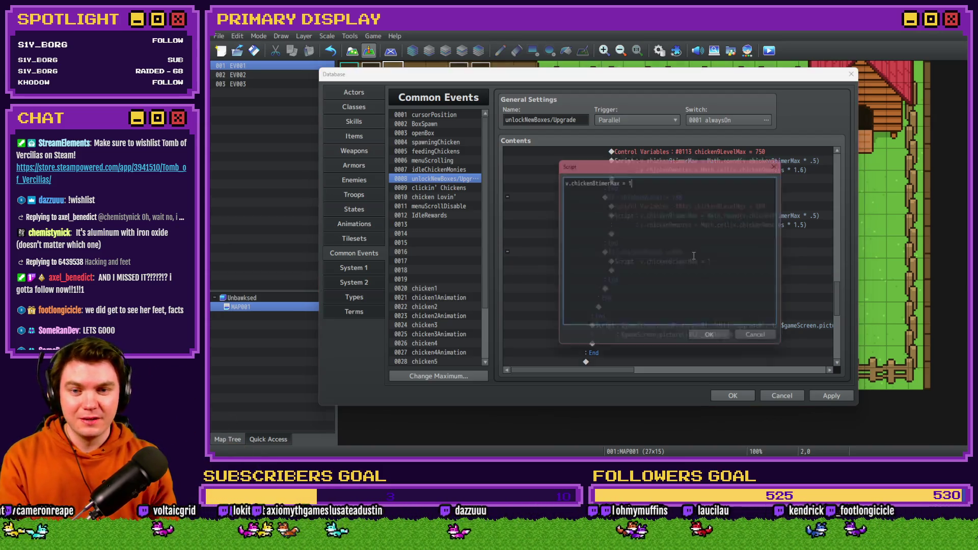
{"action": "left_click", "coordinate": [593, 180]}
{"action": "key", "text": "BackSpace"}
{"action": "type", "text": "9"}
{"action": "left_click", "coordinate": [713, 340]}
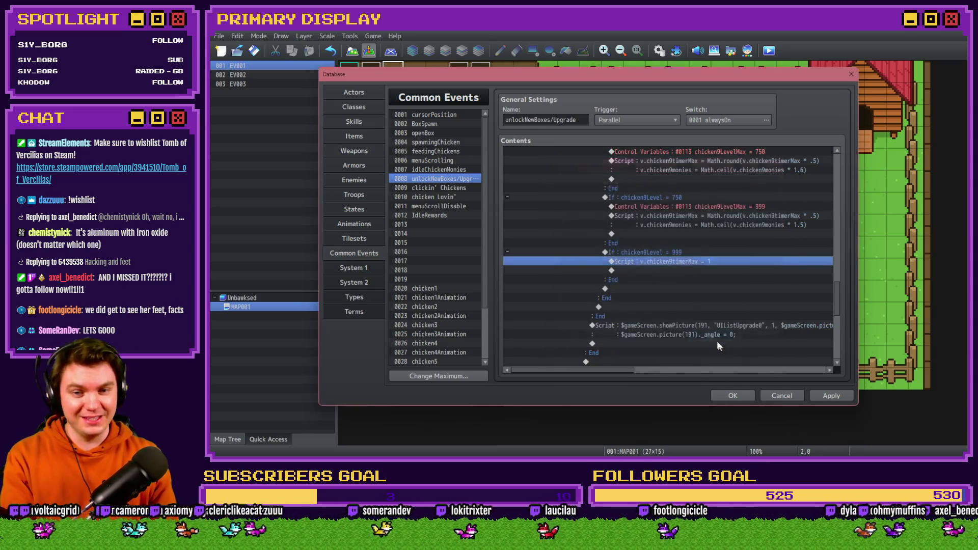
Step: Change the showPicture script's vertical offset from 290 to 162 and apply the changes
{"action": "scroll", "coordinate": [682, 255], "scroll_direction": "down", "scroll_amount": 1}
{"action": "double_click", "coordinate": [686, 252]}
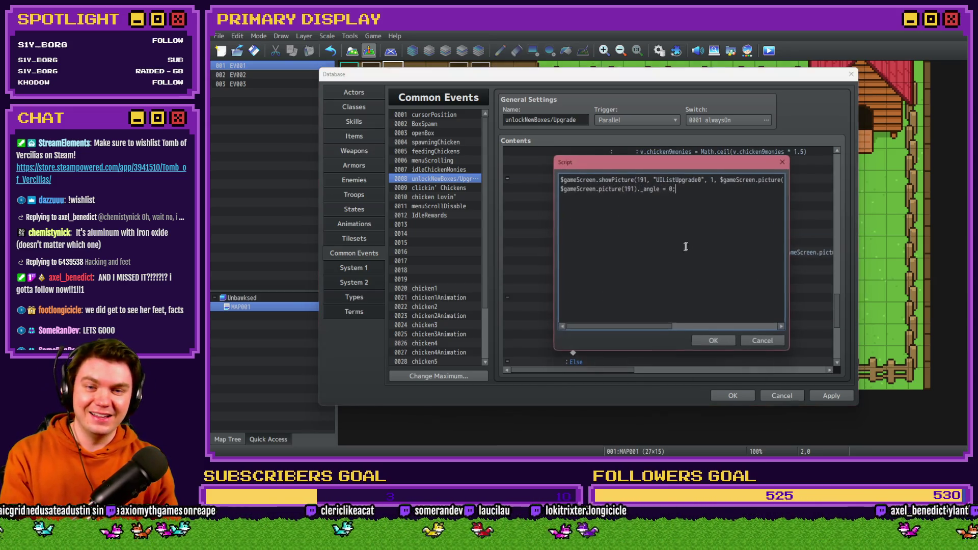
{"action": "left_click", "coordinate": [691, 180]}
{"action": "key", "text": "Right"}
{"action": "key", "text": "Right"}
{"action": "key", "text": "Right"}
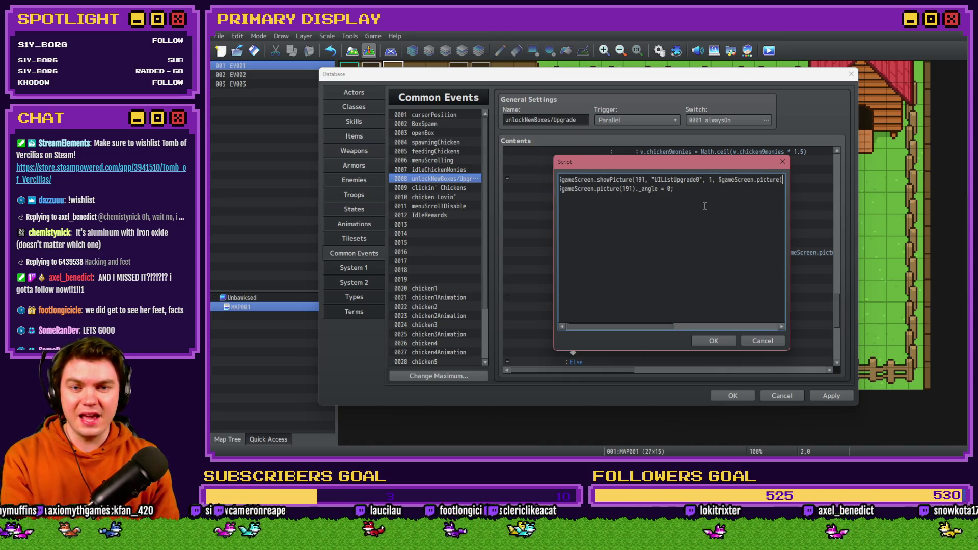
{"action": "key", "text": "Right"}
{"action": "key", "text": "Right"}
{"action": "key", "text": "Right"}
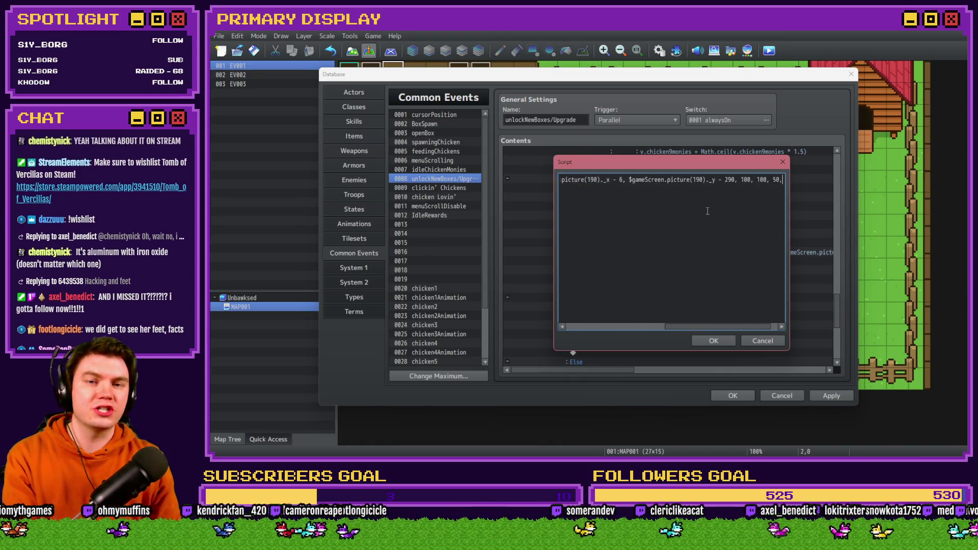
{"action": "key", "text": "Left"}
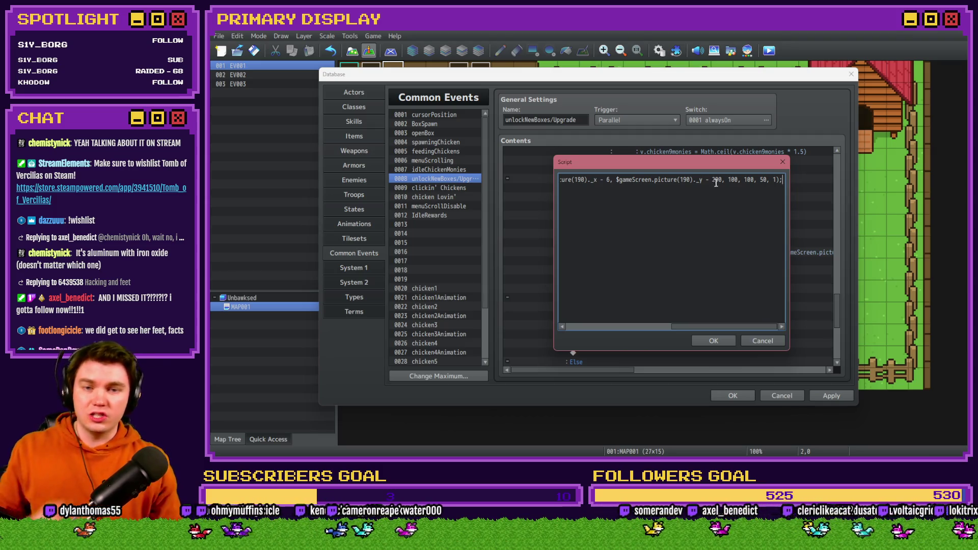
{"action": "double_click", "coordinate": [716, 180]}
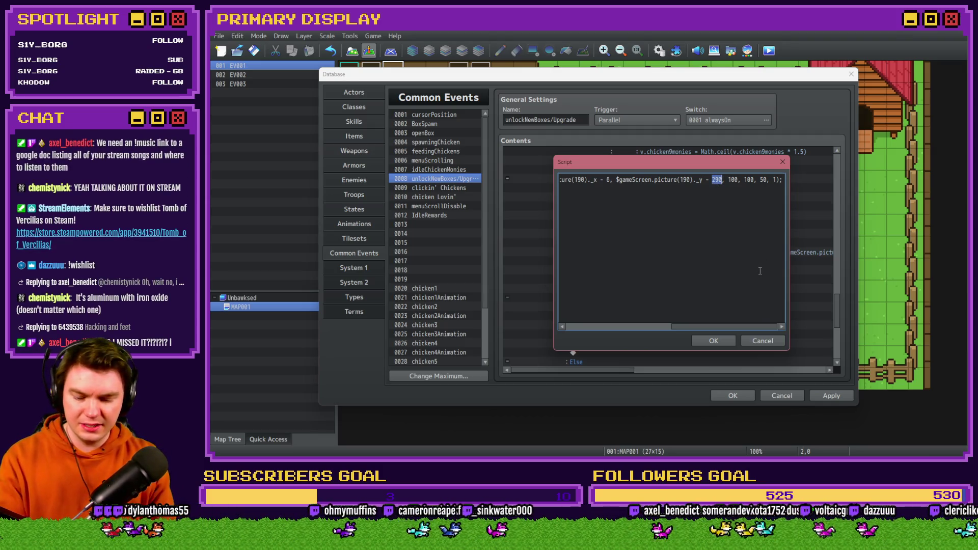
{"action": "key", "text": "alt+Tab"}
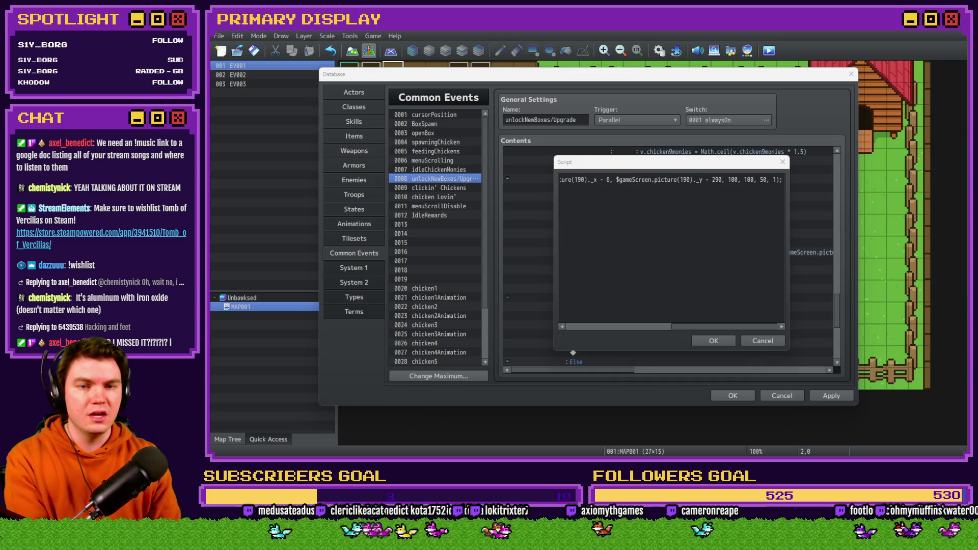
{"action": "left_click", "coordinate": [726, 170]}
{"action": "double_click", "coordinate": [716, 179]}
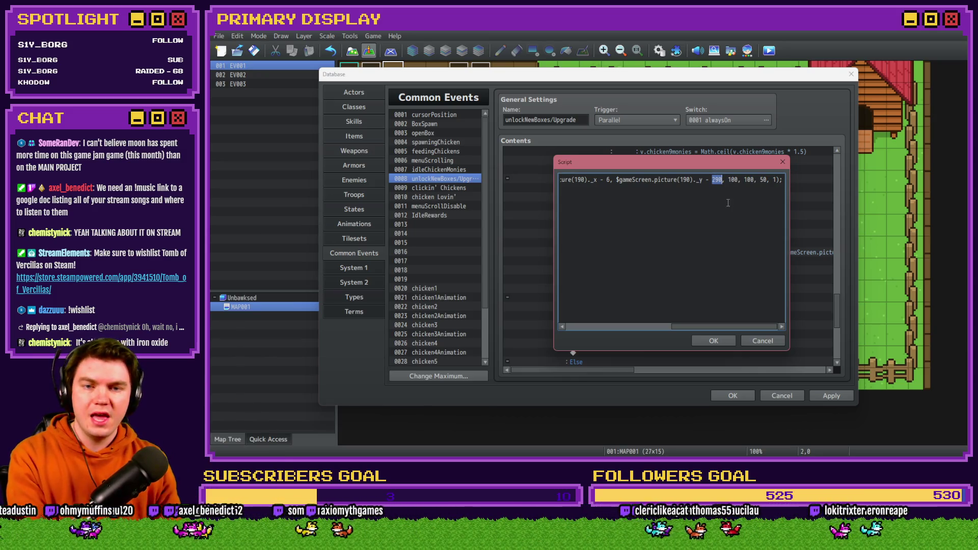
{"action": "type", "text": "162"}
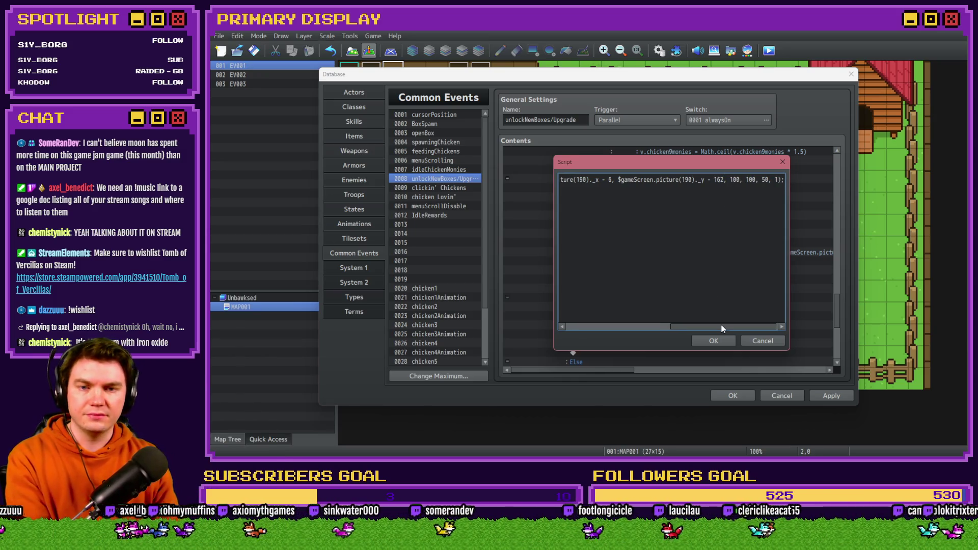
{"action": "left_click", "coordinate": [716, 338]}
{"action": "scroll", "coordinate": [648, 316], "scroll_direction": "down", "scroll_amount": 5}
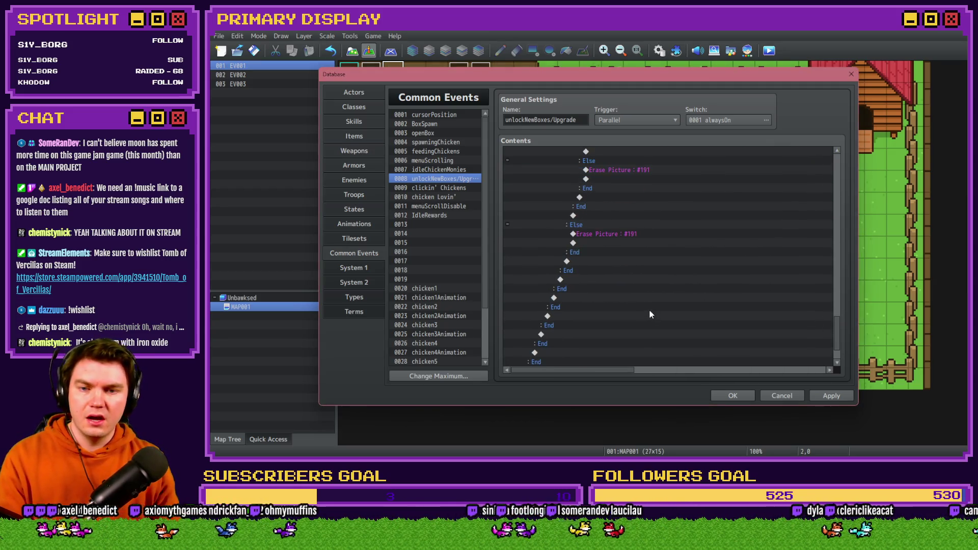
{"action": "left_click", "coordinate": [830, 396]}
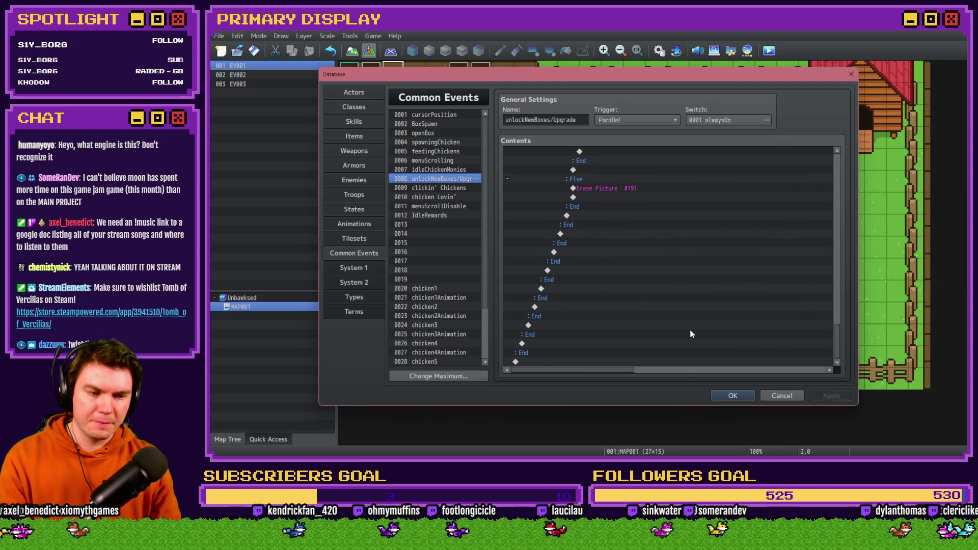
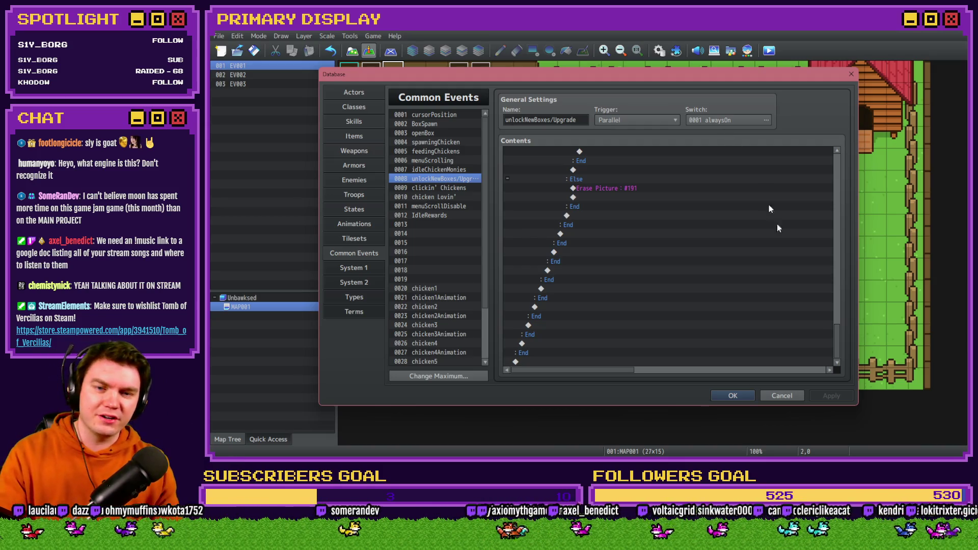
Step: Paste a copy of the Petting Chicken 8 check block under the last Else in clickin' Chickens
{"action": "left_click", "coordinate": [443, 189]}
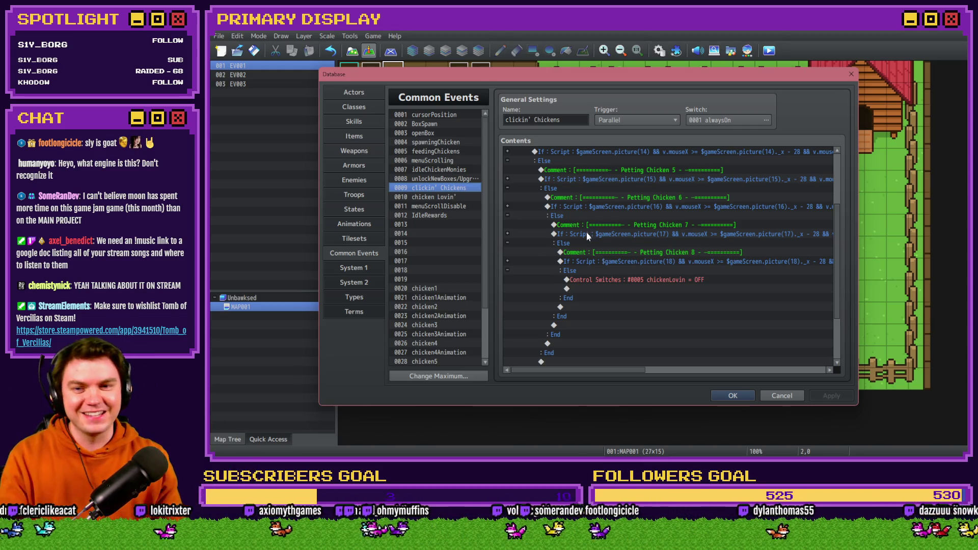
{"action": "left_click_drag", "start_coordinate": [610, 256], "coordinate": [618, 252]}
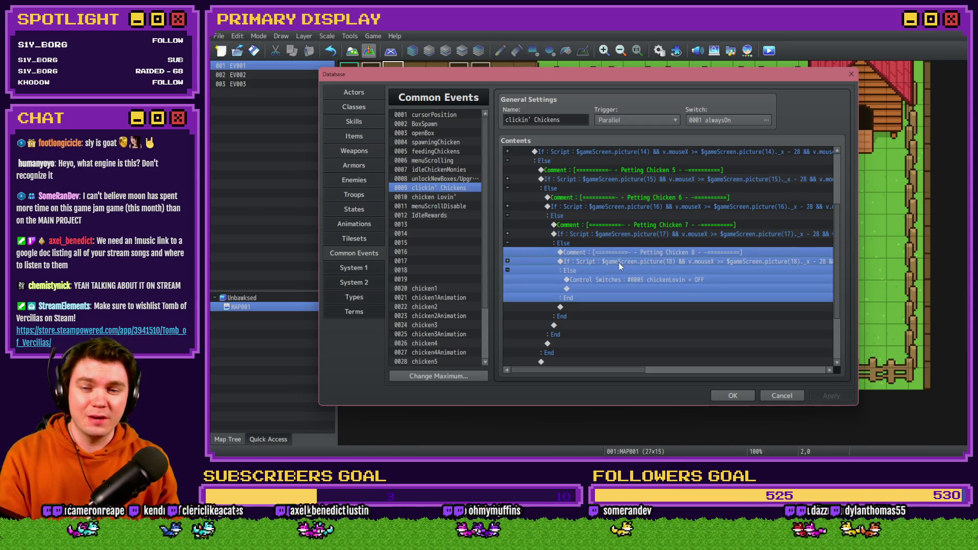
{"action": "left_click", "coordinate": [612, 280]}
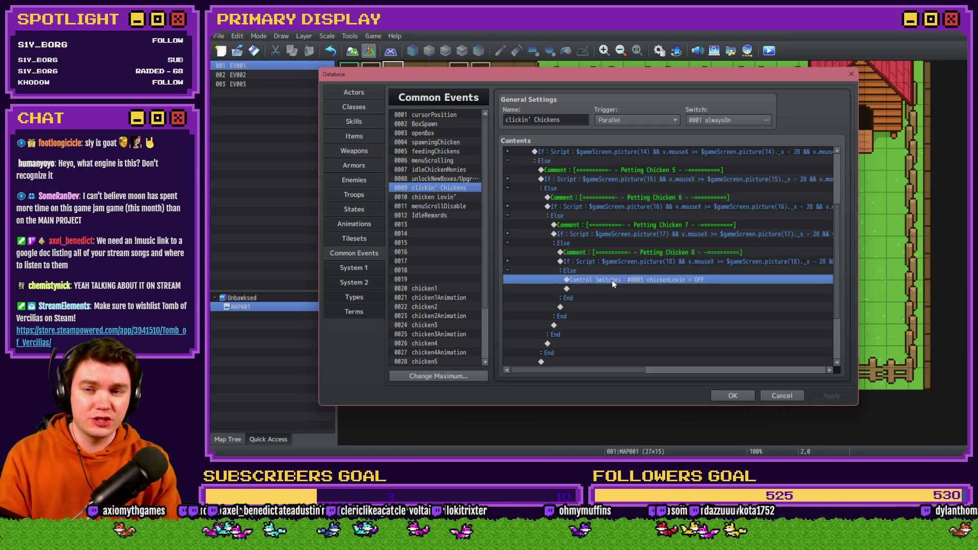
{"action": "key", "text": "ctrl+v"}
{"action": "scroll", "coordinate": [613, 280], "scroll_direction": "down", "scroll_amount": 2}
{"action": "left_click", "coordinate": [653, 234]}
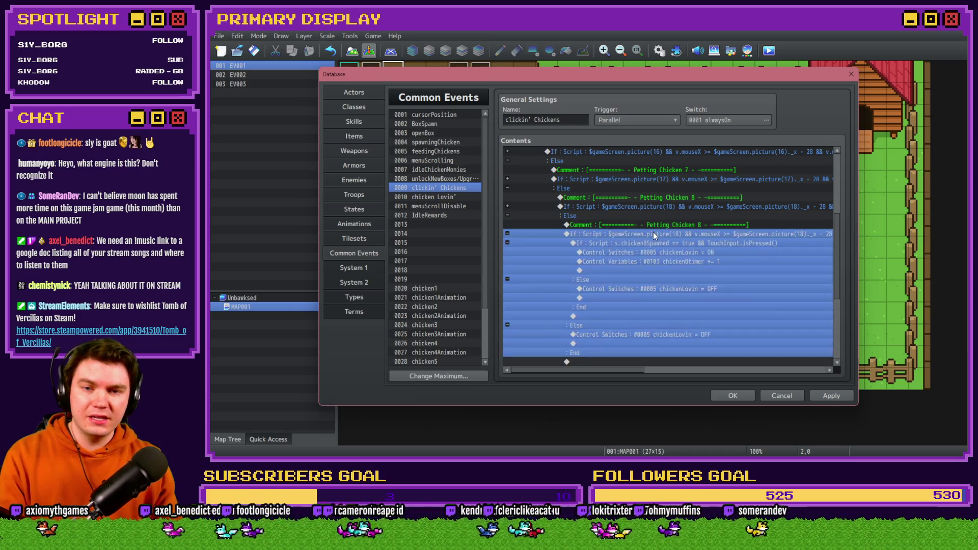
Step: Change all four picture(18) references in the pasted branch's script condition to picture(19)
{"action": "double_click", "coordinate": [653, 234]}
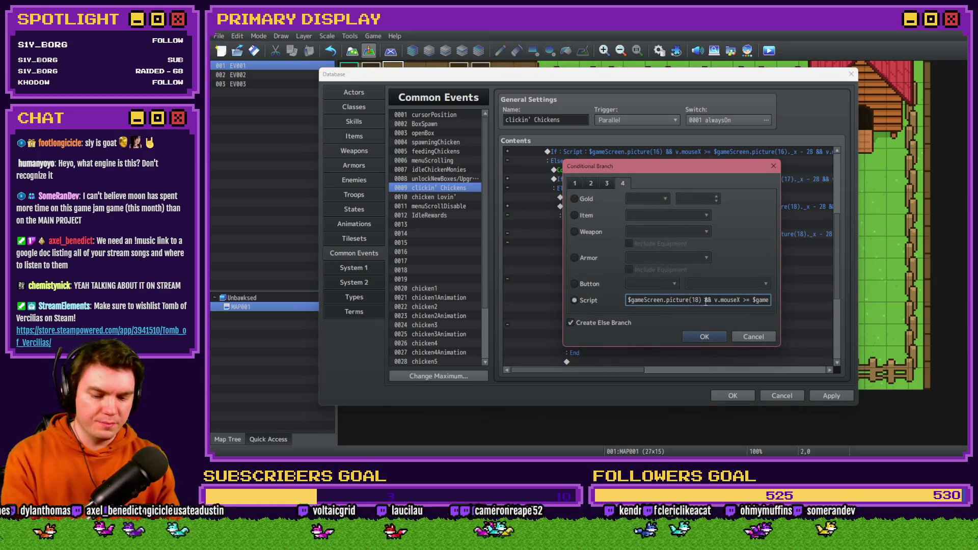
{"action": "key", "text": "BackSpace"}
{"action": "type", "text": "9"}
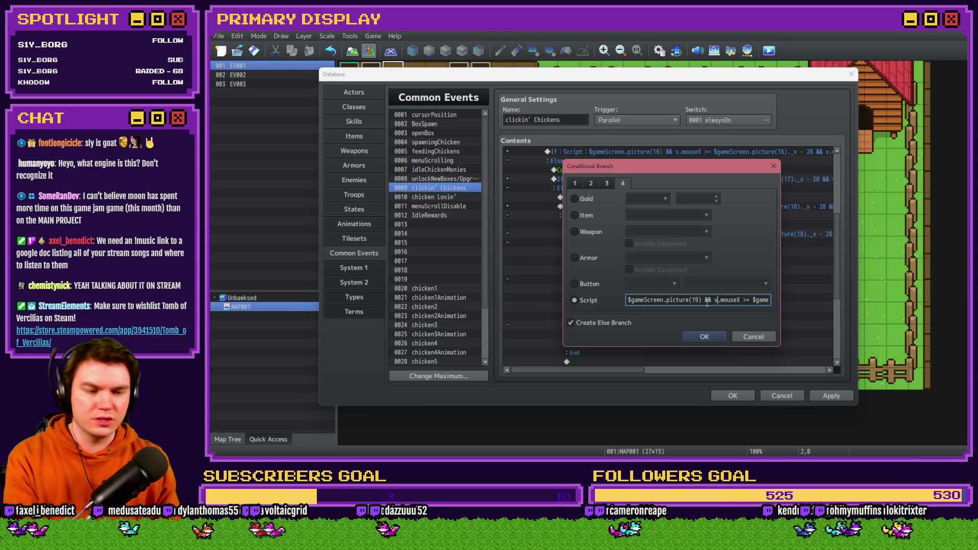
{"action": "key", "text": "Right"}
{"action": "key", "text": "Right"}
{"action": "key", "text": "Right"}
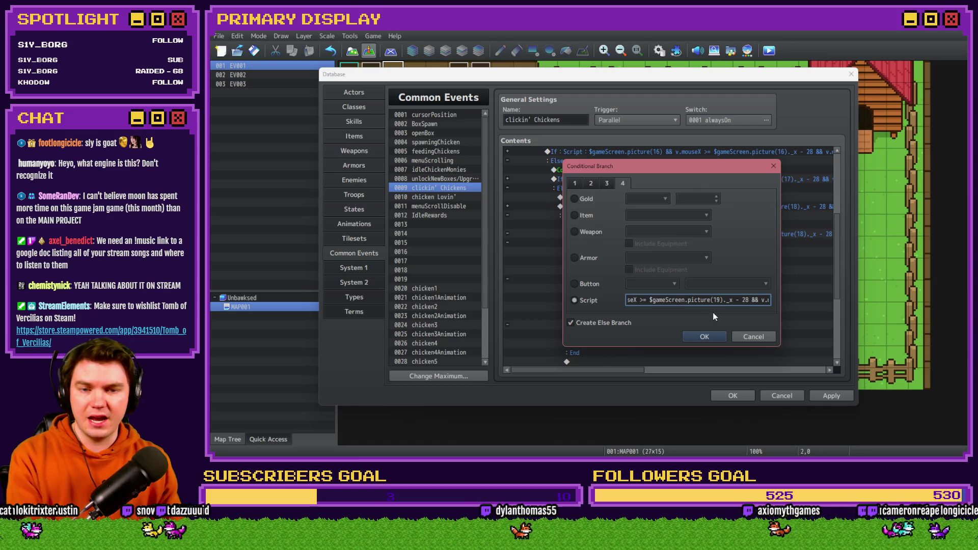
{"action": "key", "text": "BackSpace"}
{"action": "type", "text": "9"}
{"action": "key", "text": "Right"}
{"action": "key", "text": "Right"}
{"action": "key", "text": "Right"}
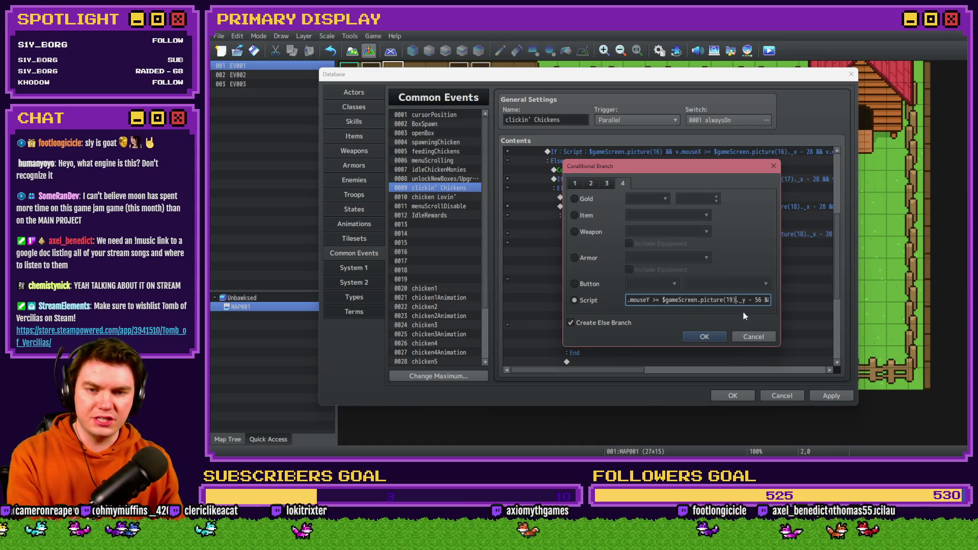
{"action": "key", "text": "BackSpace"}
{"action": "type", "text": "9"}
{"action": "key", "text": "Right"}
{"action": "key", "text": "Right"}
{"action": "key", "text": "Right"}
{"action": "key", "text": "Right"}
{"action": "key", "text": "Right"}
{"action": "key", "text": "Right"}
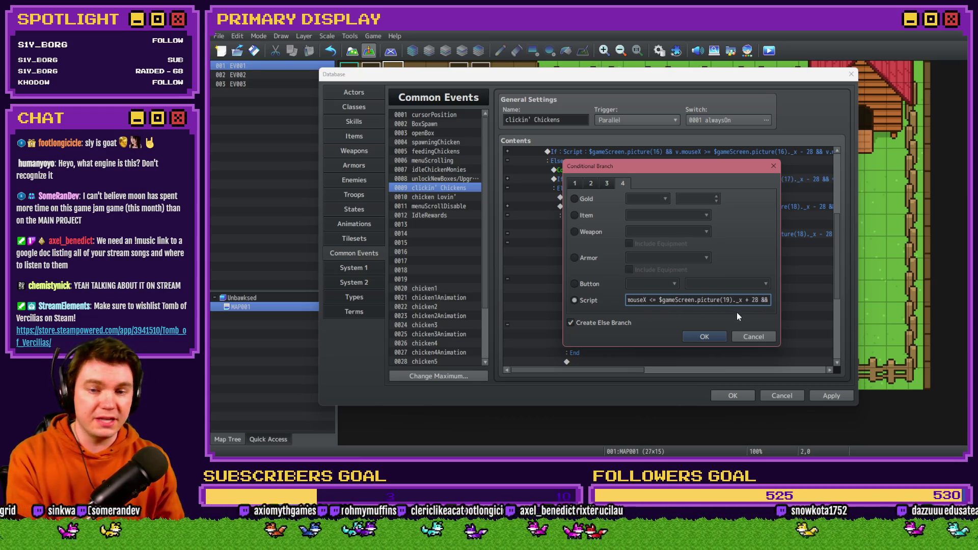
{"action": "key", "text": "Right"}
{"action": "key", "text": "Right"}
{"action": "key", "text": "Right"}
{"action": "key", "text": "Right"}
{"action": "key", "text": "Right"}
{"action": "key", "text": "Right"}
{"action": "key", "text": "BackSpace"}
{"action": "type", "text": "9"}
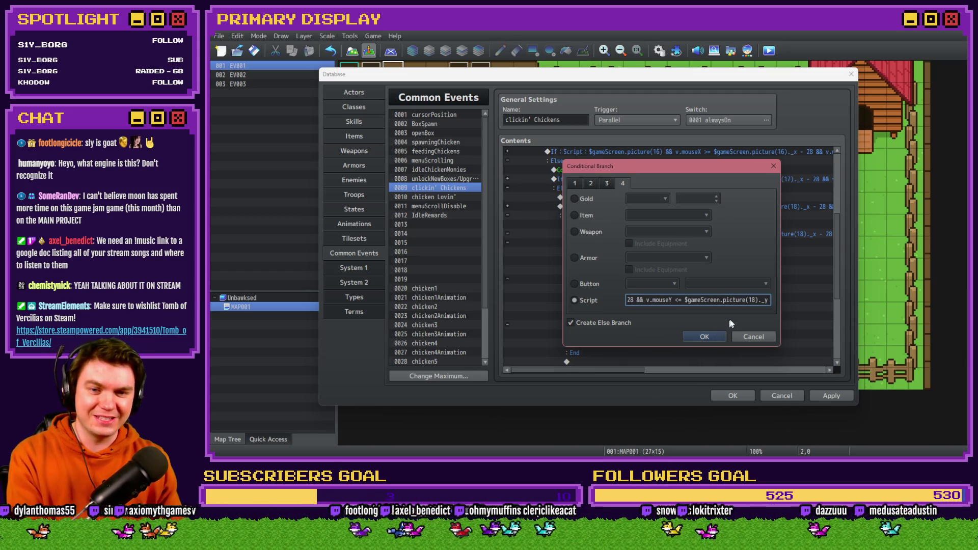
{"action": "left_click", "coordinate": [716, 337]}
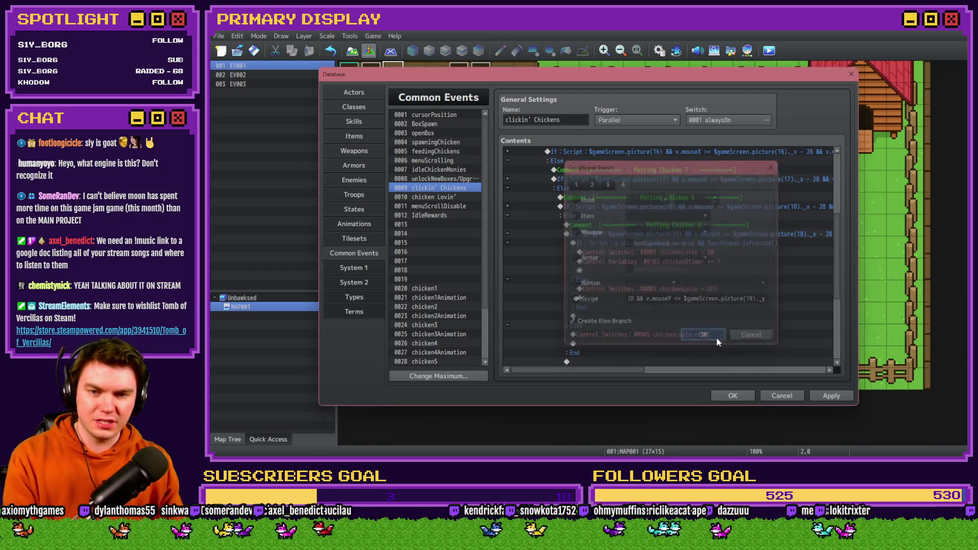
Step: Review the inner spawned-and-touched branch condition, leaving it unchanged
{"action": "double_click", "coordinate": [671, 243]}
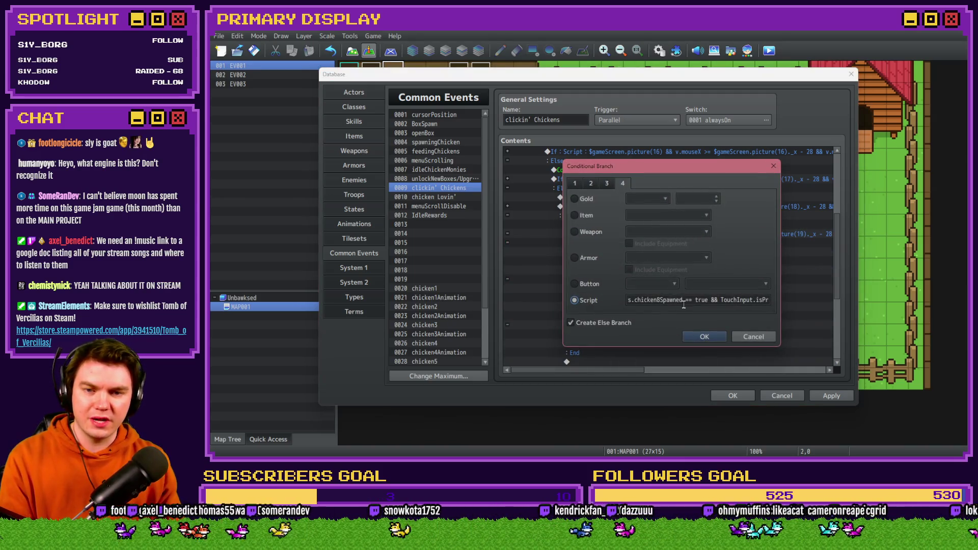
{"action": "left_click", "coordinate": [661, 299]}
{"action": "key", "text": "Return"}
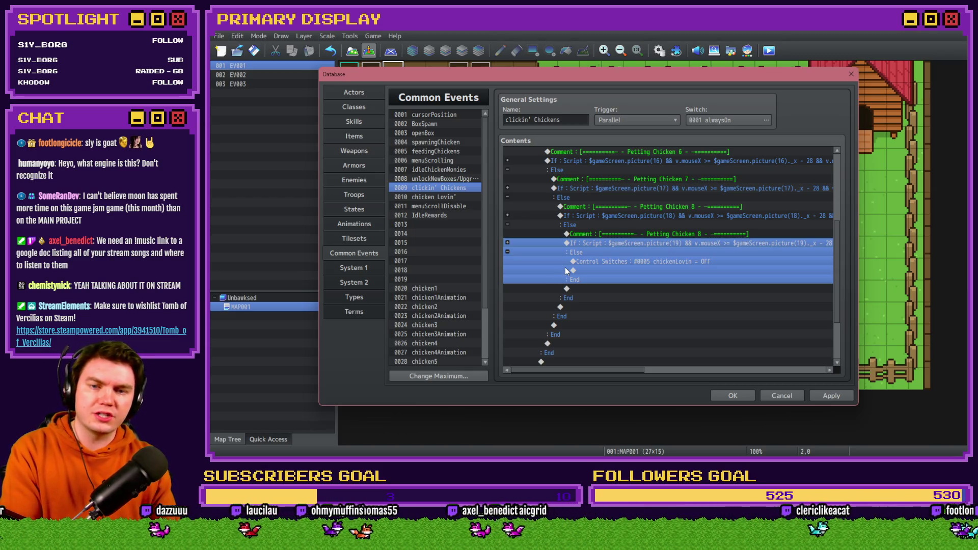
Step: Apply the clickin' Chickens changes and review the Petting Chicken 8 comment
{"action": "left_click", "coordinate": [831, 395]}
{"action": "double_click", "coordinate": [654, 234]}
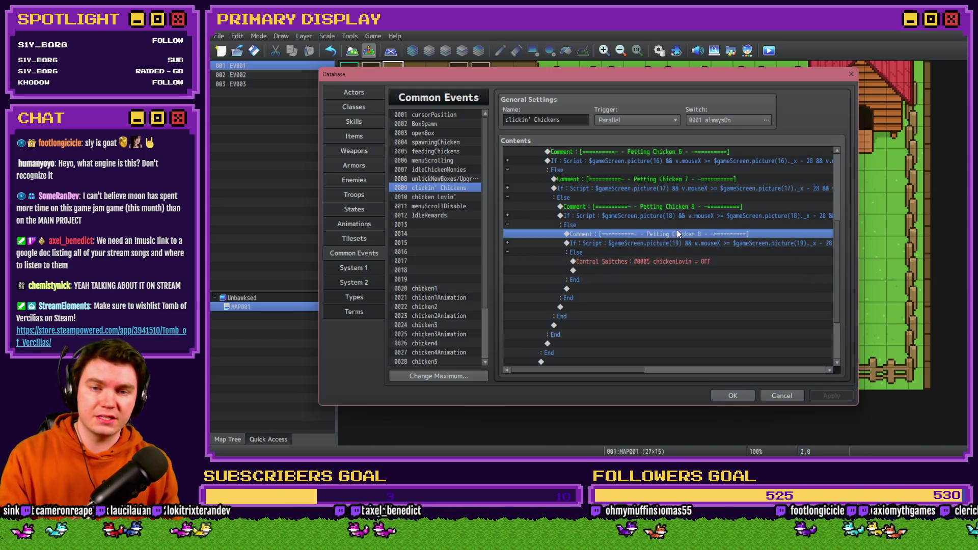
{"action": "key", "text": "Return"}
Step: Browse chicken Lovin', IdleRewards and menuScrollDisable, then select the chicken8 common event
{"action": "left_click", "coordinate": [448, 197]}
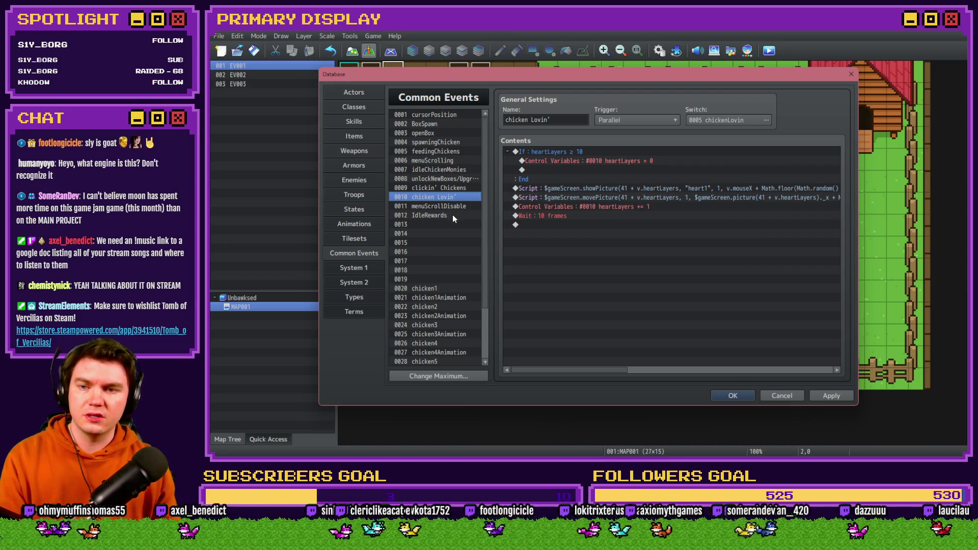
{"action": "left_click", "coordinate": [453, 215]}
{"action": "left_click", "coordinate": [452, 207]}
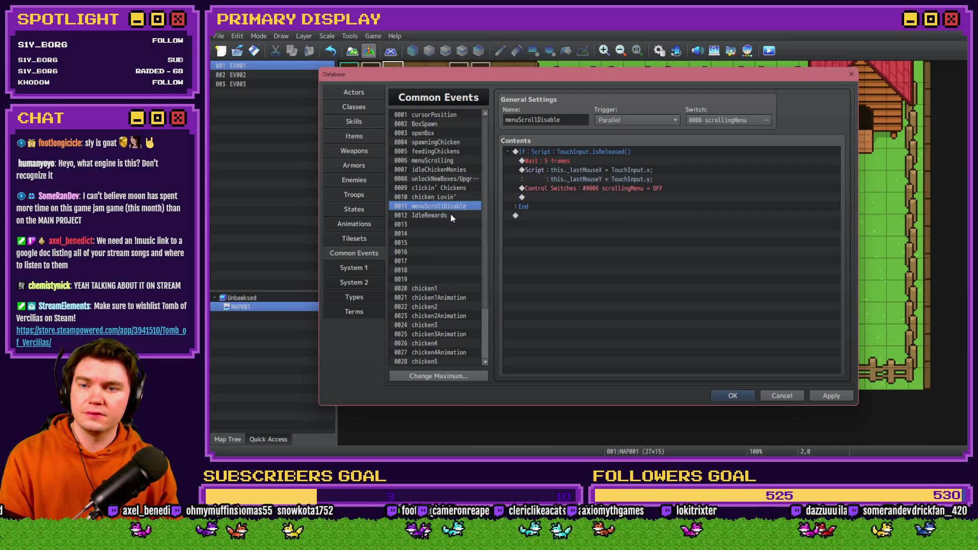
{"action": "left_click", "coordinate": [450, 198]}
{"action": "scroll", "coordinate": [459, 229], "scroll_direction": "down", "scroll_amount": 3}
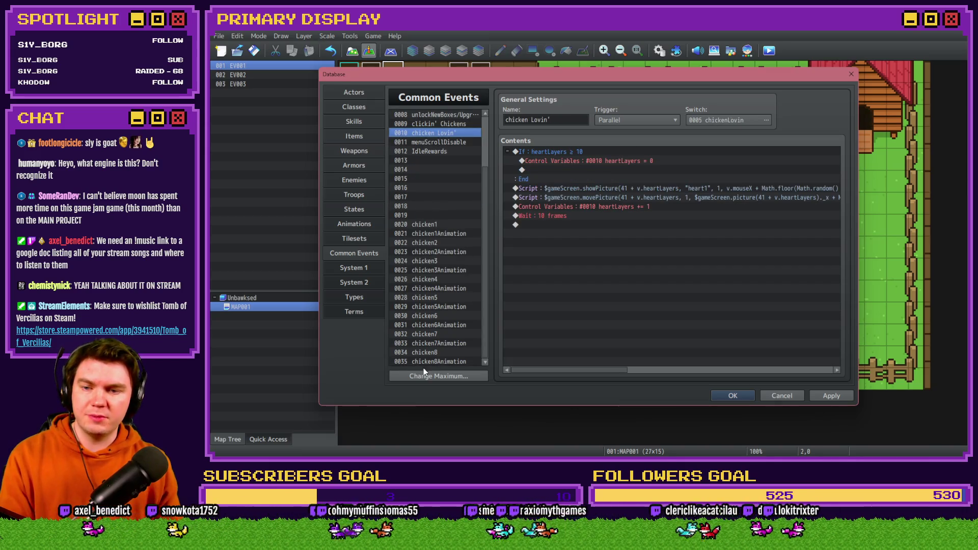
{"action": "left_click", "coordinate": [434, 353]}
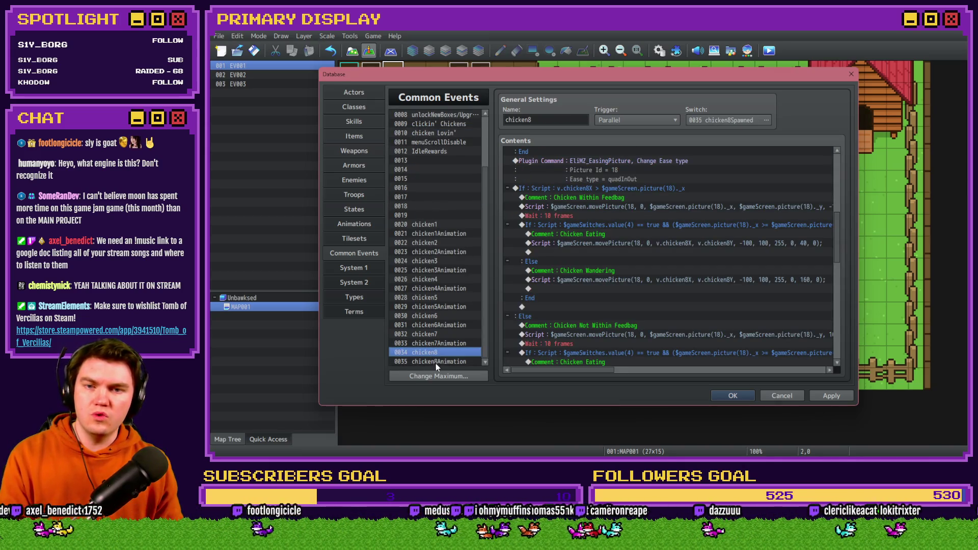
Step: Raise the common event maximum to 37 and paste the chicken8 events into slot 0036
{"action": "left_click_drag", "start_coordinate": [838, 228], "coordinate": [845, 164]}
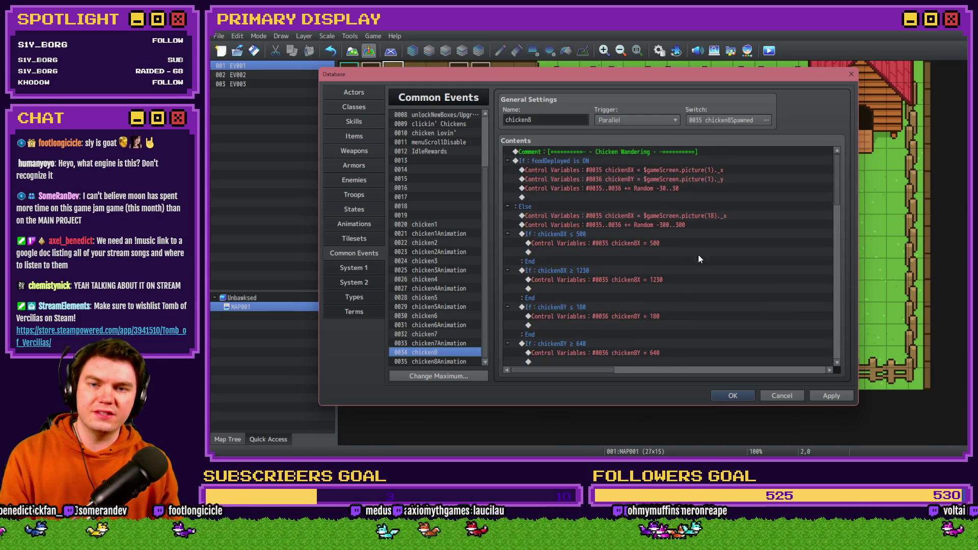
{"action": "left_click", "coordinate": [831, 396]}
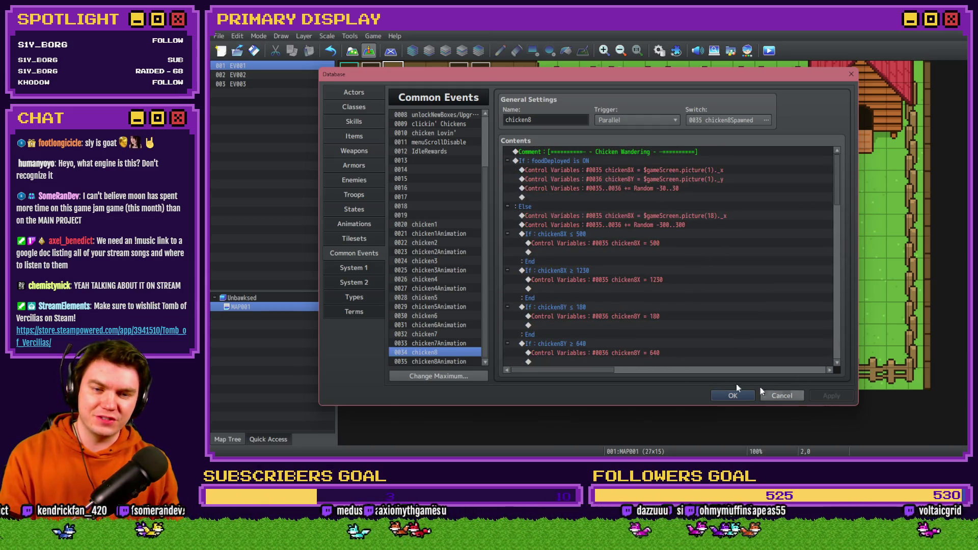
{"action": "left_click", "coordinate": [438, 376]}
{"action": "type", "text": "37"}
{"action": "left_click", "coordinate": [413, 388]}
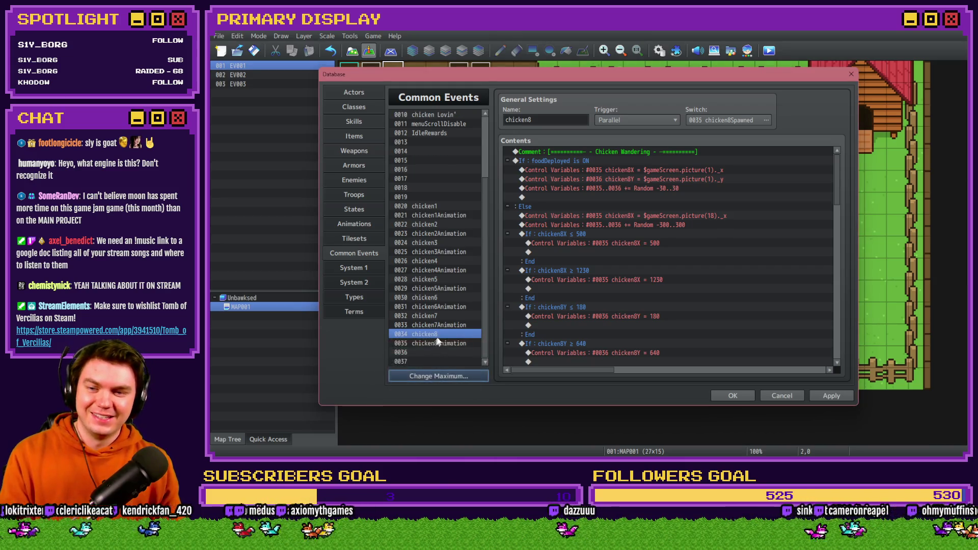
{"action": "left_click", "coordinate": [437, 352]}
{"action": "key", "text": "ctrl+v"}
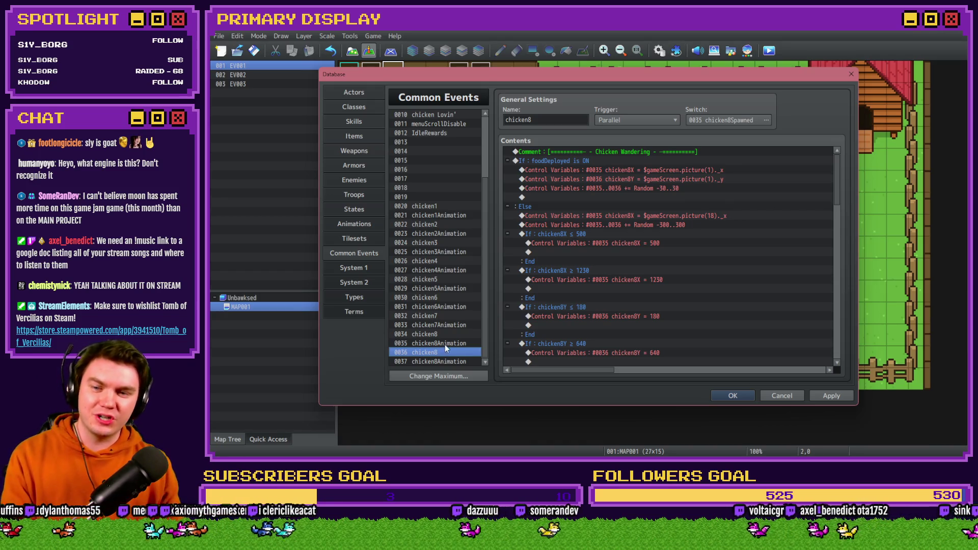
Step: Rename the 0036 copy to chicken9 and trigger it with the chicken9Spawned switch
{"action": "left_click", "coordinate": [548, 121]}
{"action": "key", "text": "BackSpace"}
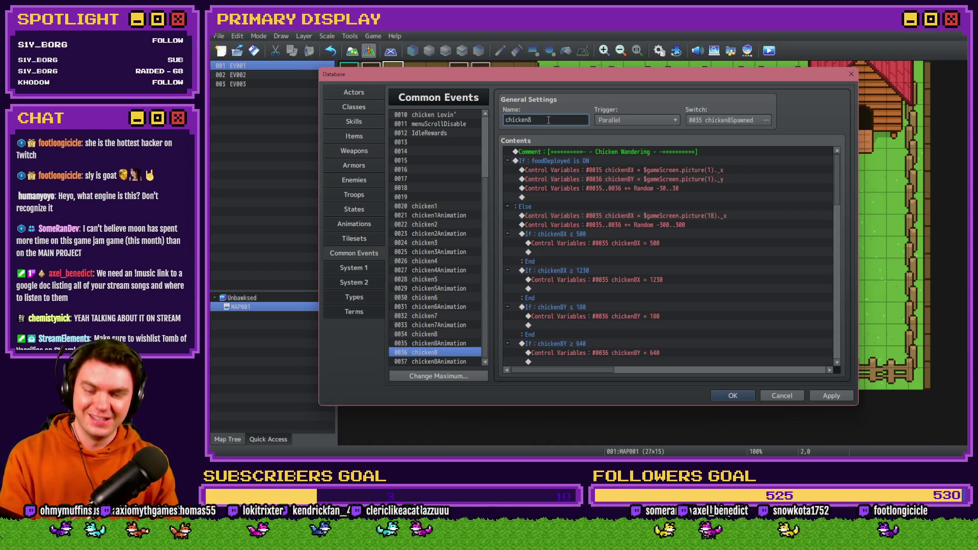
{"action": "type", "text": "9"}
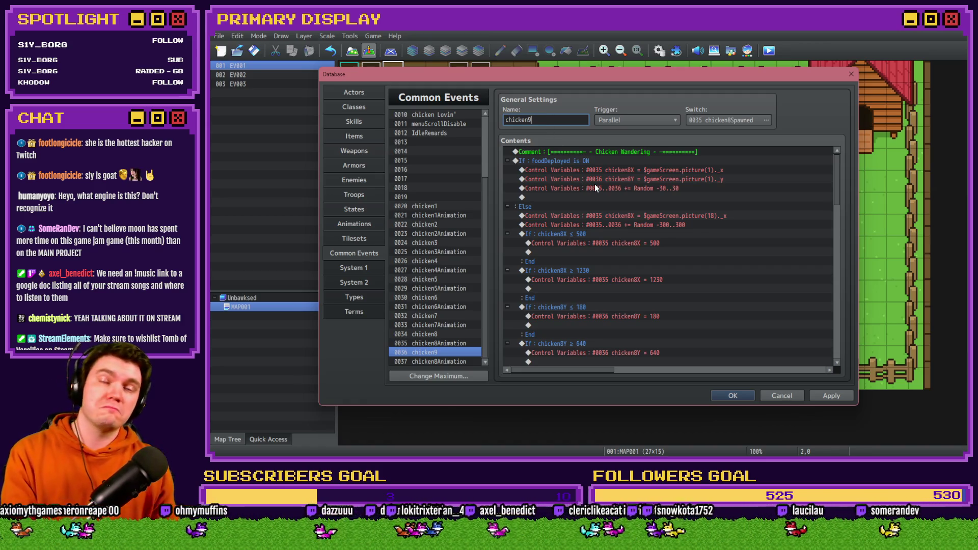
{"action": "left_click", "coordinate": [766, 120]}
{"action": "left_click", "coordinate": [649, 287]}
{"action": "double_click", "coordinate": [643, 286]}
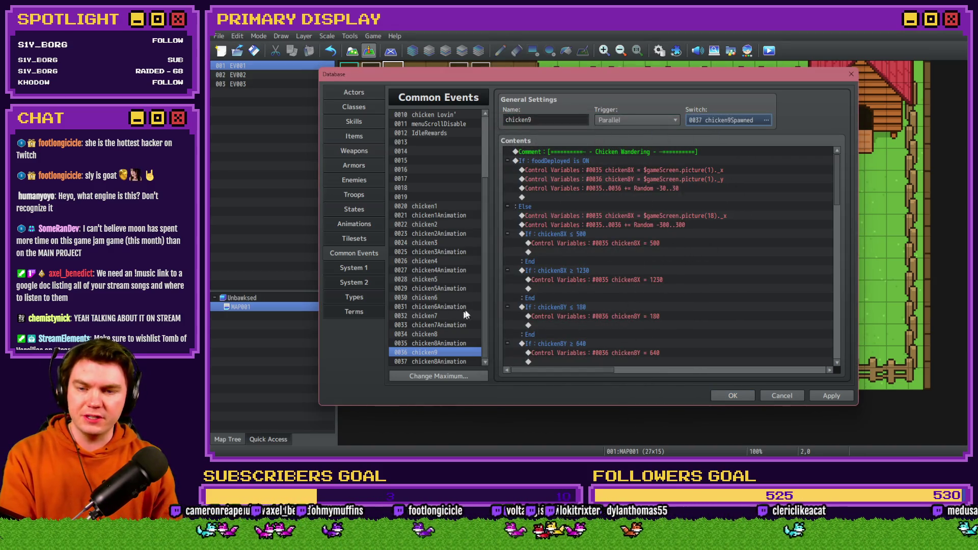
Step: Start renaming the 0037 animation copy by removing the 8 from its name
{"action": "left_click", "coordinate": [438, 362]}
{"action": "left_click", "coordinate": [533, 120]}
{"action": "key", "text": "BackSpace"}
Step: Name the copy chicken9Animation and trigger it with the chicken9Animation switch
{"action": "type", "text": "9"}
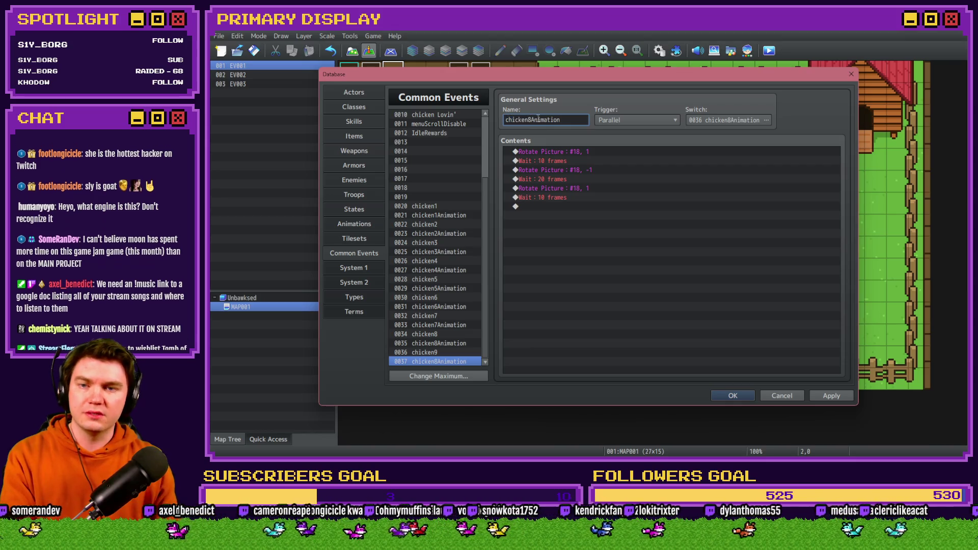
{"action": "left_click", "coordinate": [766, 120]}
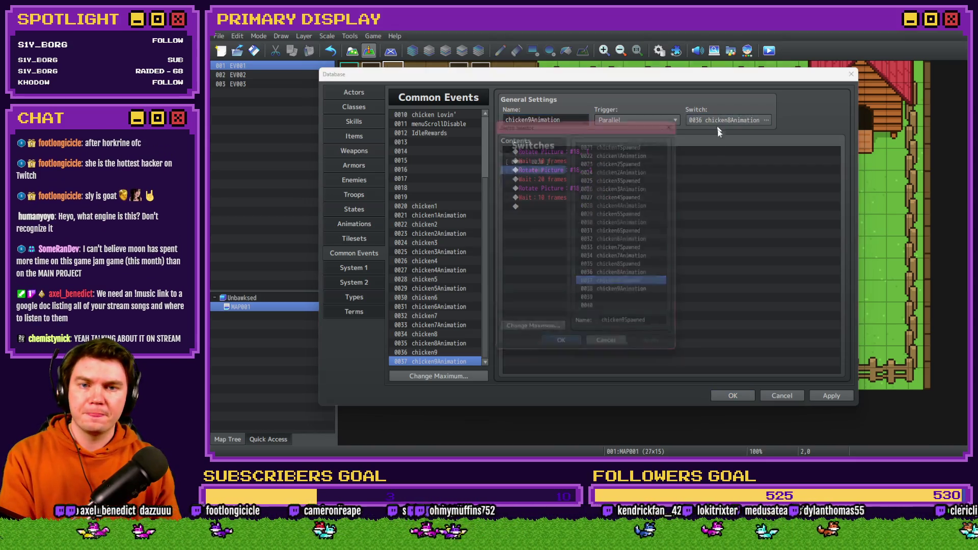
{"action": "double_click", "coordinate": [652, 299]}
Step: Point the first, third and fifth rotate commands at picture 19 and apply the changes
{"action": "double_click", "coordinate": [586, 151]}
{"action": "left_click", "coordinate": [661, 259]}
{"action": "left_click", "coordinate": [651, 274]}
{"action": "double_click", "coordinate": [586, 170]}
{"action": "left_click", "coordinate": [661, 260]}
{"action": "left_click", "coordinate": [642, 277]}
{"action": "left_click", "coordinate": [596, 188]}
{"action": "double_click", "coordinate": [586, 188]}
{"action": "left_click", "coordinate": [661, 260]}
{"action": "left_click", "coordinate": [643, 278]}
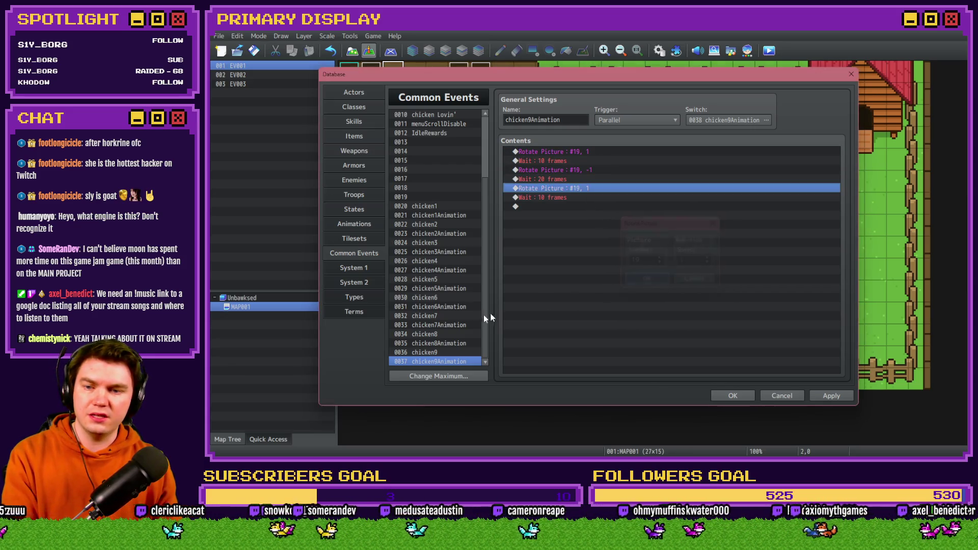
{"action": "left_click", "coordinate": [454, 352]}
{"action": "left_click", "coordinate": [835, 395]}
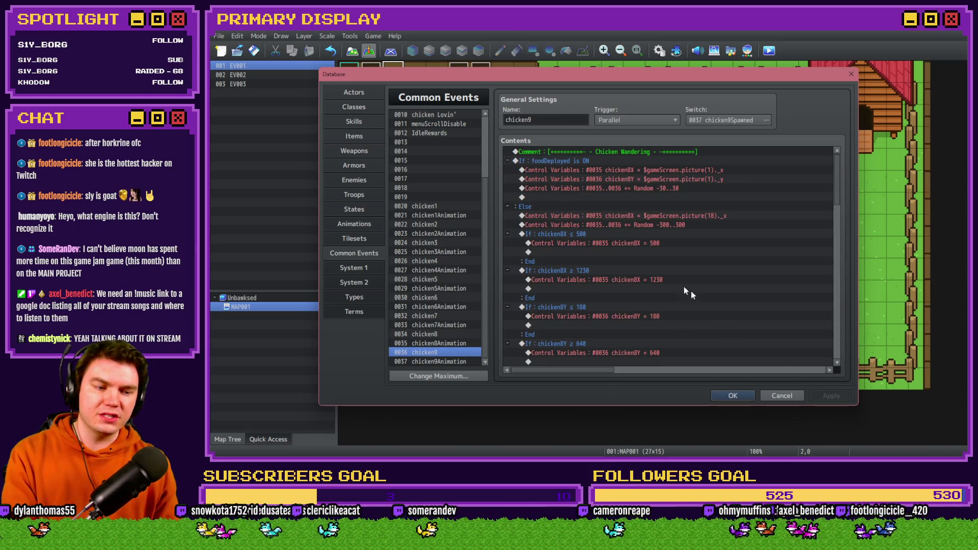
Step: Switch the foodDeployed position assignments to the chicken9X and chicken9Y variables
{"action": "left_click", "coordinate": [618, 160]}
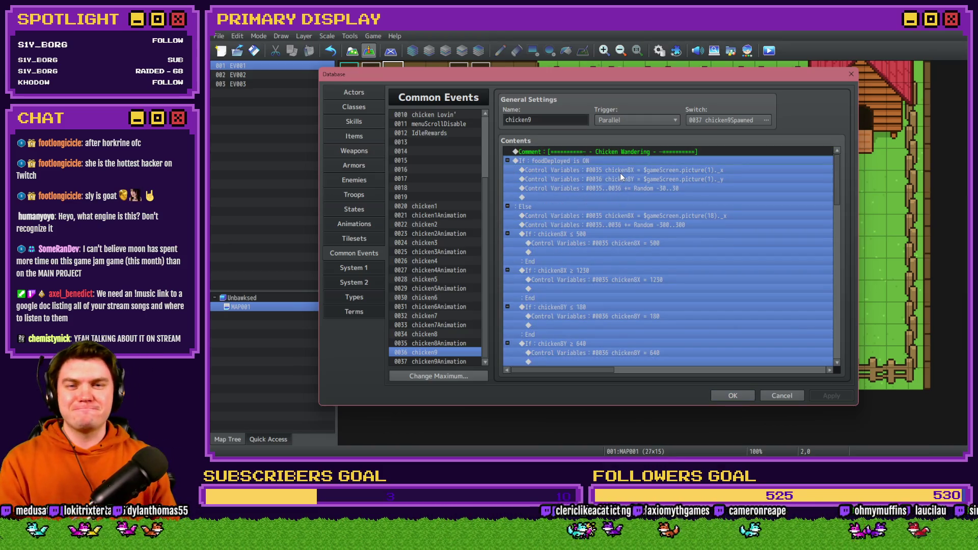
{"action": "double_click", "coordinate": [683, 170]}
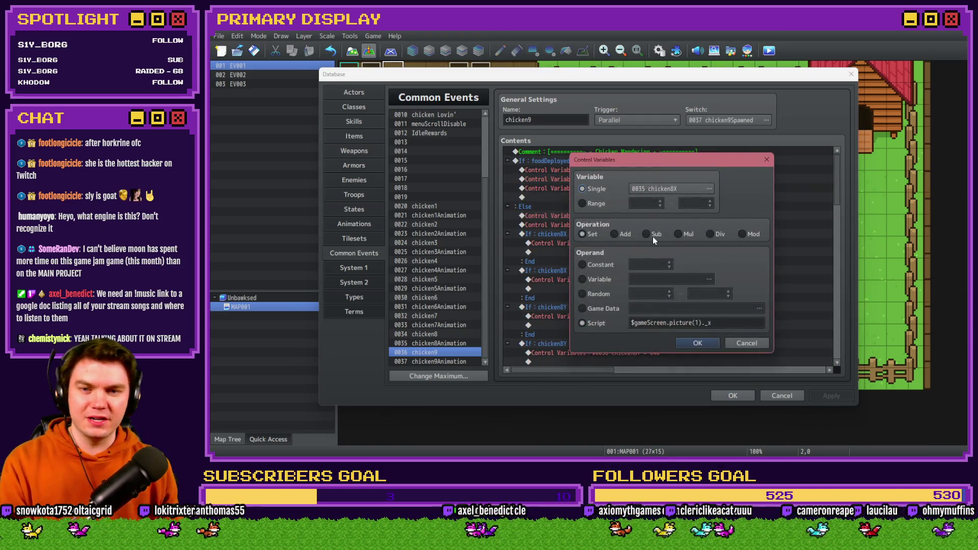
{"action": "left_click", "coordinate": [665, 186]}
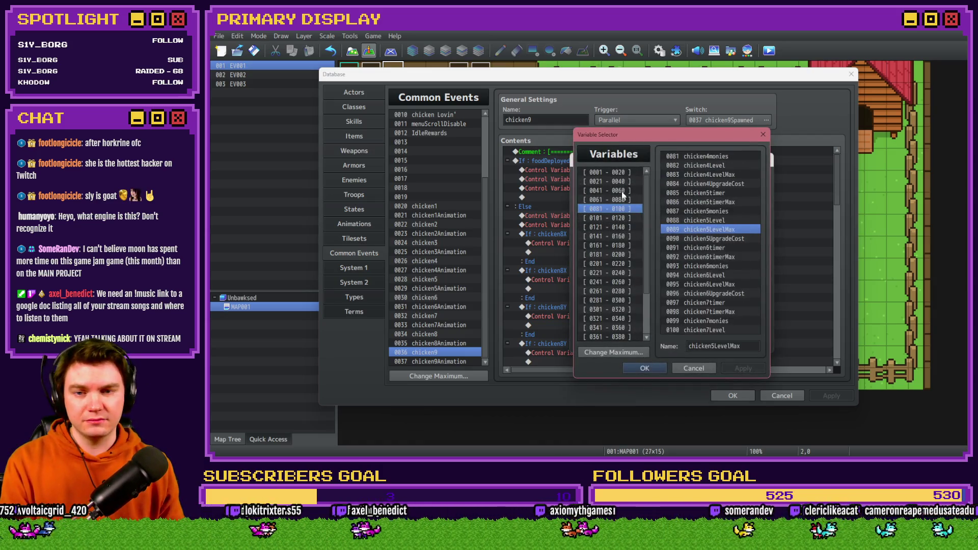
{"action": "double_click", "coordinate": [708, 302]}
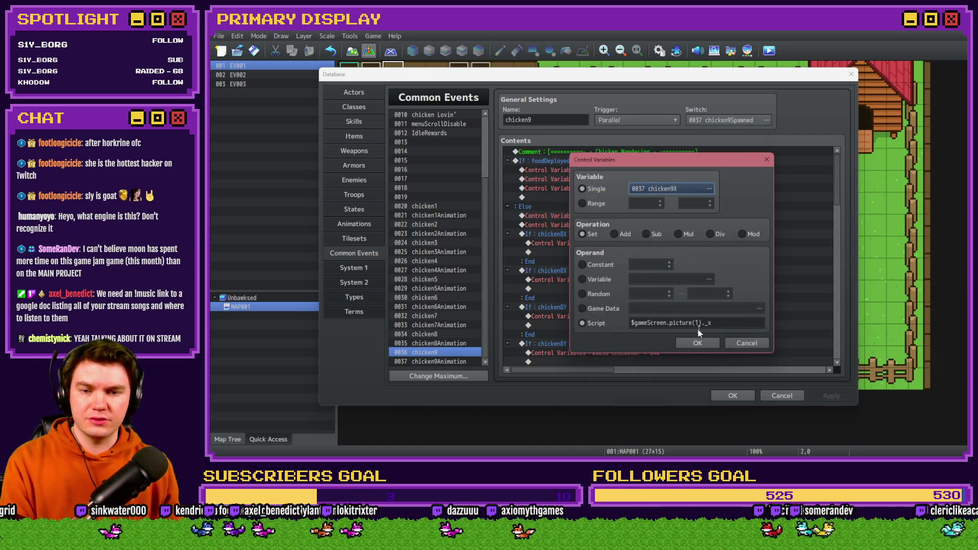
{"action": "left_click", "coordinate": [697, 343]}
{"action": "double_click", "coordinate": [642, 179]}
{"action": "left_click", "coordinate": [674, 189]}
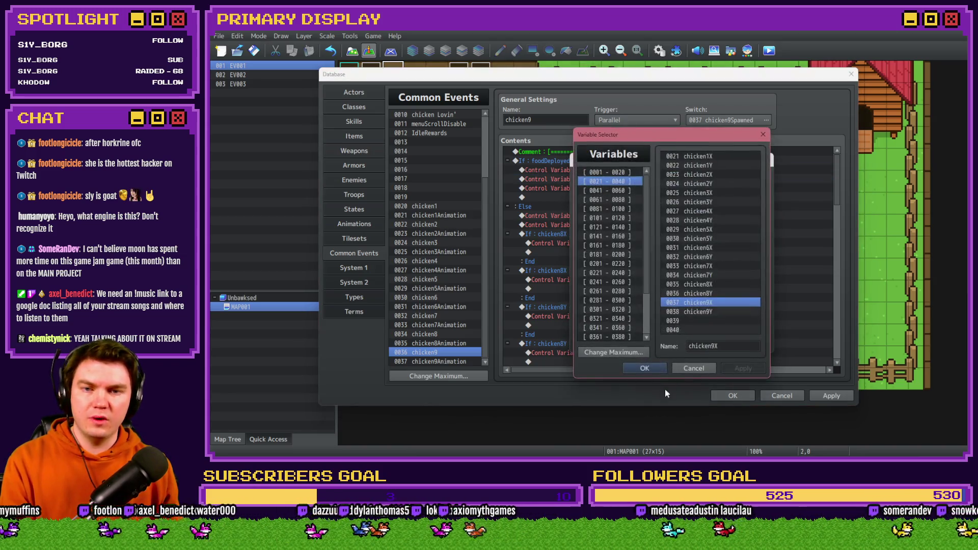
{"action": "double_click", "coordinate": [706, 310]}
{"action": "left_click", "coordinate": [698, 339]}
Step: Set the random offset's variable range to 37–38
{"action": "double_click", "coordinate": [671, 187]}
{"action": "double_click", "coordinate": [636, 203]}
{"action": "type", "text": "37"}
{"action": "double_click", "coordinate": [685, 203]}
{"action": "type", "text": "38"}
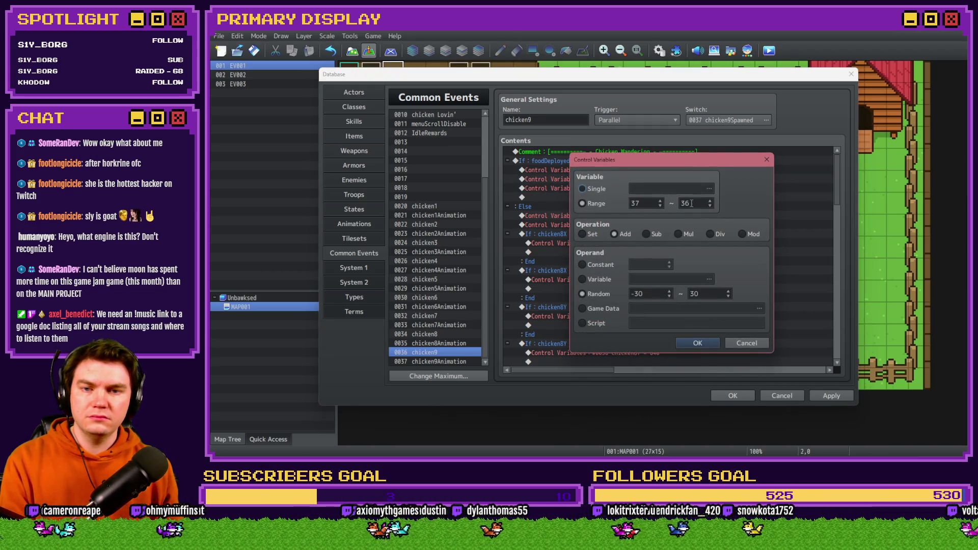
{"action": "left_click", "coordinate": [696, 342]}
Step: Retarget the Else branch's X assignment and -300..300 offset to chicken9, then begin the ≤ 500 check
{"action": "double_click", "coordinate": [593, 216]}
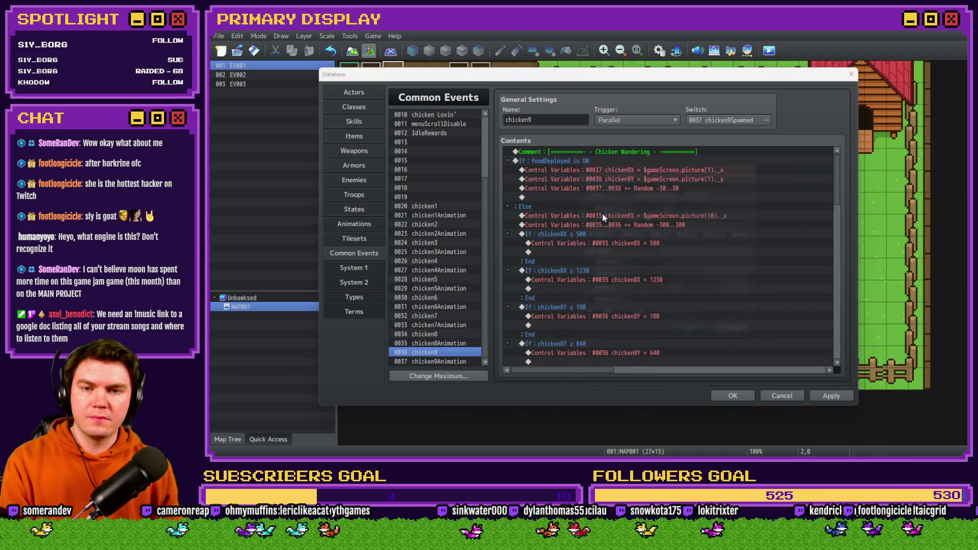
{"action": "left_click", "coordinate": [657, 188]}
{"action": "double_click", "coordinate": [698, 302]}
{"action": "left_click", "coordinate": [701, 323]}
{"action": "left_click", "coordinate": [698, 342]}
{"action": "double_click", "coordinate": [619, 225]}
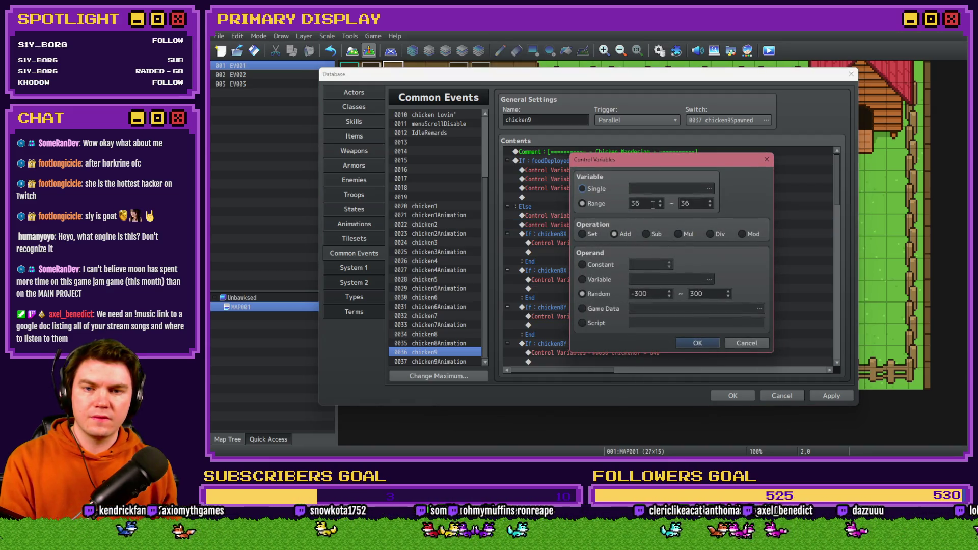
{"action": "left_click", "coordinate": [697, 343]}
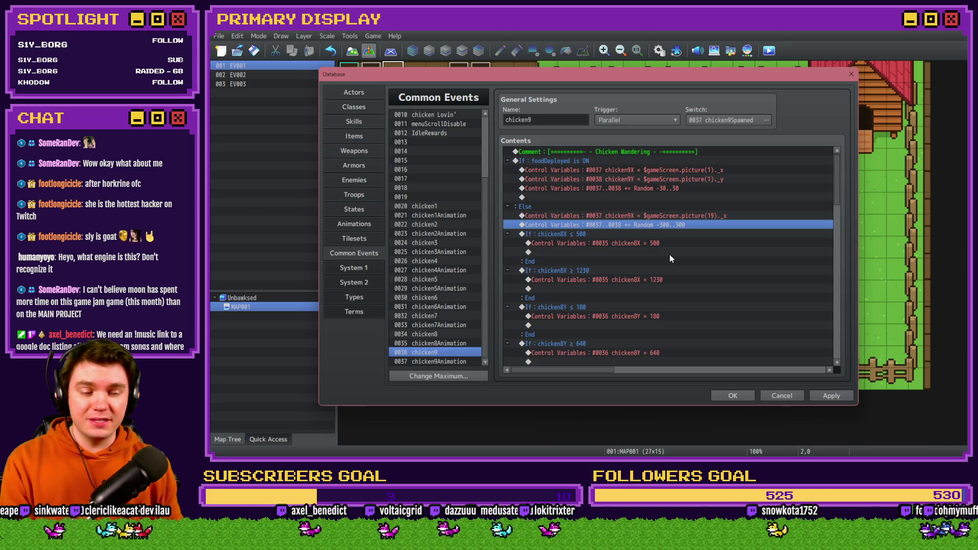
{"action": "double_click", "coordinate": [594, 234]}
{"action": "left_click", "coordinate": [662, 217]}
Step: Make the left-edge check and clamp use chicken9X (≤ 500, = 500)
{"action": "double_click", "coordinate": [700, 298]}
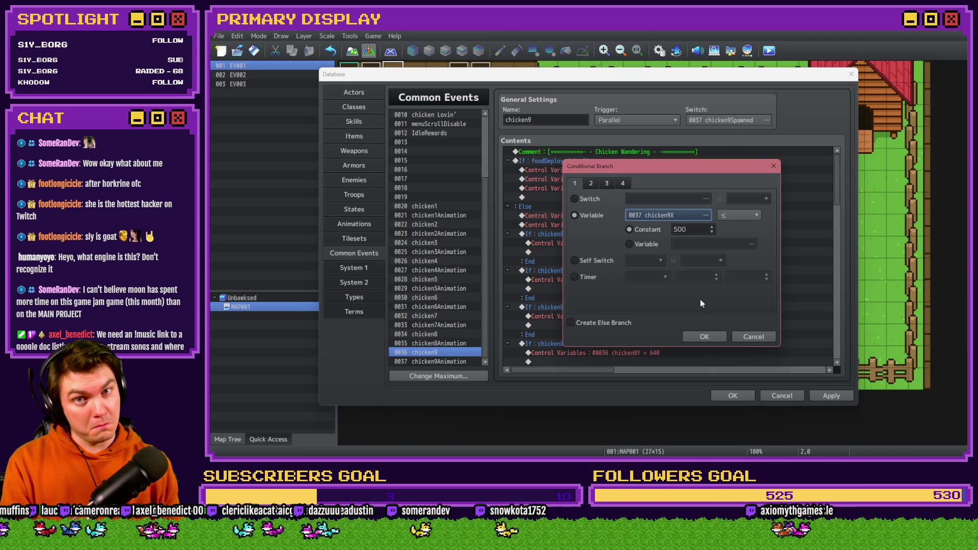
{"action": "left_click", "coordinate": [698, 338]}
{"action": "double_click", "coordinate": [647, 240]}
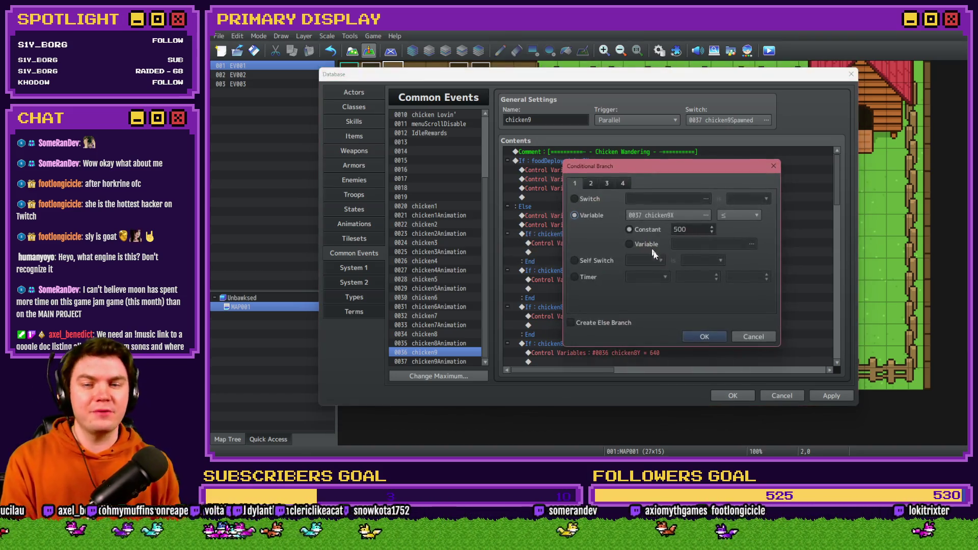
{"action": "left_click", "coordinate": [708, 337]}
{"action": "double_click", "coordinate": [654, 242]}
{"action": "left_click", "coordinate": [705, 191]}
{"action": "double_click", "coordinate": [705, 304]}
{"action": "left_click", "coordinate": [695, 339]}
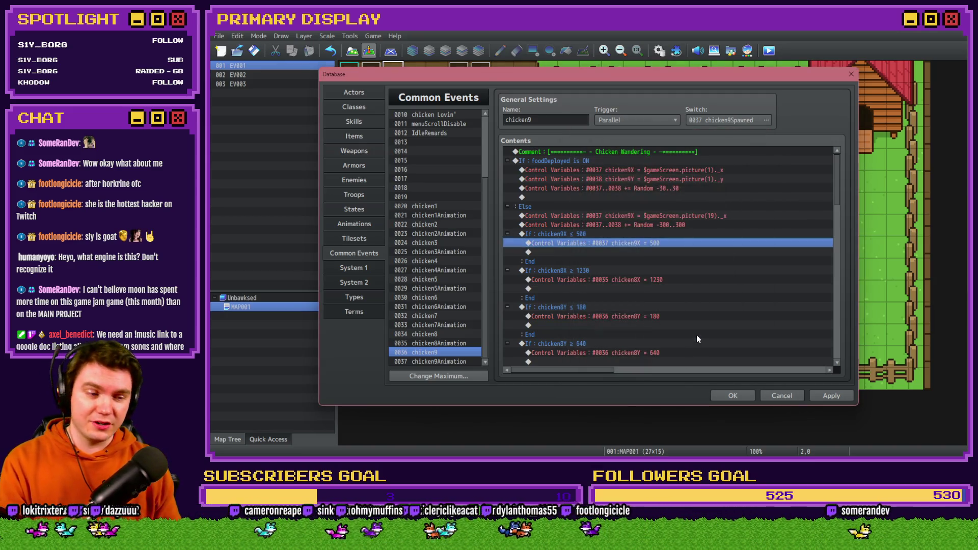
Step: Make the right-edge check and clamp use chicken9X (≥ 1230, = 1230)
{"action": "double_click", "coordinate": [619, 270]}
{"action": "left_click", "coordinate": [649, 213]}
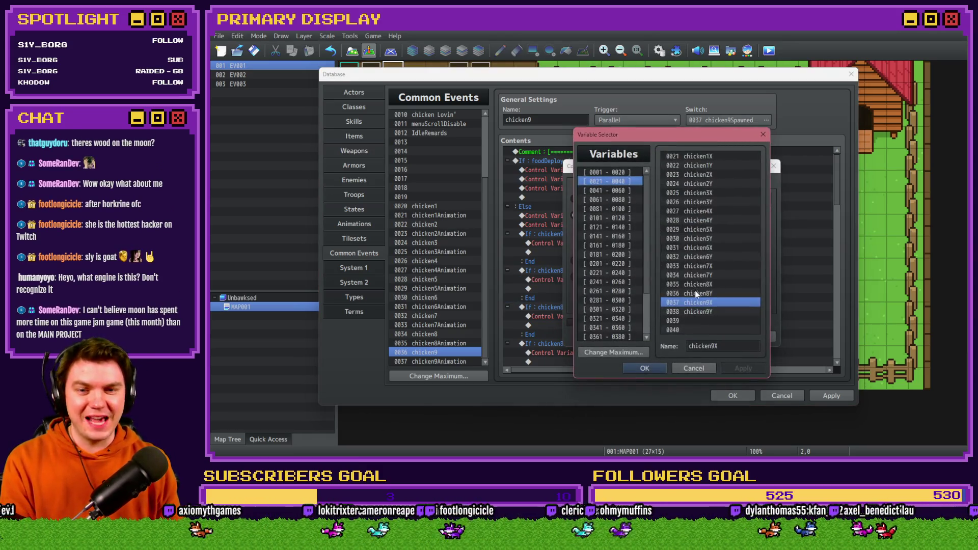
{"action": "double_click", "coordinate": [699, 303]}
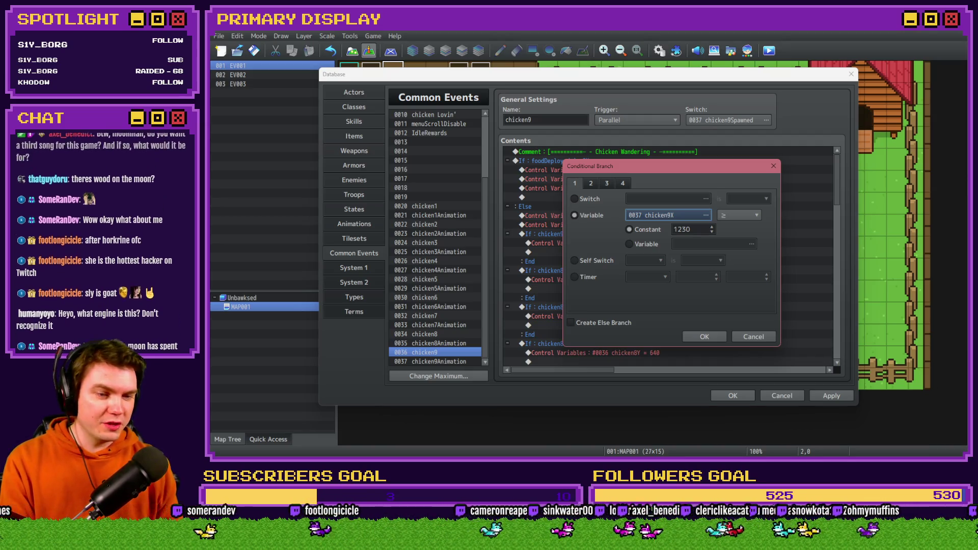
{"action": "left_click", "coordinate": [701, 334]}
{"action": "double_click", "coordinate": [626, 280]}
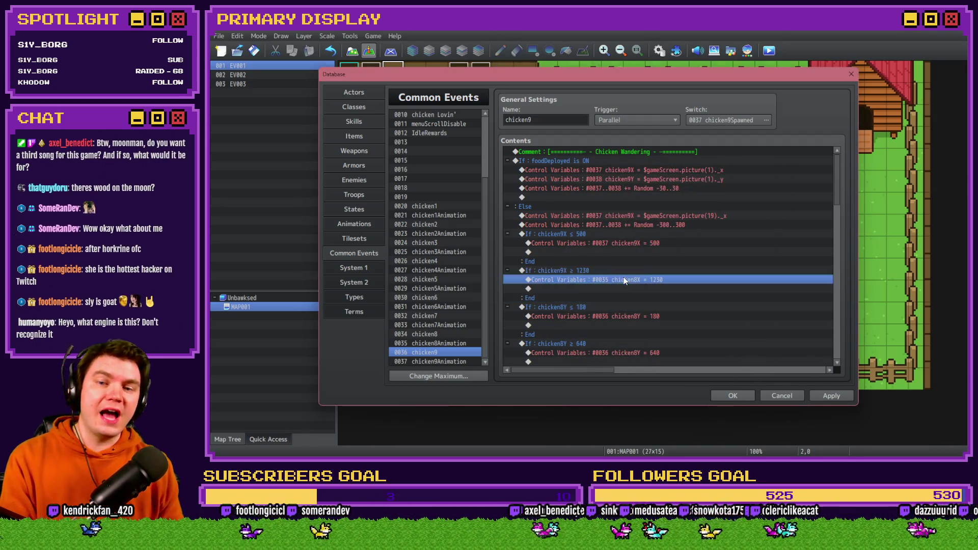
{"action": "left_click", "coordinate": [669, 201]}
{"action": "left_click", "coordinate": [702, 302]}
{"action": "double_click", "coordinate": [702, 302]}
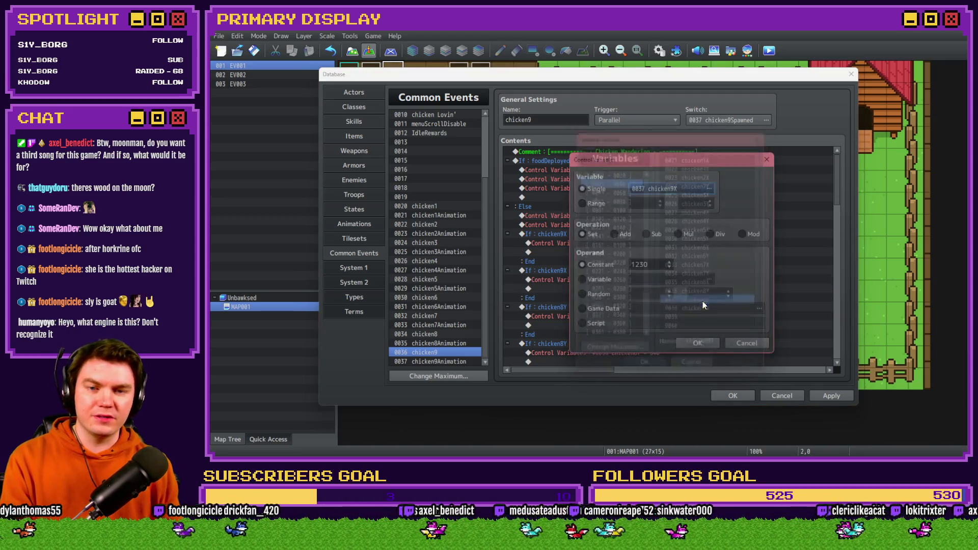
{"action": "left_click", "coordinate": [685, 342]}
Step: Make the top-edge check and clamp use chicken9Y (≤ 180, = 180)
{"action": "double_click", "coordinate": [610, 307]}
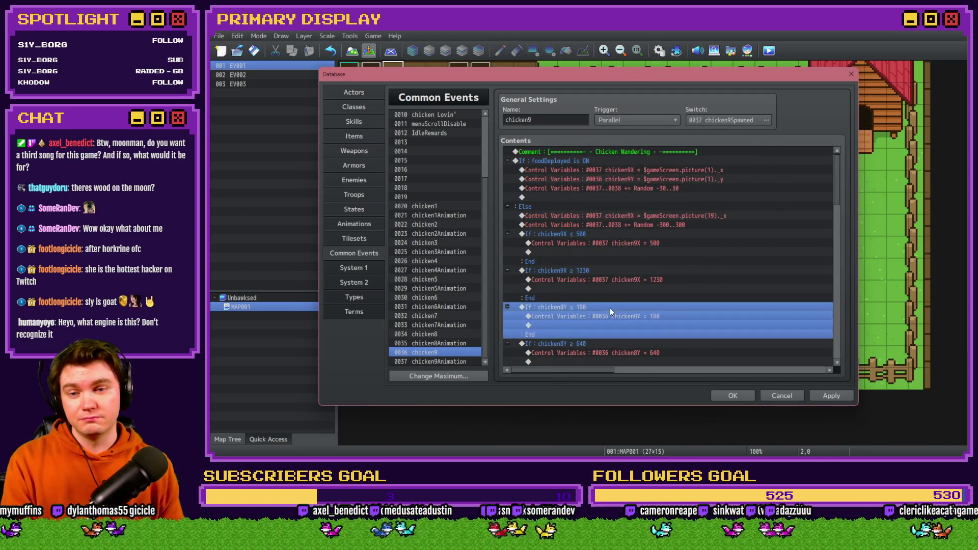
{"action": "left_click", "coordinate": [674, 217]}
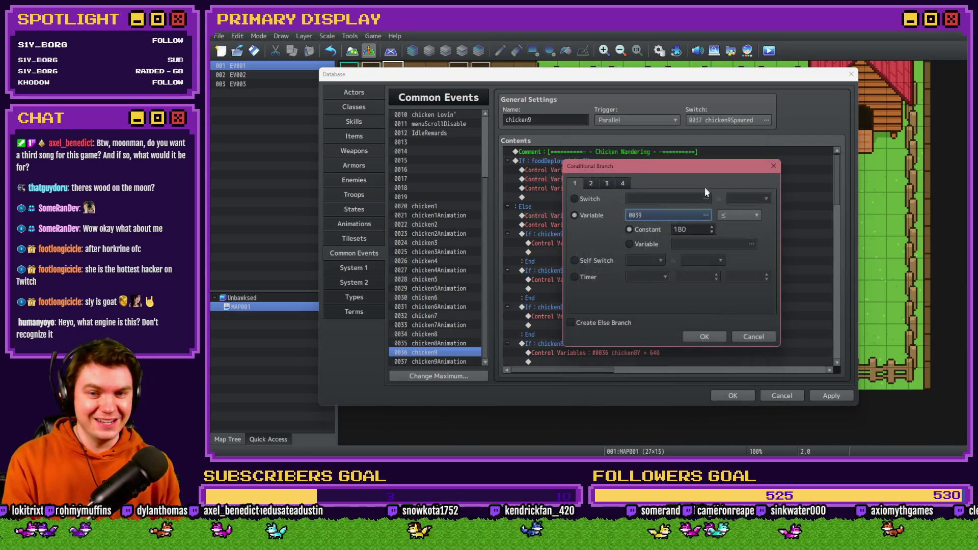
{"action": "left_click", "coordinate": [704, 215]}
{"action": "left_click", "coordinate": [731, 310]}
{"action": "double_click", "coordinate": [730, 310]}
{"action": "left_click", "coordinate": [703, 336]}
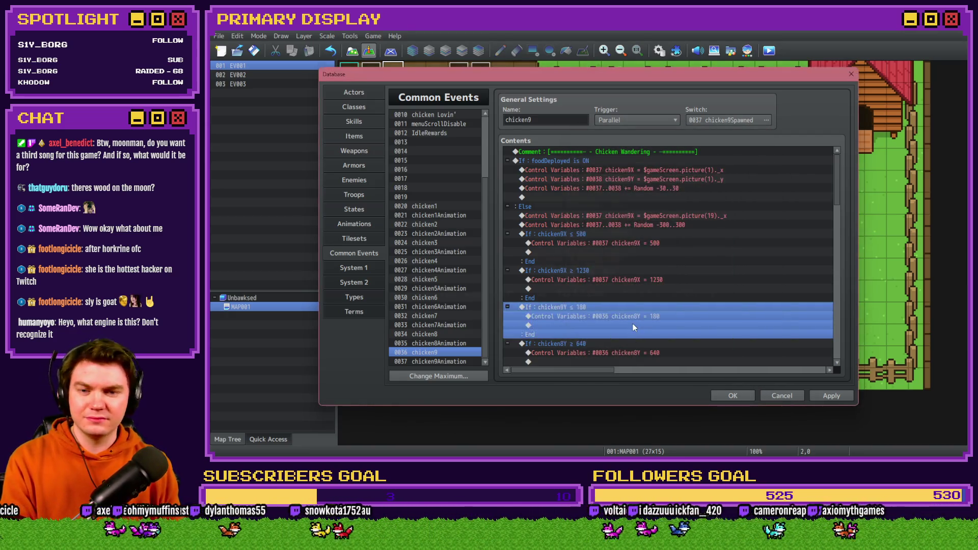
{"action": "left_click", "coordinate": [636, 317]}
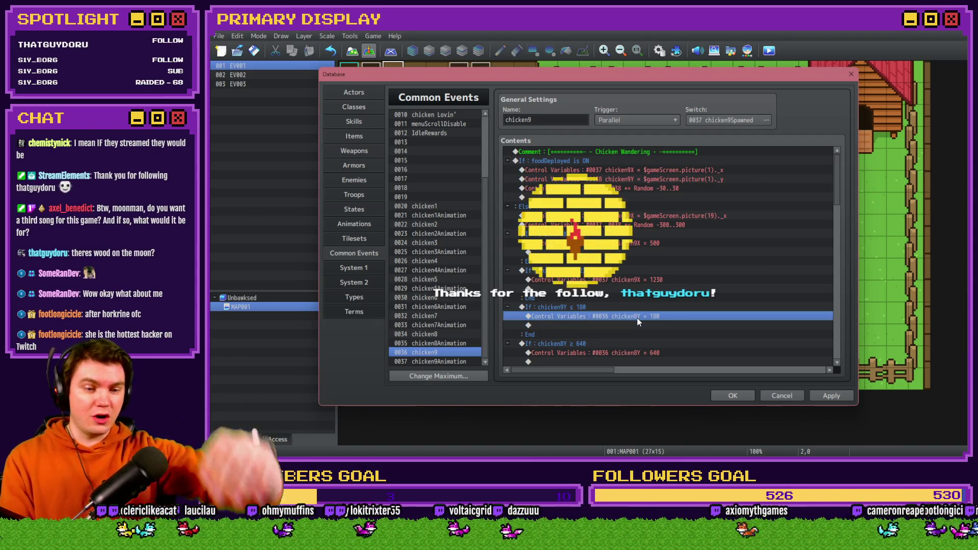
{"action": "double_click", "coordinate": [637, 318]}
{"action": "left_click", "coordinate": [709, 188]}
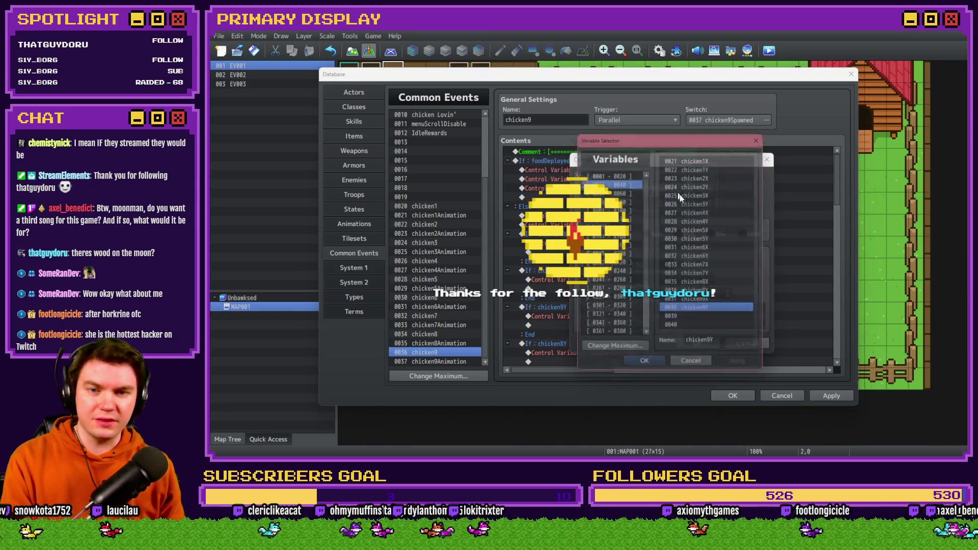
{"action": "double_click", "coordinate": [720, 313]}
{"action": "left_click", "coordinate": [694, 343]}
Step: Make the bottom-edge check and clamp use chicken9Y (≥ 640, = 640)
{"action": "double_click", "coordinate": [626, 271]}
{"action": "left_click", "coordinate": [709, 189]}
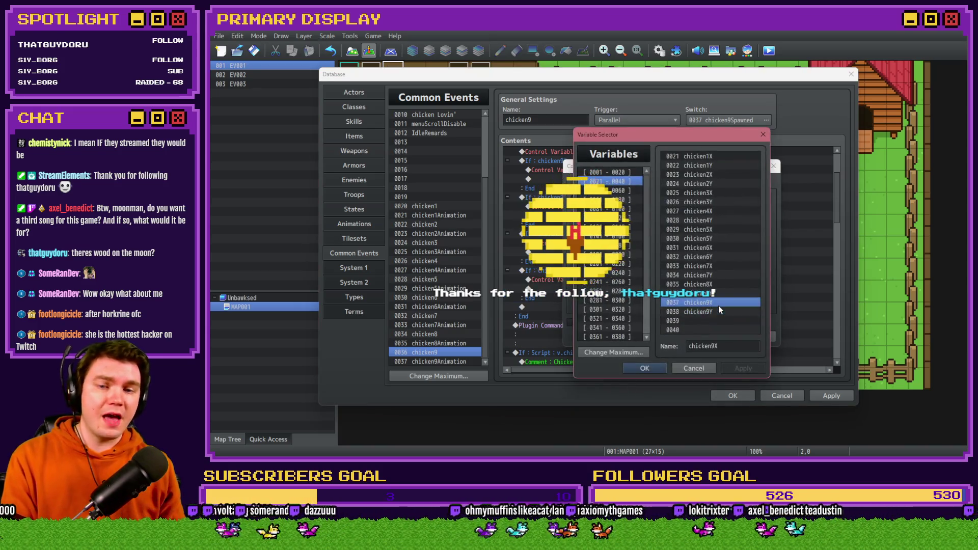
{"action": "double_click", "coordinate": [713, 302]}
{"action": "left_click", "coordinate": [708, 188]}
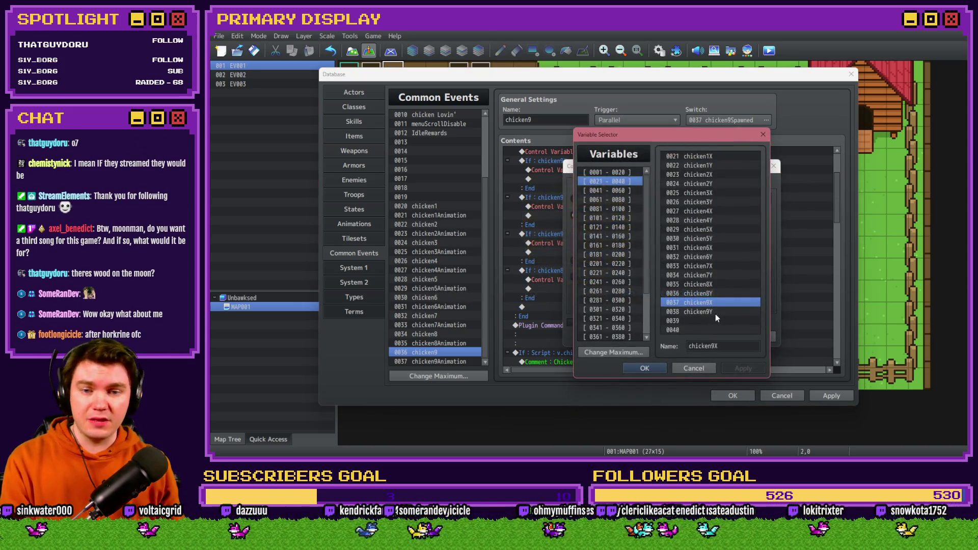
{"action": "double_click", "coordinate": [716, 314]}
{"action": "left_click", "coordinate": [698, 343]}
{"action": "double_click", "coordinate": [617, 279]}
{"action": "left_click", "coordinate": [708, 188]}
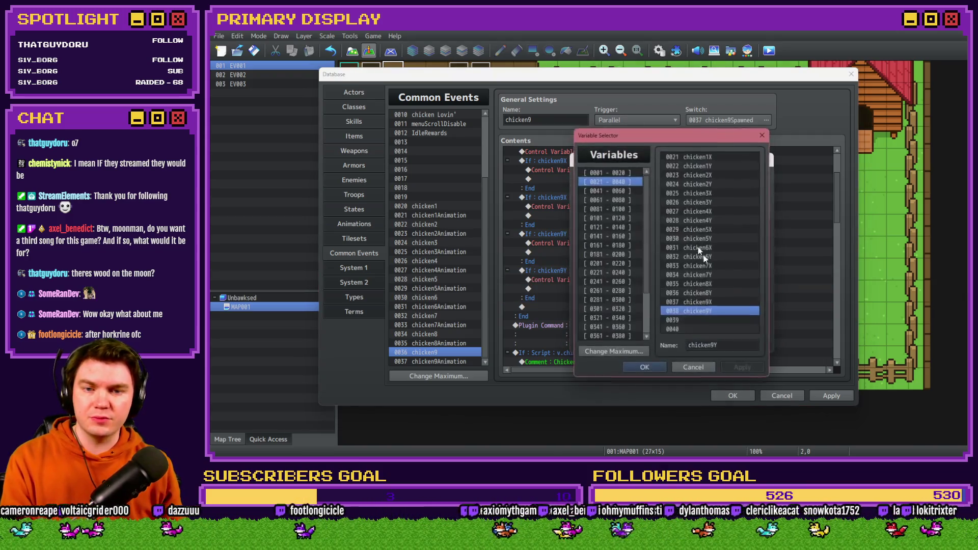
{"action": "double_click", "coordinate": [709, 311]}
{"action": "left_click", "coordinate": [697, 343]}
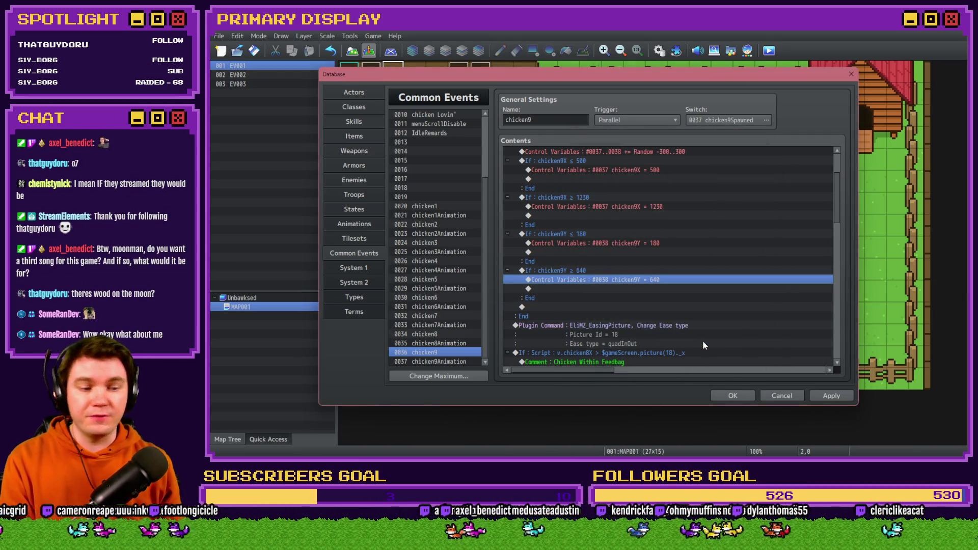
Step: Set the easing picture plugin command's Picture Id to 19
{"action": "scroll", "coordinate": [633, 303], "scroll_direction": "down", "scroll_amount": 2}
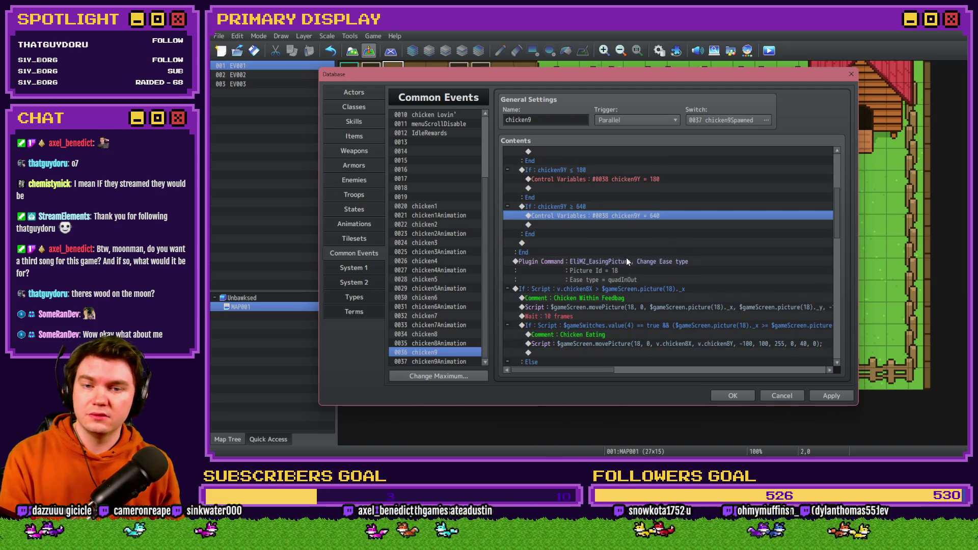
{"action": "double_click", "coordinate": [626, 260]}
{"action": "double_click", "coordinate": [665, 245]}
{"action": "key", "text": "BackSpace"}
{"action": "type", "text": "9"}
{"action": "left_click", "coordinate": [694, 298]}
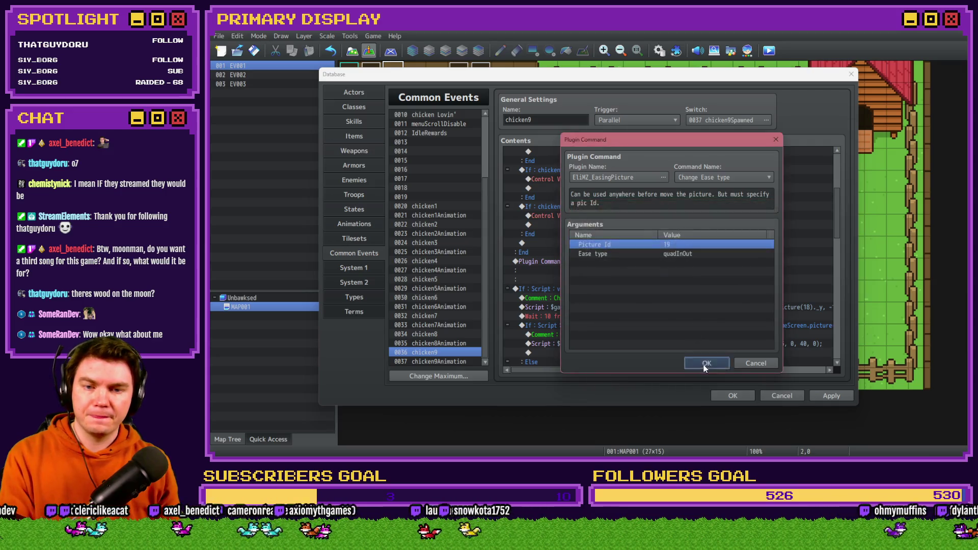
{"action": "left_click", "coordinate": [706, 363]}
Step: Change the feedbag position condition script to check chicken9X instead of chicken8X
{"action": "left_click", "coordinate": [615, 290]}
{"action": "key", "text": "Return"}
{"action": "left_click", "coordinate": [660, 300]}
{"action": "key", "text": "BackSpace"}
{"action": "type", "text": "99"}
{"action": "left_click", "coordinate": [705, 337]}
Step: Change picture(18) to picture(19) in the Chicken Within Feedbag move script
{"action": "left_click", "coordinate": [625, 243]}
{"action": "double_click", "coordinate": [623, 253]}
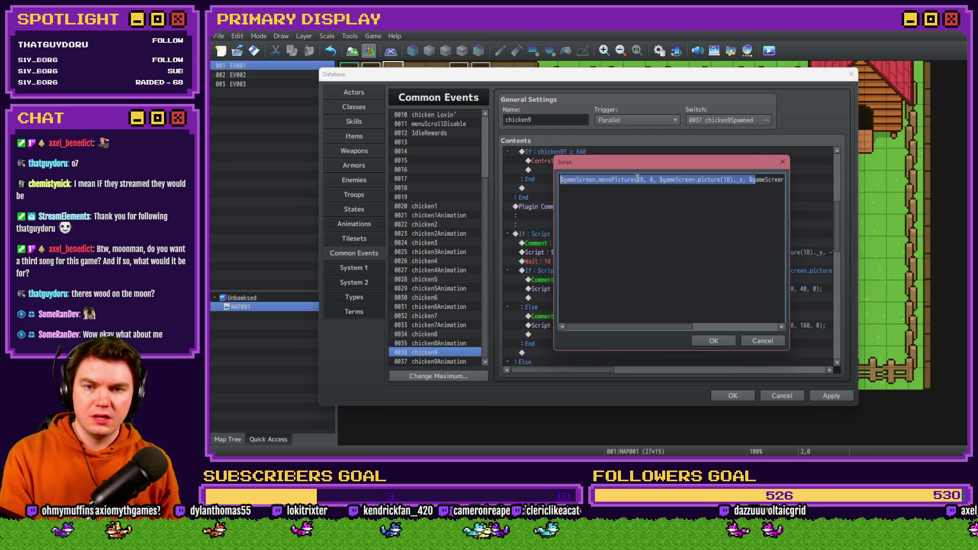
{"action": "left_click", "coordinate": [642, 179]}
{"action": "left_click", "coordinate": [731, 179]}
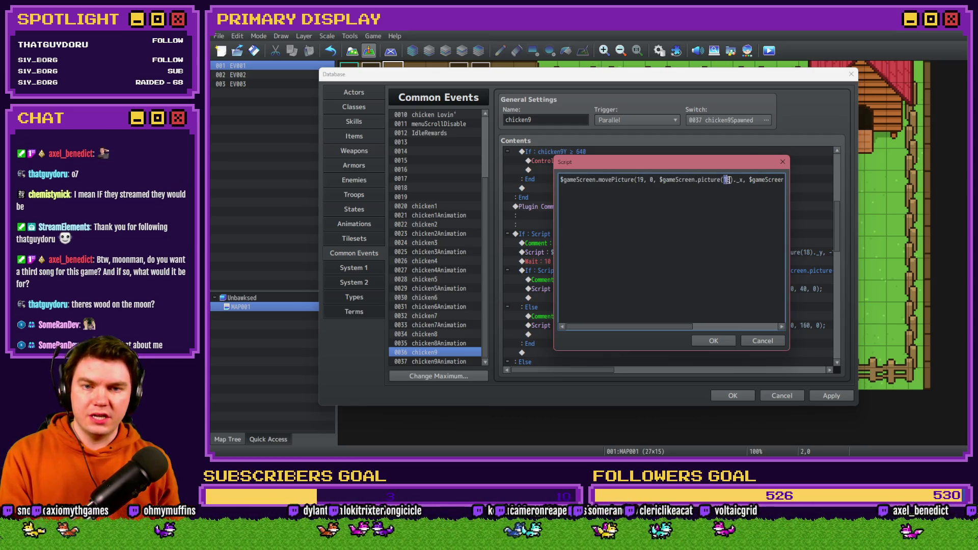
{"action": "key", "text": "BackSpace"}
{"action": "type", "text": "9"}
{"action": "left_click_drag", "start_coordinate": [753, 179], "coordinate": [800, 184]}
{"action": "left_click", "coordinate": [676, 180]}
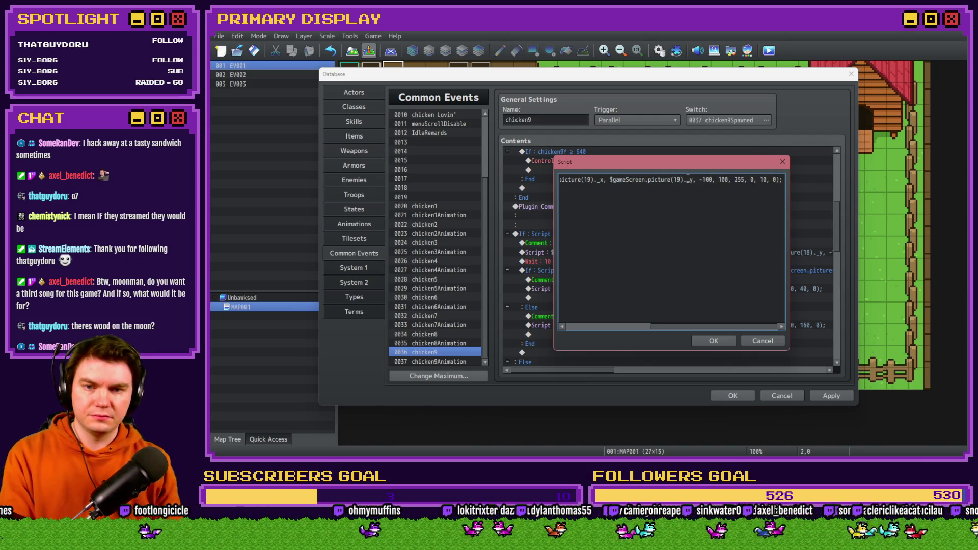
{"action": "left_click", "coordinate": [713, 341]}
{"action": "scroll", "coordinate": [576, 278], "scroll_direction": "down", "scroll_amount": 2}
{"action": "left_click", "coordinate": [609, 206]}
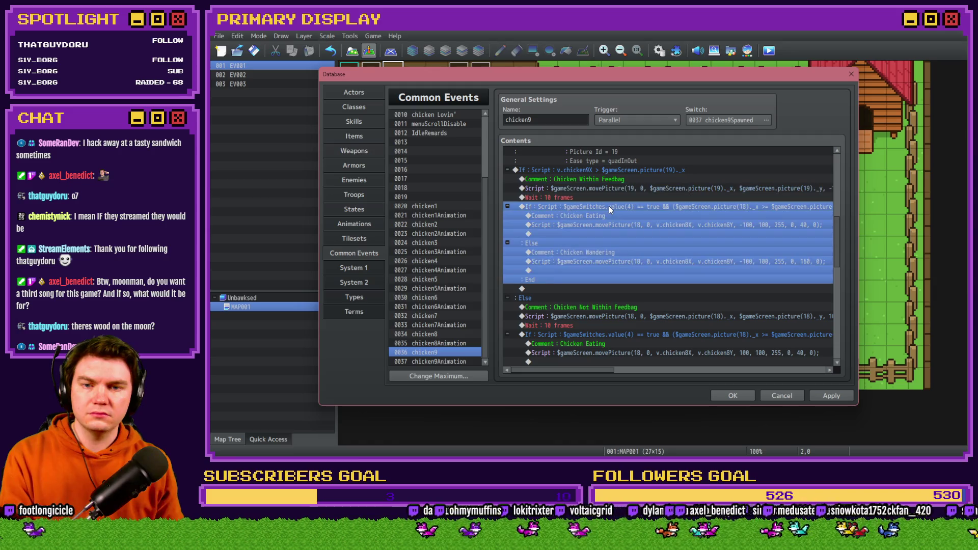
Step: Change the eating condition's picture 18 references to picture 19
{"action": "double_click", "coordinate": [609, 206]}
{"action": "left_click", "coordinate": [711, 299]}
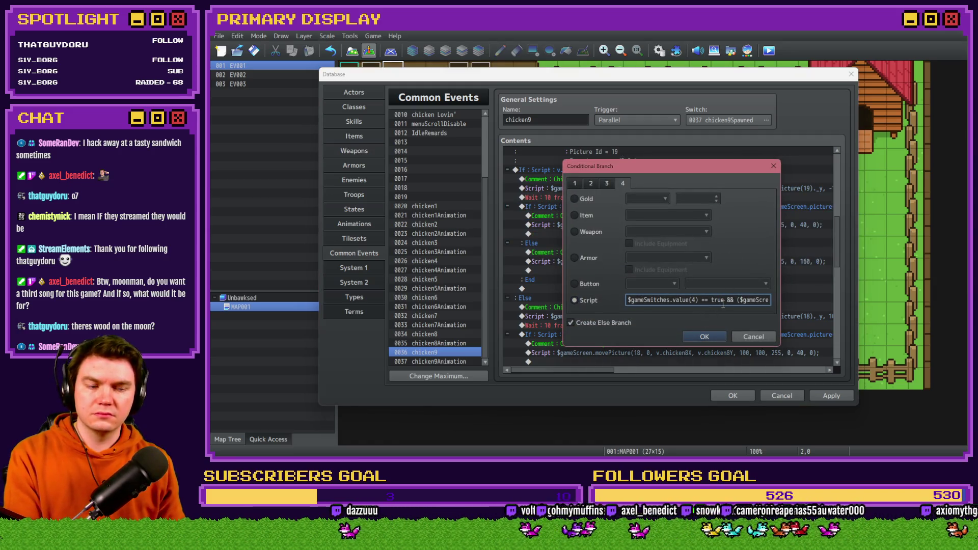
{"action": "key", "text": "Right"}
{"action": "key", "text": "Right"}
{"action": "key", "text": "Right"}
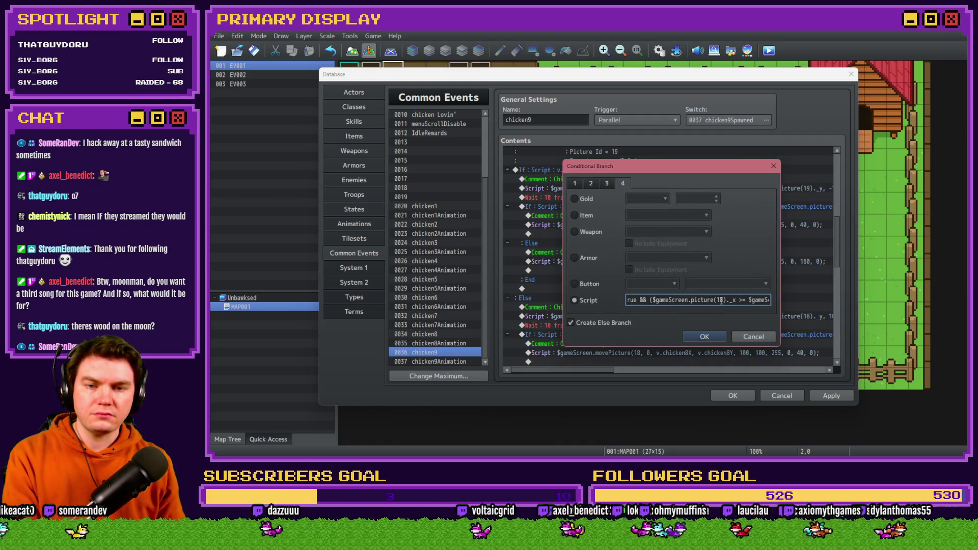
{"action": "key", "text": "Delete"}
{"action": "type", "text": "9"}
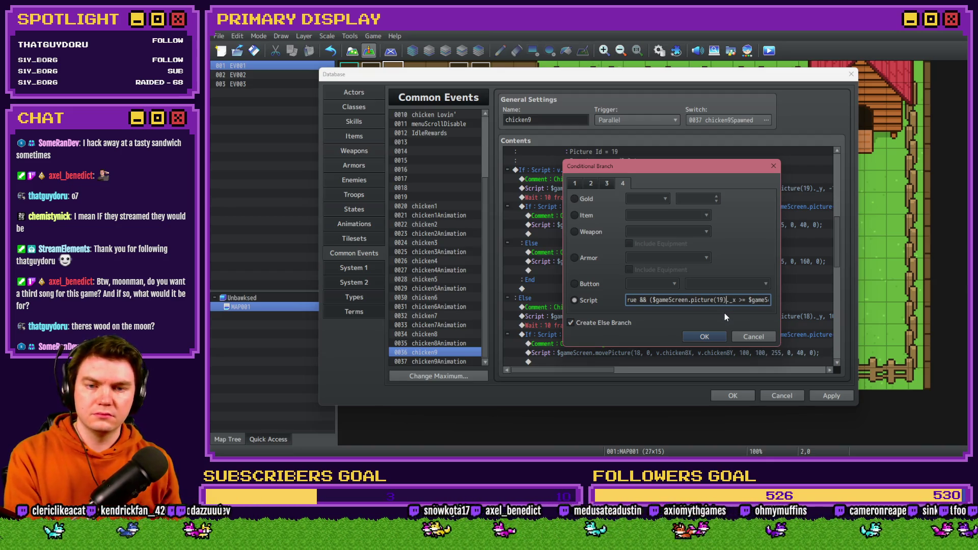
{"action": "key", "text": "Right"}
{"action": "key", "text": "Right"}
{"action": "key", "text": "Right"}
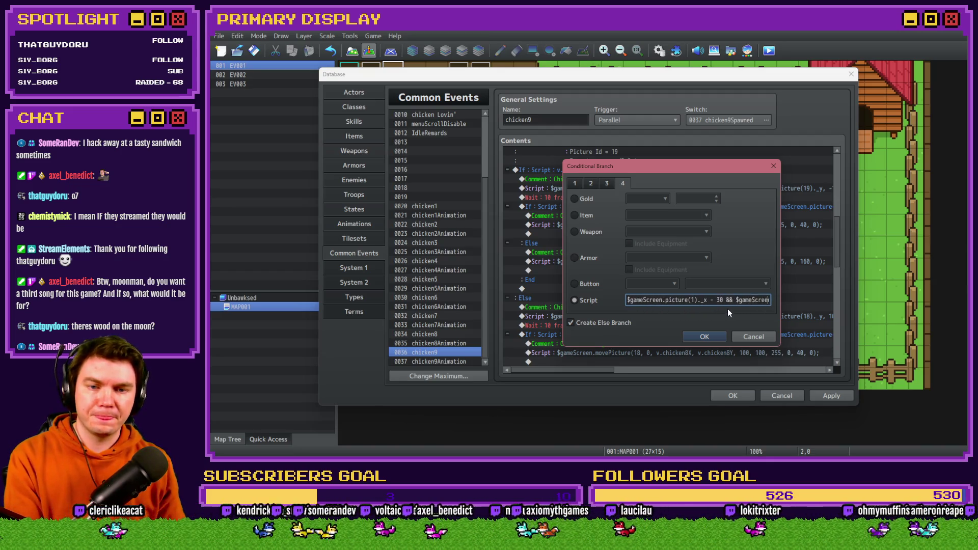
{"action": "key", "text": "Right"}
{"action": "key", "text": "Right"}
{"action": "key", "text": "Right"}
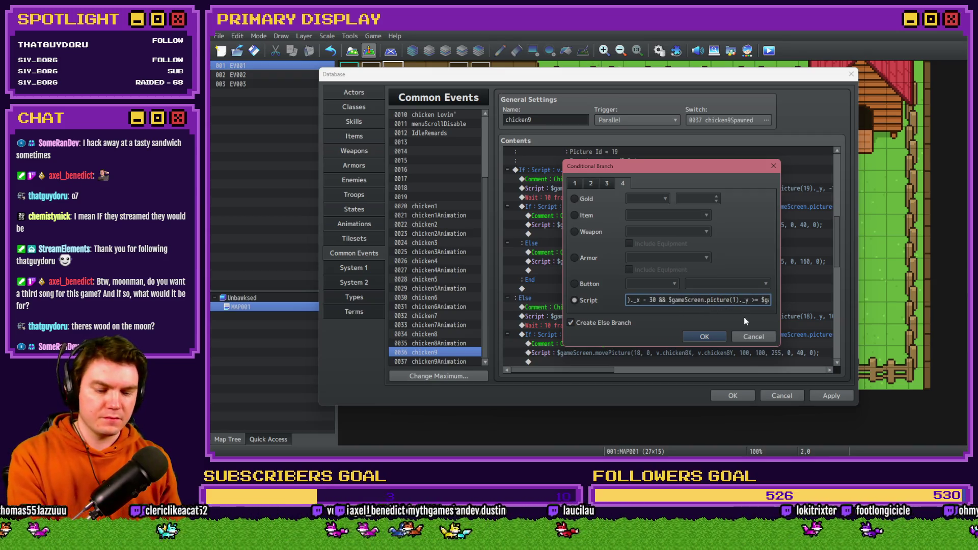
{"action": "key", "text": "Right"}
{"action": "key", "text": "Right"}
{"action": "key", "text": "Right"}
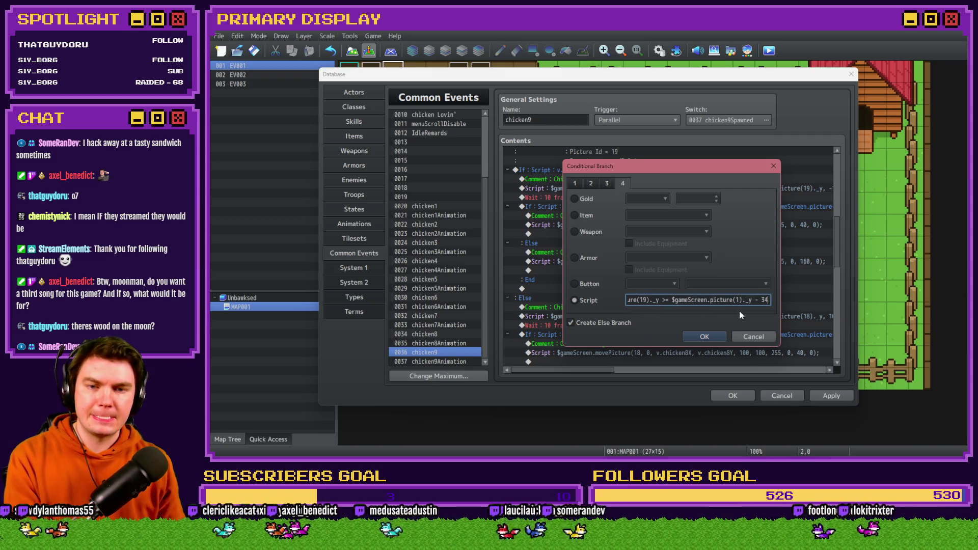
{"action": "type", "text": "- 34 &&"}
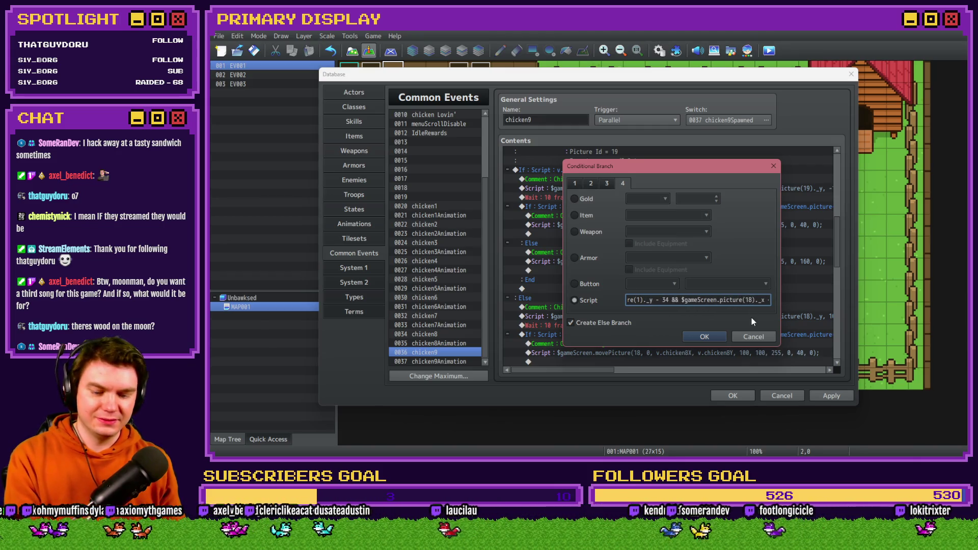
{"action": "key", "text": "Right"}
{"action": "key", "text": "Right"}
{"action": "key", "text": "Right"}
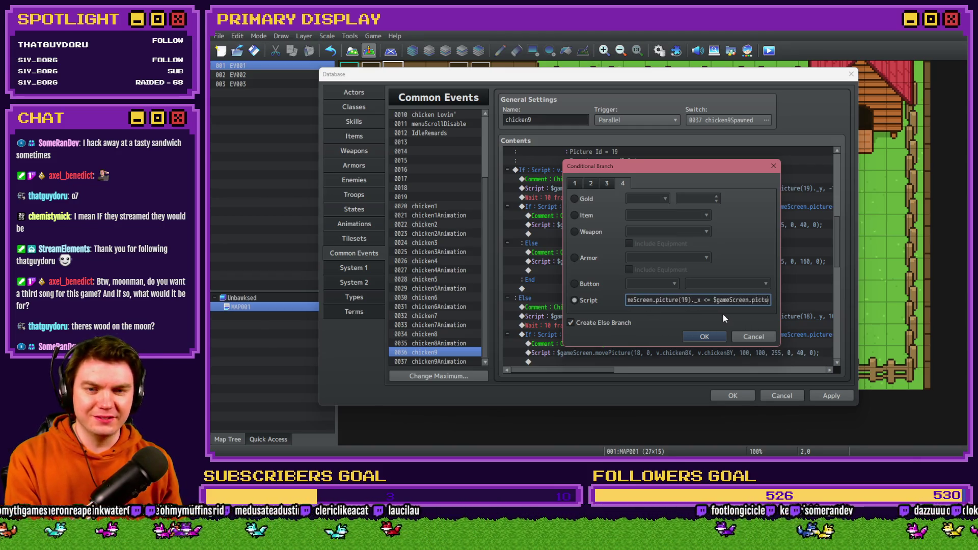
{"action": "key", "text": "Right"}
{"action": "key", "text": "Right"}
{"action": "key", "text": "Right"}
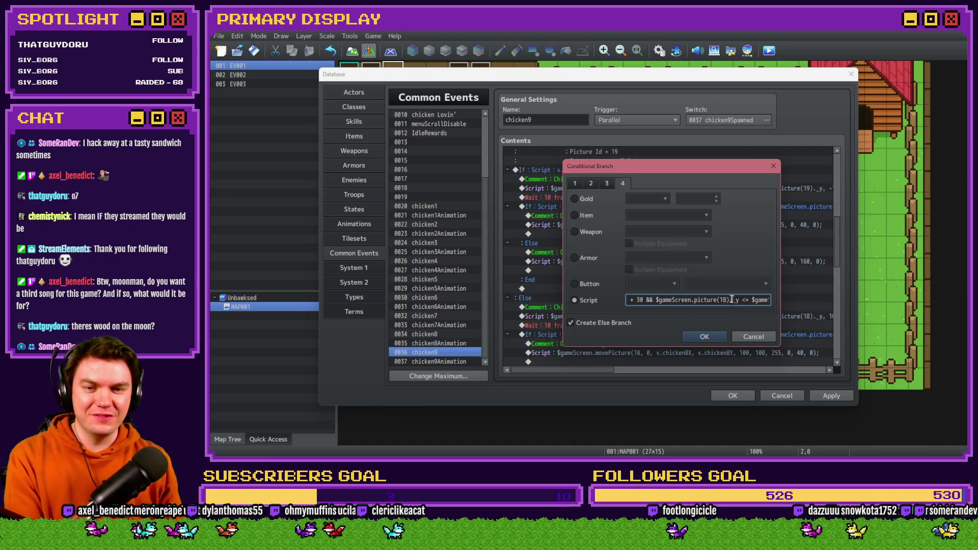
{"action": "left_click", "coordinate": [727, 299]}
{"action": "key", "text": "BackSpace"}
{"action": "type", "text": "9"}
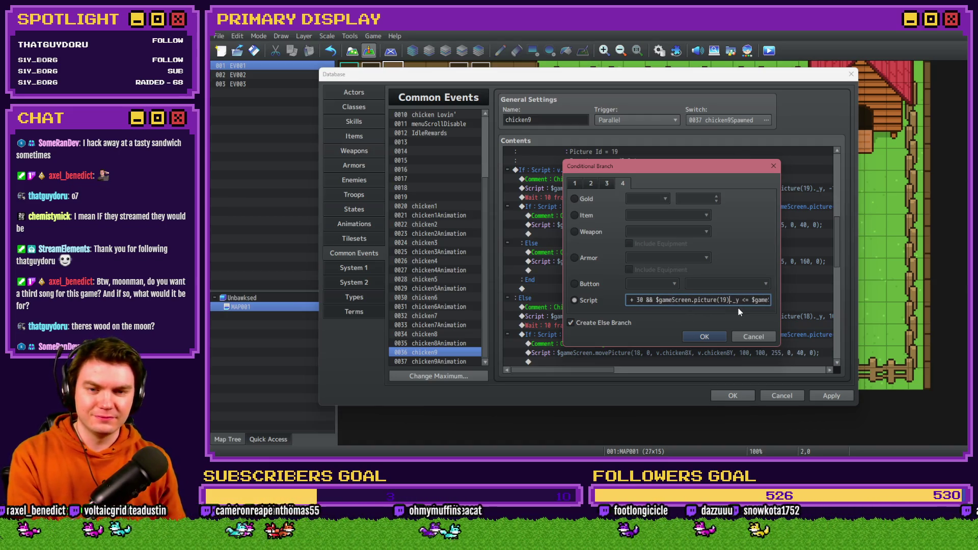
{"action": "key", "text": "End"}
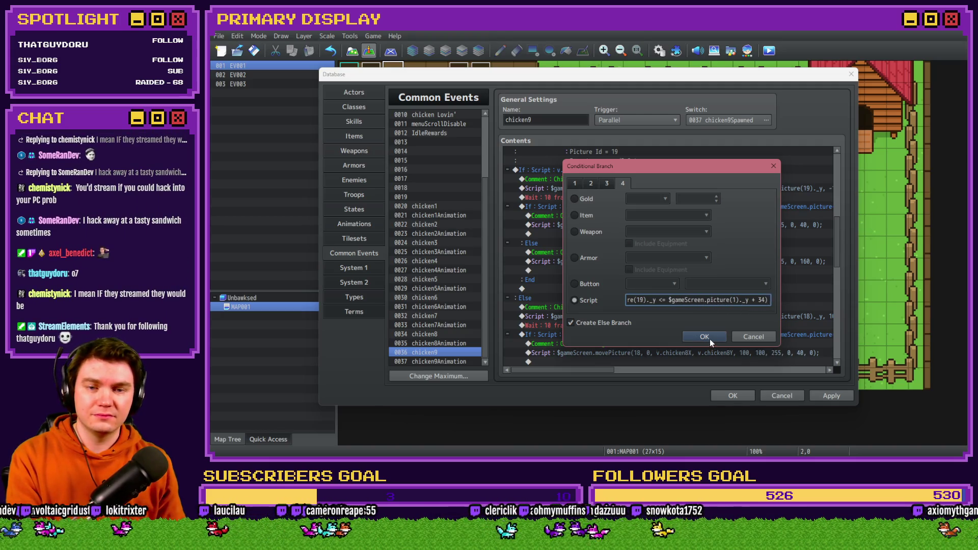
{"action": "left_click", "coordinate": [704, 336]}
Step: Change the Chicken Eating move script to movePicture(19, ...)
{"action": "left_click", "coordinate": [629, 215]}
{"action": "left_click", "coordinate": [629, 226]}
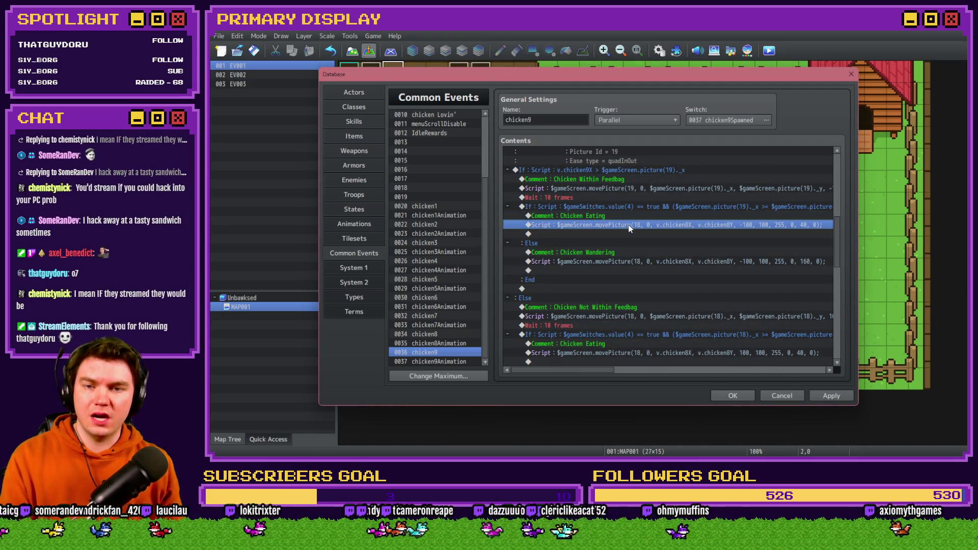
{"action": "double_click", "coordinate": [630, 226]}
{"action": "left_click", "coordinate": [601, 179]}
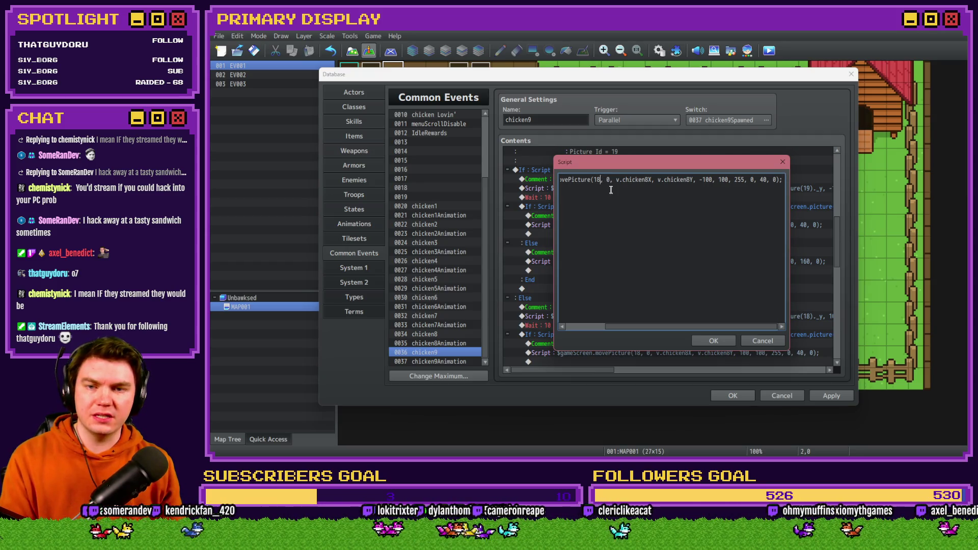
{"action": "key", "text": "BackSpace"}
{"action": "type", "text": "9"}
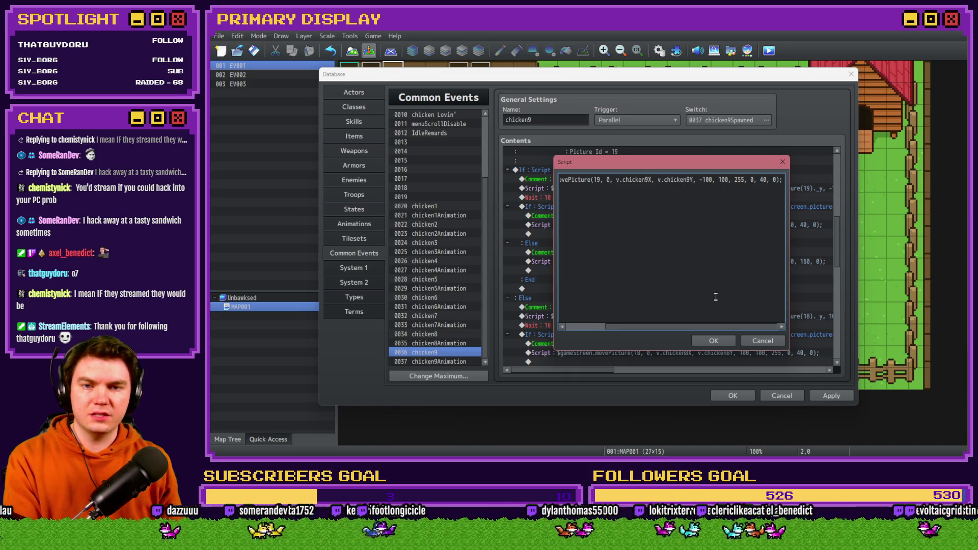
Step: Retarget the Chicken Wandering move script from picture 18 to picture 19
{"action": "left_click", "coordinate": [724, 340]}
{"action": "left_click", "coordinate": [640, 260]}
{"action": "double_click", "coordinate": [640, 259]}
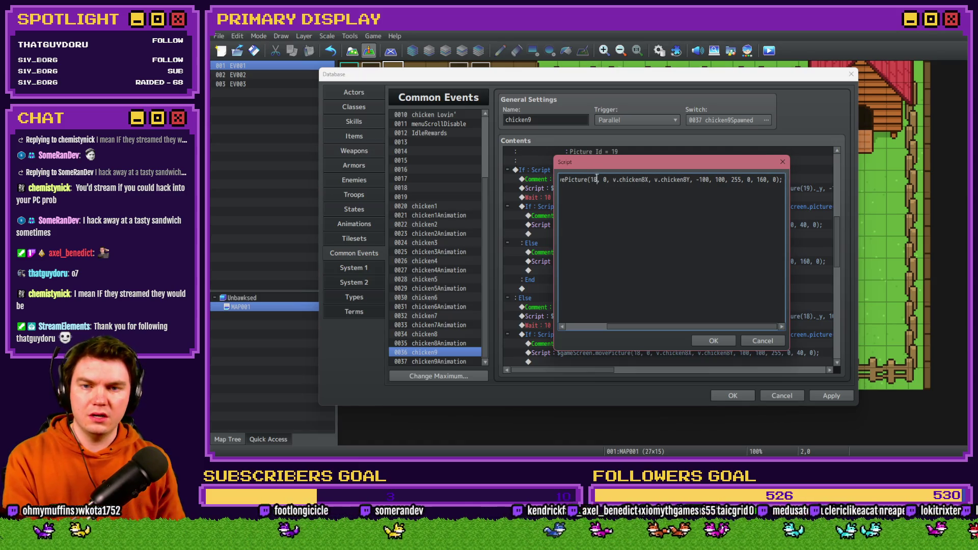
{"action": "key", "text": "BackSpace"}
{"action": "type", "text": "9"}
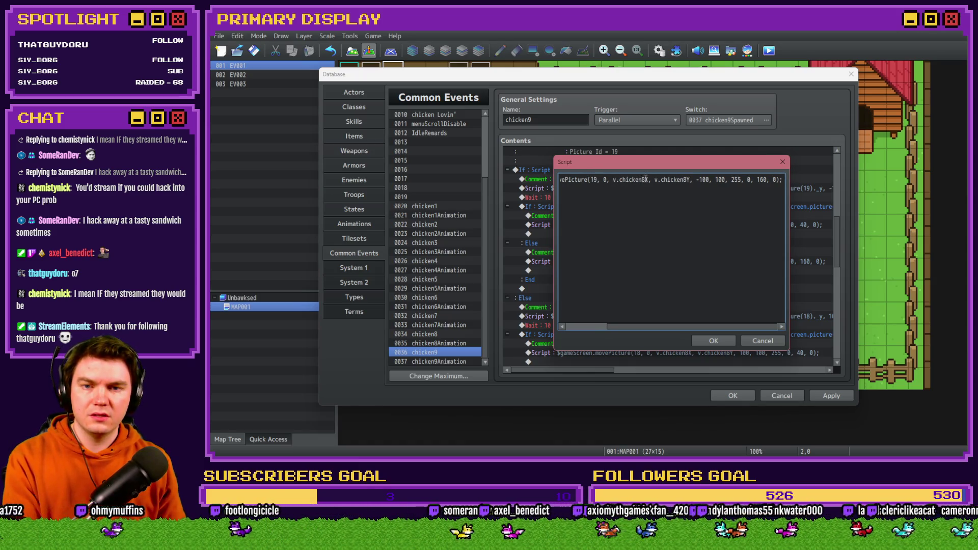
{"action": "left_click", "coordinate": [713, 341]}
Step: Point the Chicken Not Within Feedbag move script at picture 19 and its coordinates
{"action": "scroll", "coordinate": [648, 295], "scroll_direction": "down", "scroll_amount": 2}
{"action": "left_click", "coordinate": [640, 252]}
{"action": "double_click", "coordinate": [643, 255]}
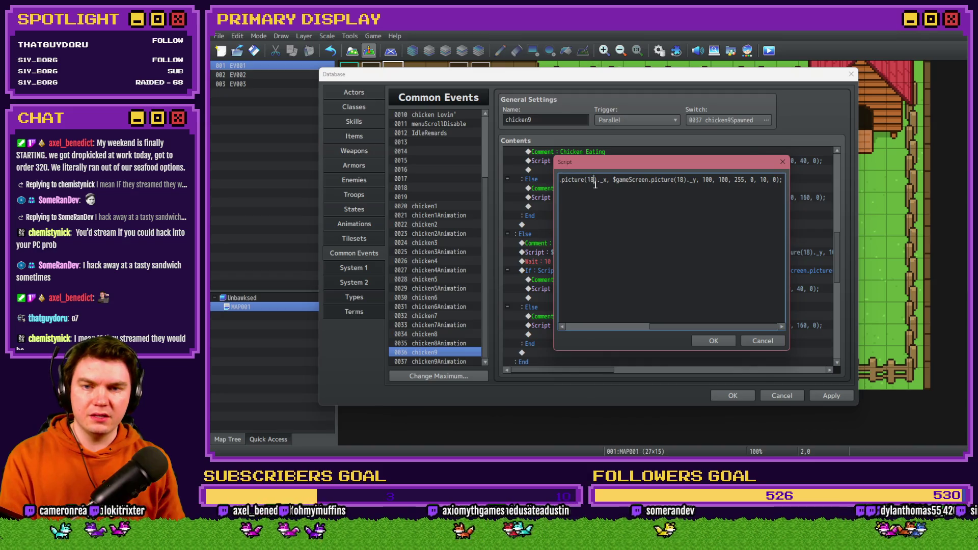
{"action": "left_click_drag", "start_coordinate": [595, 183], "coordinate": [582, 179]}
{"action": "left_click", "coordinate": [645, 179]}
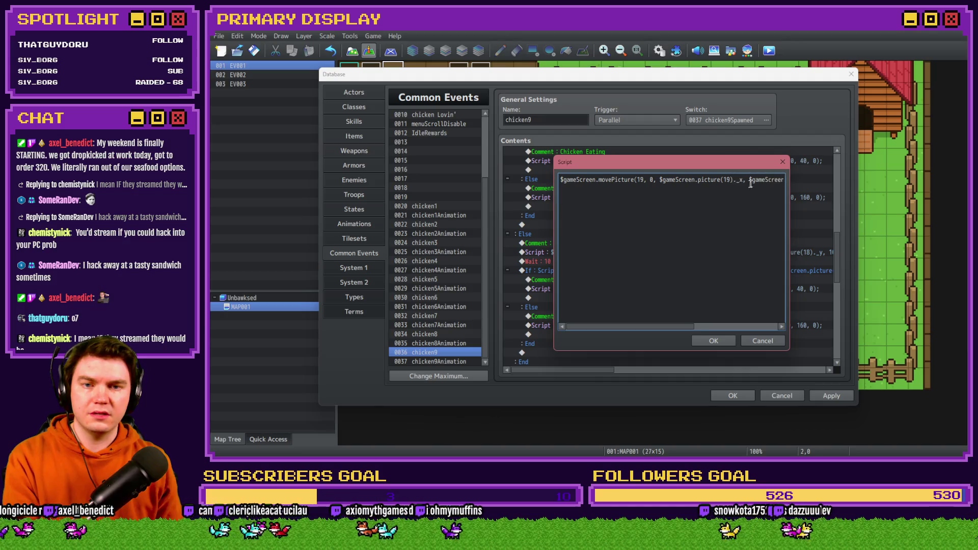
{"action": "left_click_drag", "start_coordinate": [749, 180], "coordinate": [803, 183]}
{"action": "left_click", "coordinate": [684, 178]}
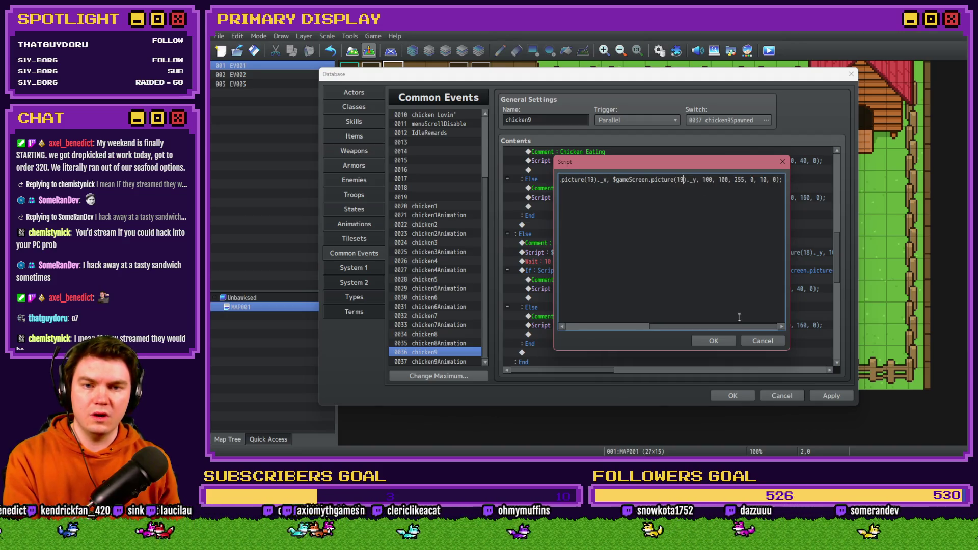
{"action": "left_click", "coordinate": [713, 341]}
{"action": "double_click", "coordinate": [629, 233]}
Step: Check the branch condition's picture references now use picture 19
{"action": "left_click", "coordinate": [723, 300]}
{"action": "key", "text": "Right"}
{"action": "key", "text": "Right"}
{"action": "key", "text": "Right"}
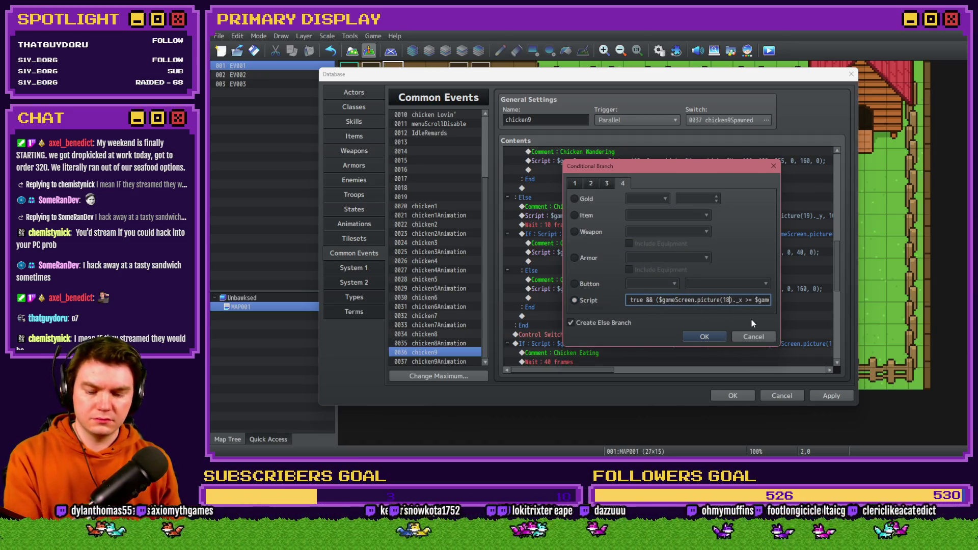
{"action": "key", "text": "Right"}
{"action": "key", "text": "Right"}
{"action": "key", "text": "Right"}
{"action": "key", "text": "Right"}
{"action": "key", "text": "Right"}
{"action": "key", "text": "Right"}
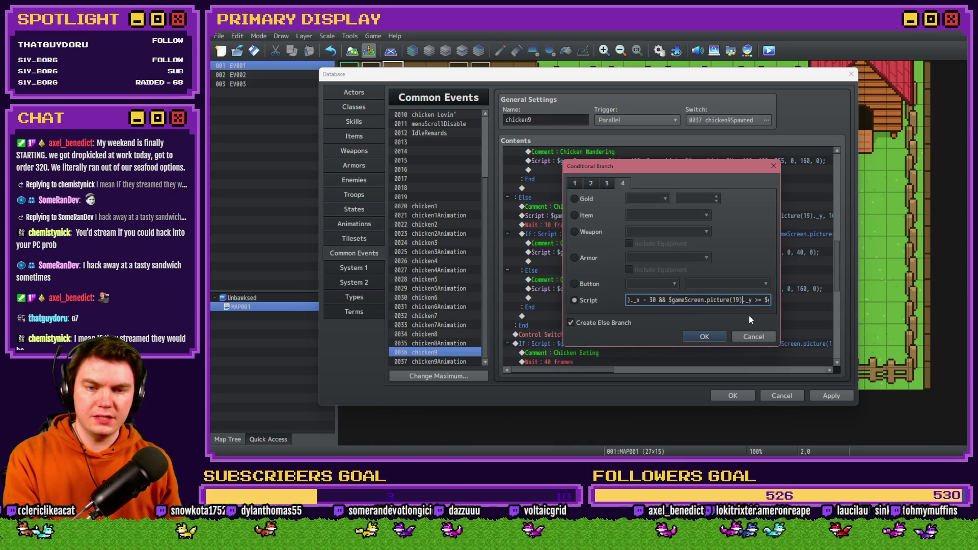
{"action": "key", "text": "Right"}
{"action": "key", "text": "Right"}
{"action": "key", "text": "Right"}
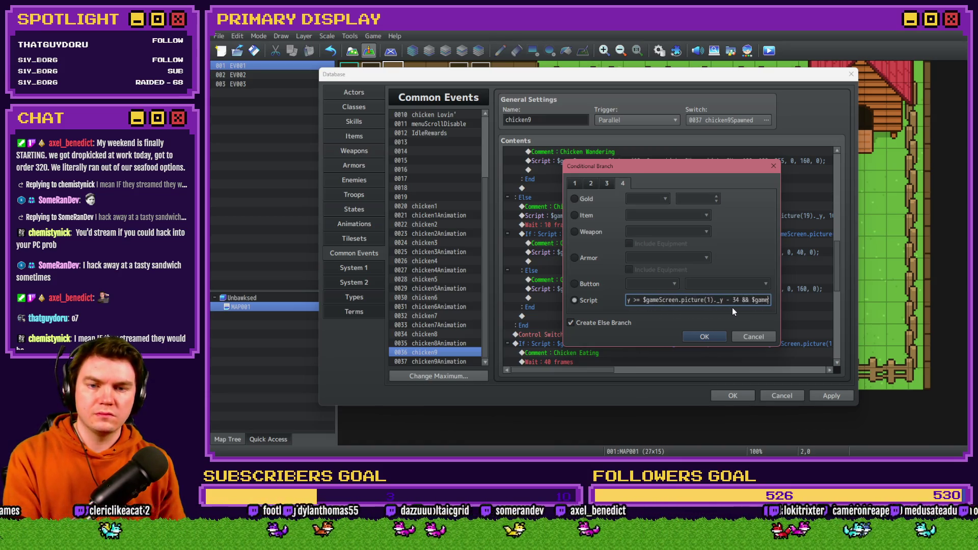
{"action": "key", "text": "Right"}
{"action": "key", "text": "Right"}
{"action": "key", "text": "Right"}
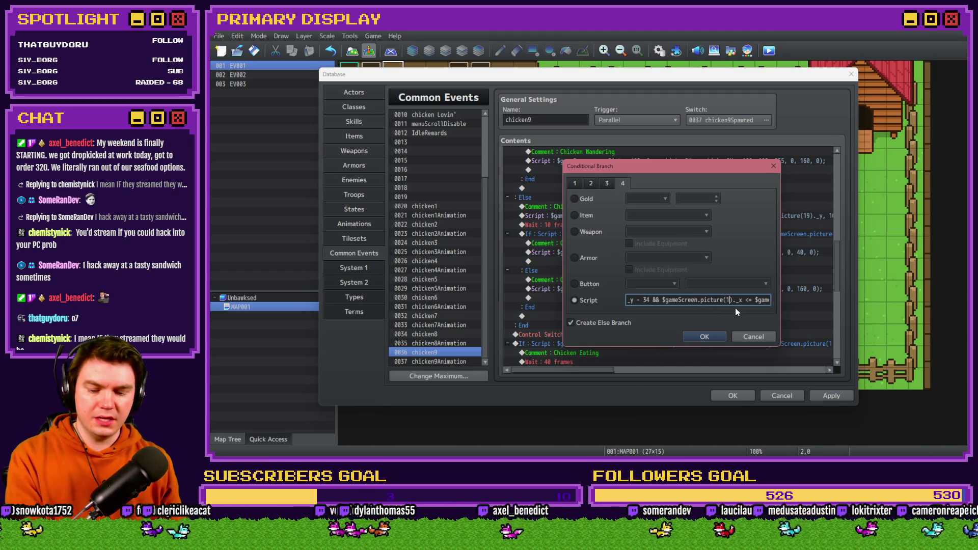
{"action": "key", "text": "Right"}
{"action": "key", "text": "Right"}
{"action": "key", "text": "Right"}
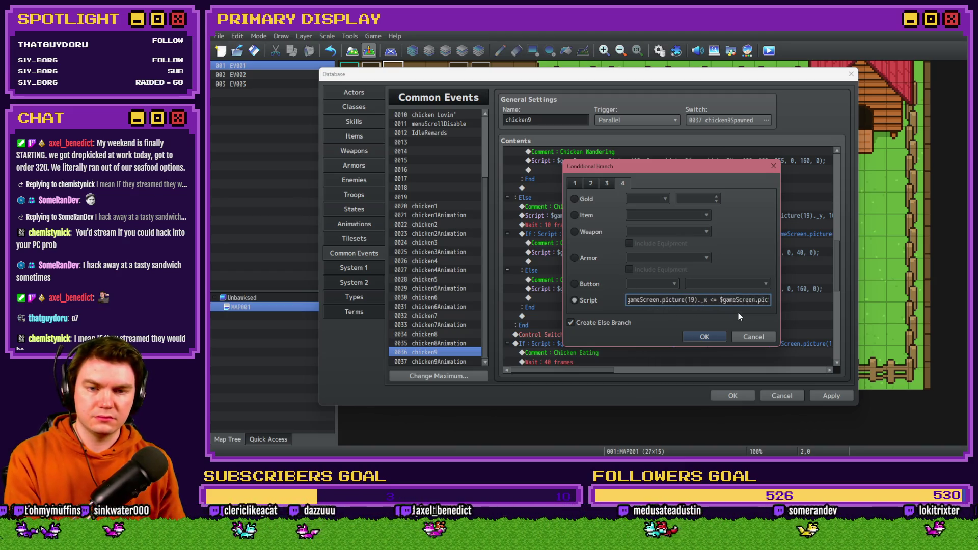
{"action": "key", "text": "Right"}
{"action": "key", "text": "Right"}
{"action": "key", "text": "Right"}
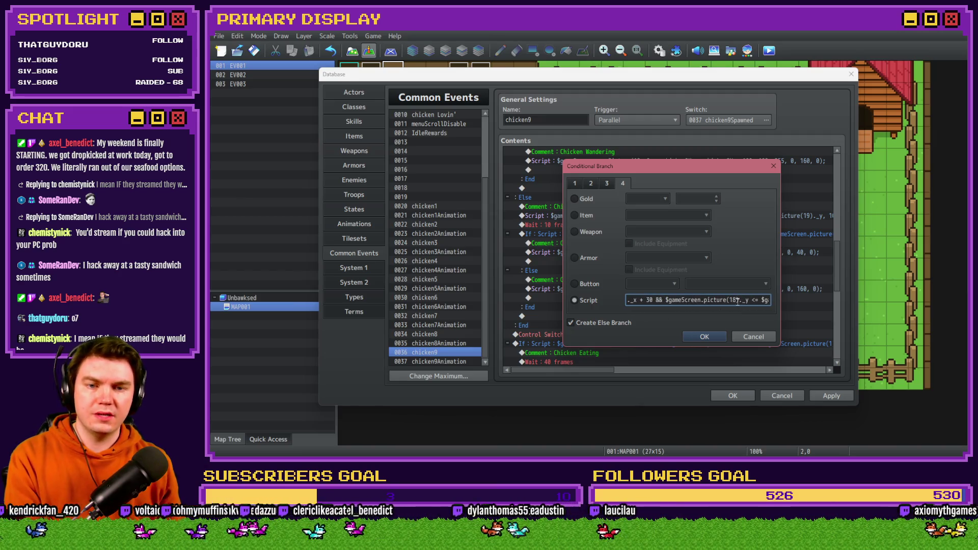
{"action": "left_click", "coordinate": [736, 301]}
{"action": "key", "text": "Right"}
{"action": "key", "text": "Right"}
{"action": "key", "text": "Right"}
{"action": "left_click", "coordinate": [705, 336]}
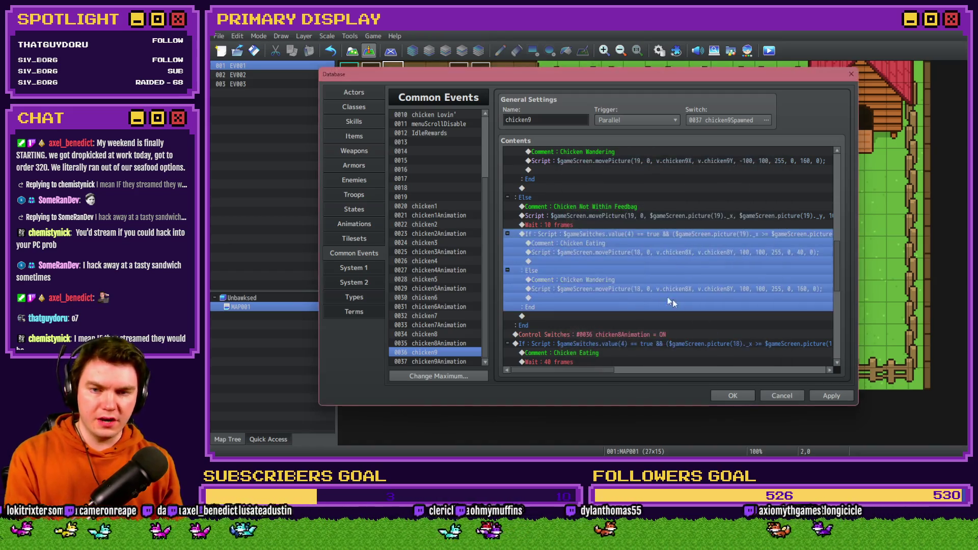
Step: Make the eating movePicture script move picture 19 to chicken9X
{"action": "left_click", "coordinate": [611, 246]}
{"action": "key", "text": "Insert"}
{"action": "left_click", "coordinate": [610, 235]}
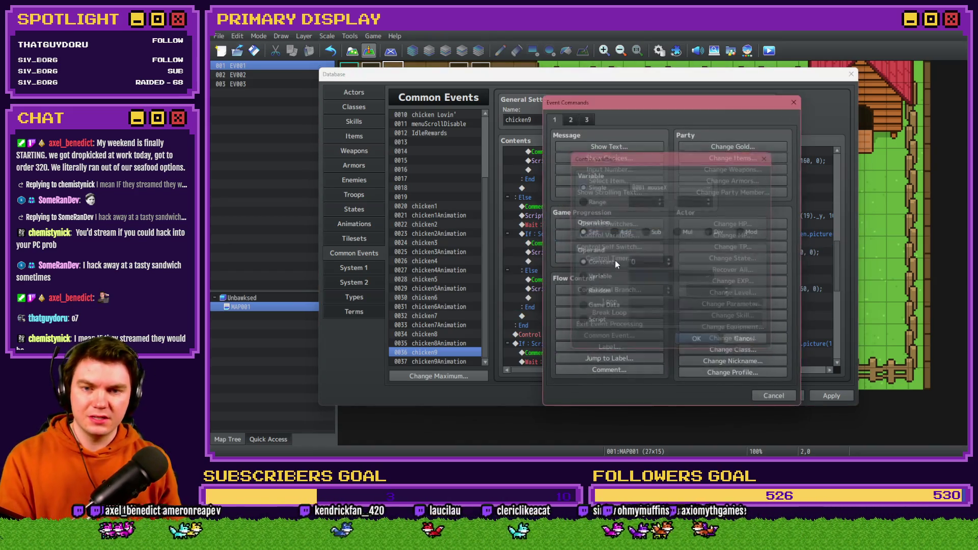
{"action": "key", "text": "Escape"}
{"action": "key", "text": "Escape"}
{"action": "key", "text": "Return"}
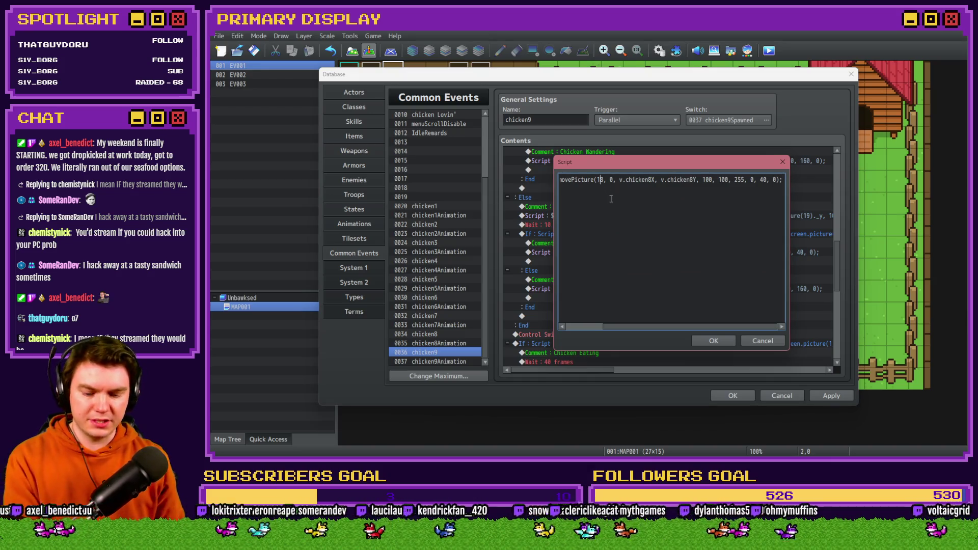
{"action": "key", "text": "BackSpace"}
{"action": "type", "text": "9"}
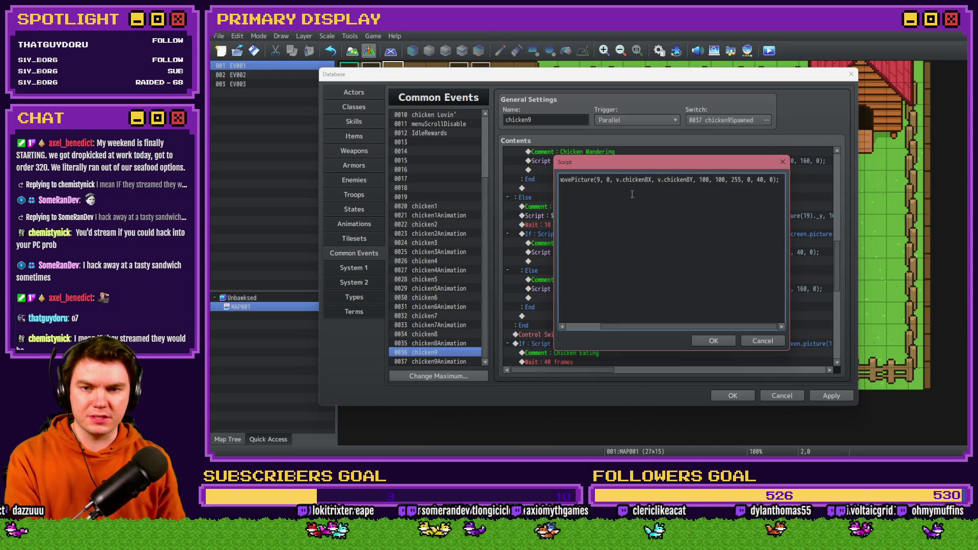
{"action": "type", "text": "1"}
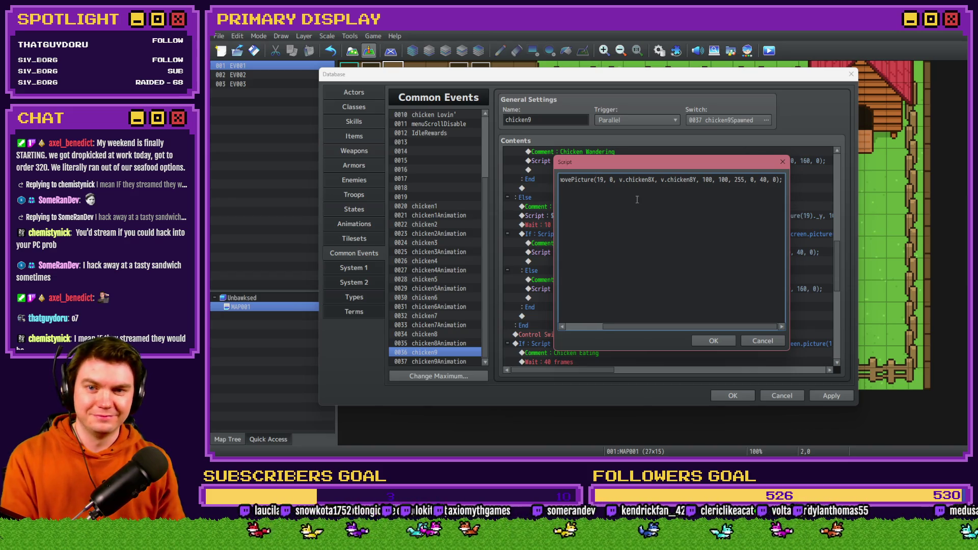
{"action": "type", "text": "99"}
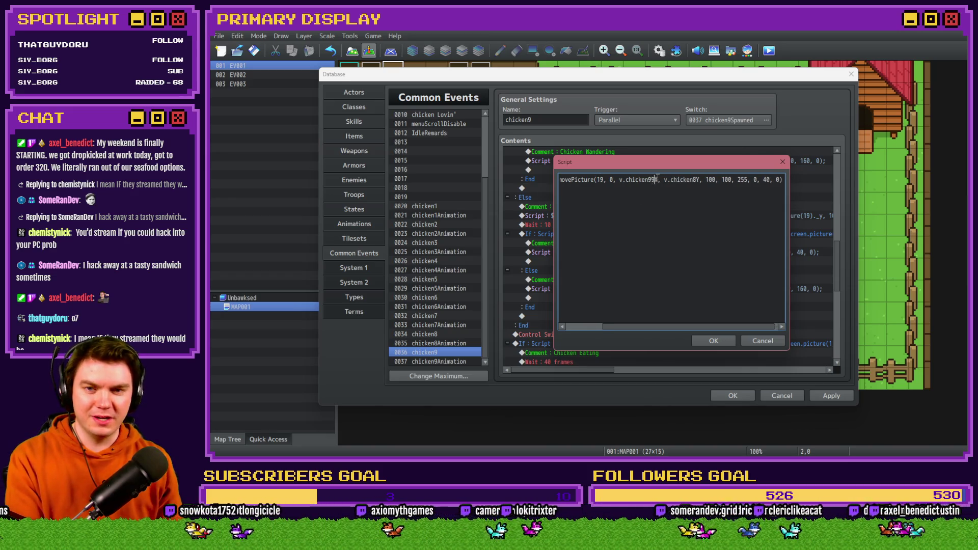
{"action": "key", "text": "Delete"}
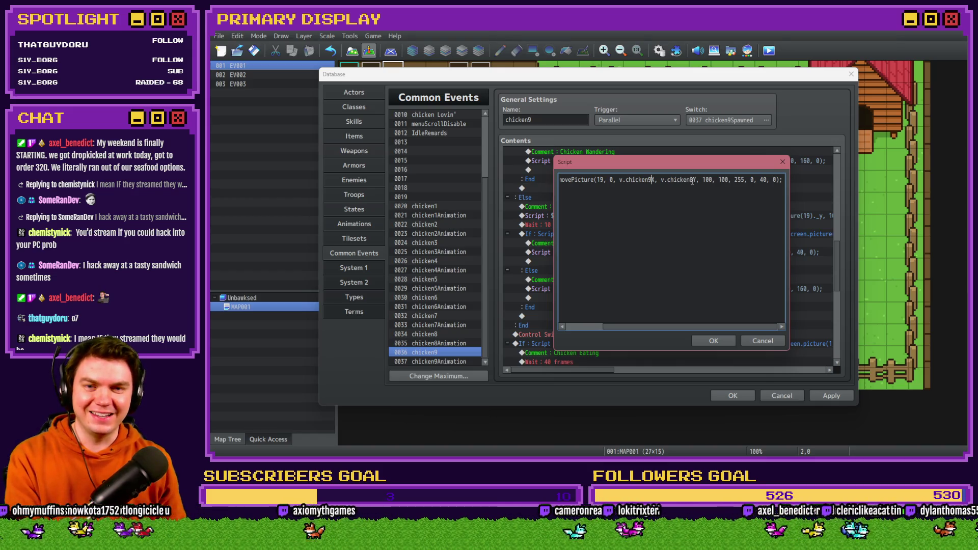
{"action": "type", "text": "9"}
{"action": "left_click", "coordinate": [713, 341]}
Step: Change the wandering movePicture script's chicken8X variable to chicken9X
{"action": "left_click", "coordinate": [687, 289]}
{"action": "double_click", "coordinate": [687, 289]}
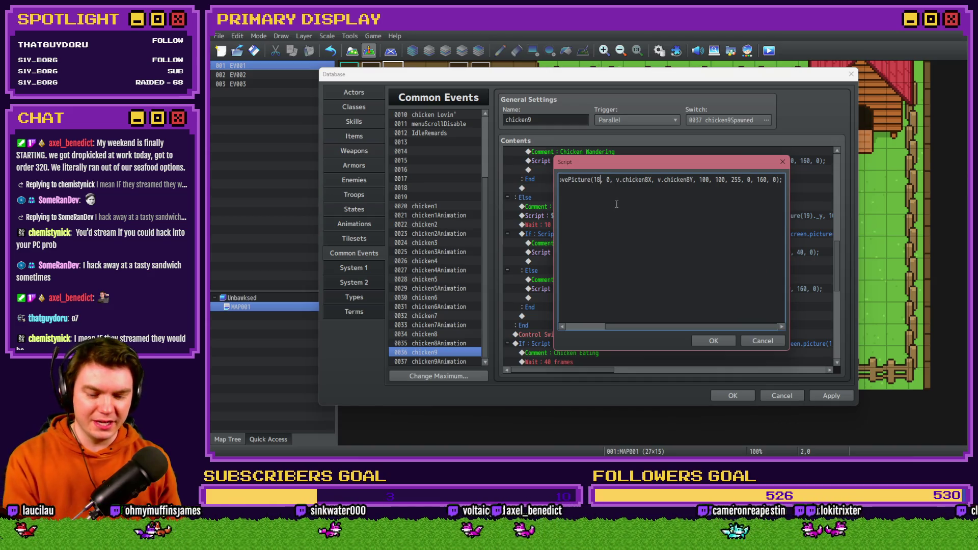
{"action": "key", "text": "BackSpace"}
{"action": "type", "text": "9"}
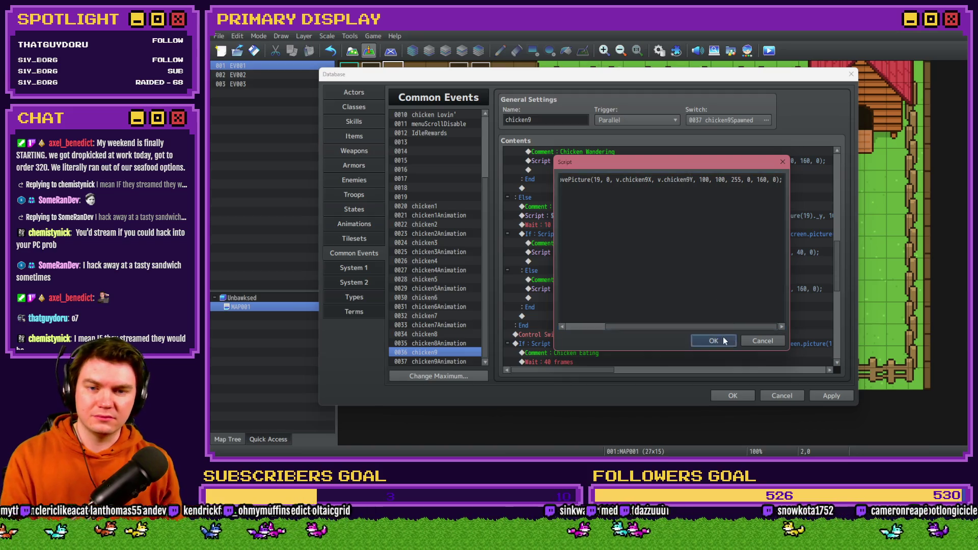
{"action": "left_click", "coordinate": [723, 338]}
{"action": "scroll", "coordinate": [653, 307], "scroll_direction": "down", "scroll_amount": 5}
{"action": "double_click", "coordinate": [652, 198]}
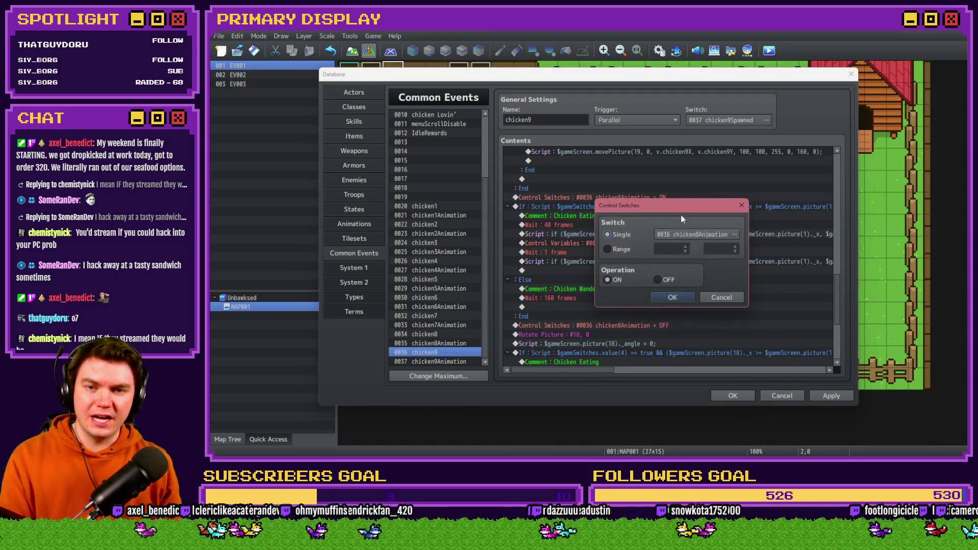
Step: Turn switch 0038 chicken9Animation on
{"action": "left_click", "coordinate": [734, 234]}
{"action": "left_click", "coordinate": [723, 309]}
{"action": "double_click", "coordinate": [726, 312]}
{"action": "left_click", "coordinate": [686, 298]}
Step: Update the feedbag eating condition's script to reference picture 19
{"action": "double_click", "coordinate": [663, 204]}
{"action": "left_click", "coordinate": [712, 299]}
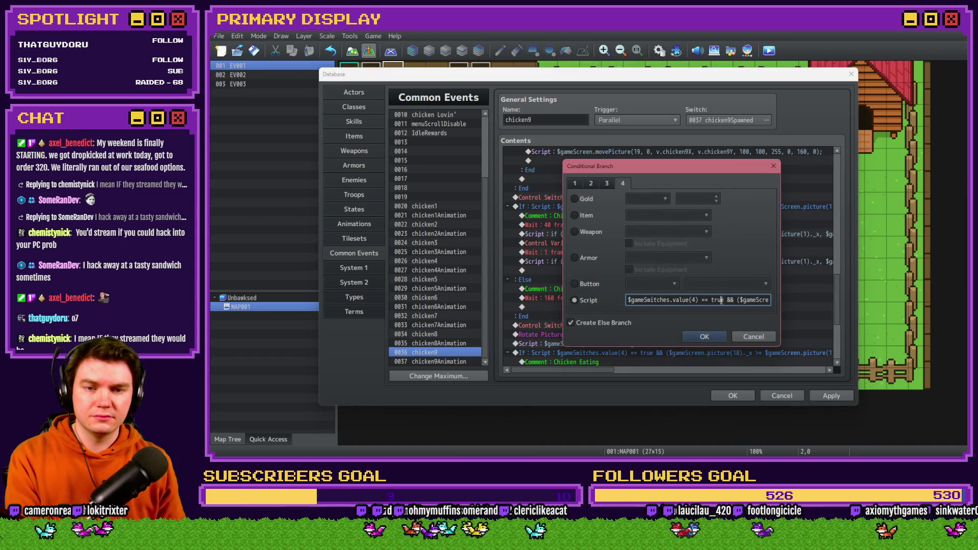
{"action": "key", "text": "Right"}
{"action": "key", "text": "Right"}
{"action": "key", "text": "Right"}
{"action": "key", "text": "Right"}
{"action": "key", "text": "Right"}
{"action": "key", "text": "Right"}
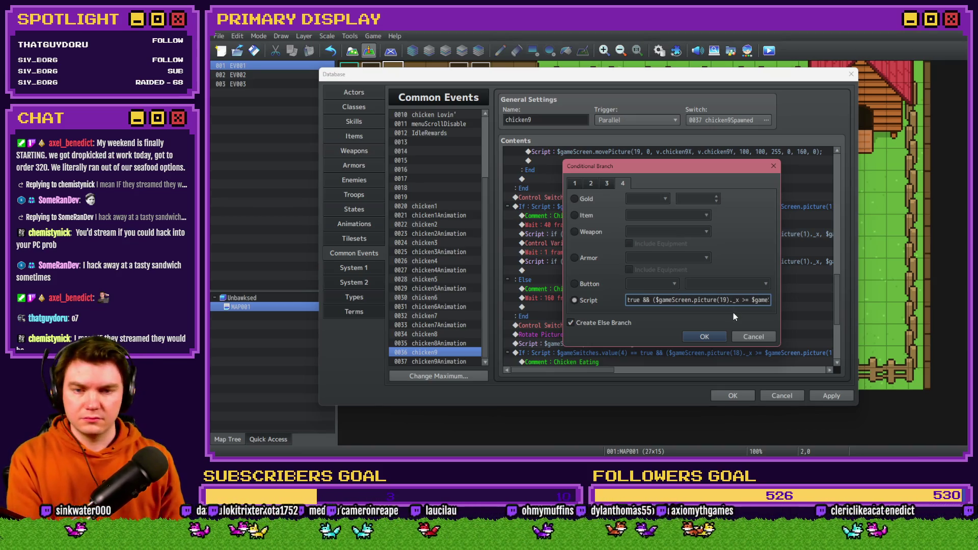
{"action": "key", "text": "Right"}
{"action": "key", "text": "Right"}
{"action": "key", "text": "Right"}
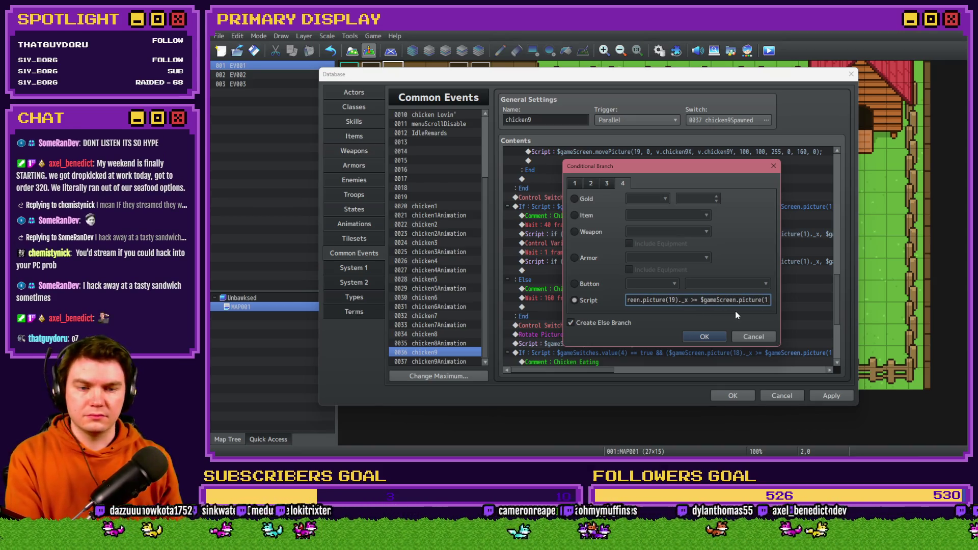
{"action": "key", "text": "Right"}
{"action": "key", "text": "Right"}
{"action": "key", "text": "Right"}
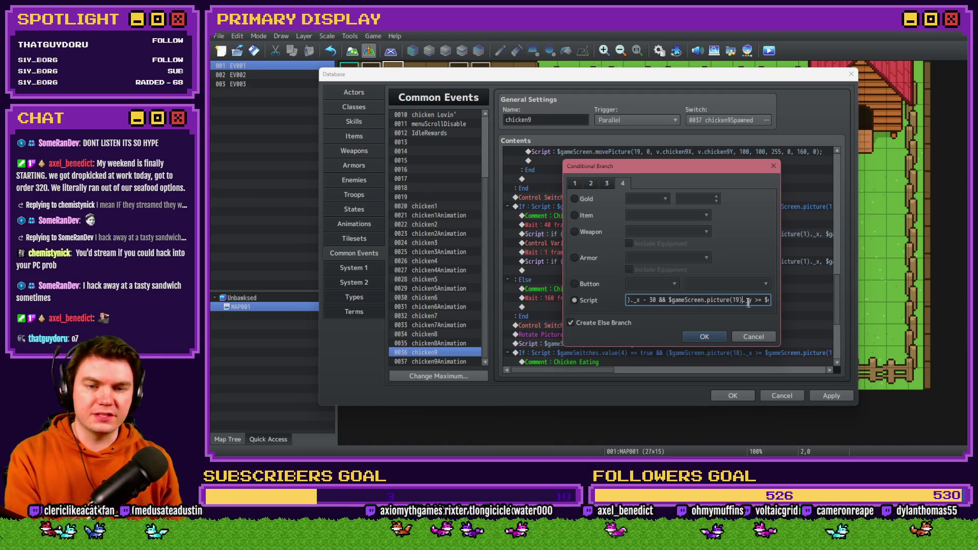
{"action": "key", "text": "Right"}
{"action": "key", "text": "Right"}
{"action": "key", "text": "Right"}
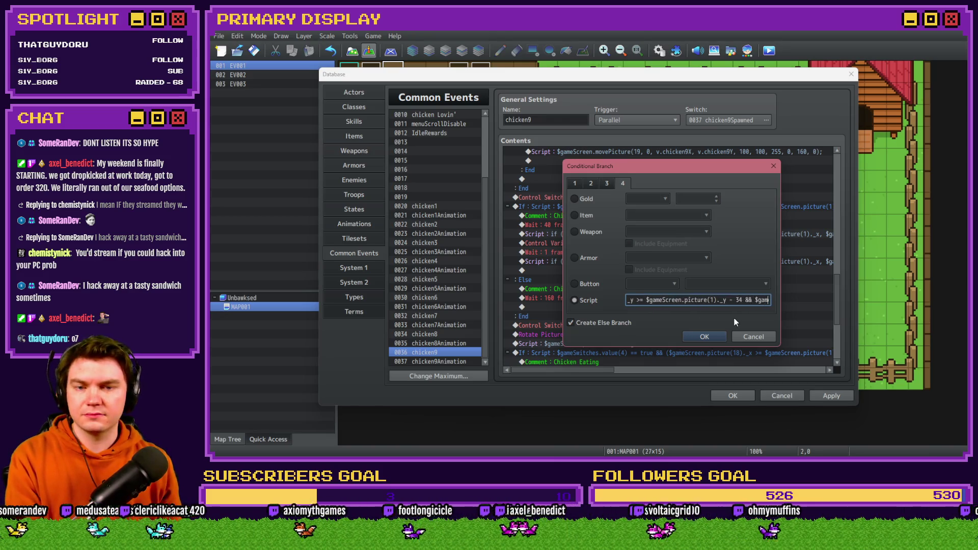
{"action": "key", "text": "Right"}
{"action": "key", "text": "Right"}
{"action": "key", "text": "Right"}
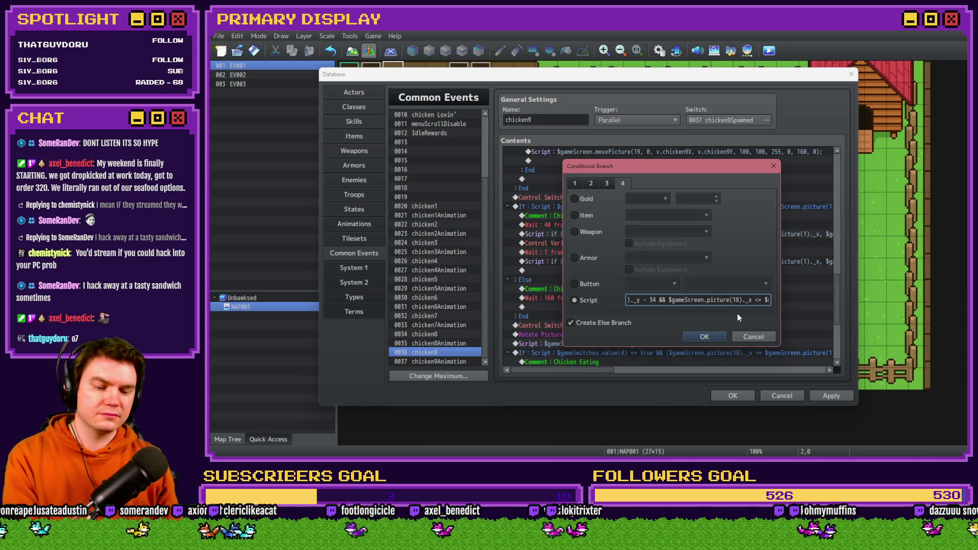
{"action": "key", "text": "Right"}
{"action": "key", "text": "Right"}
{"action": "key", "text": "Right"}
{"action": "key", "text": "Right"}
{"action": "key", "text": "Right"}
{"action": "key", "text": "Right"}
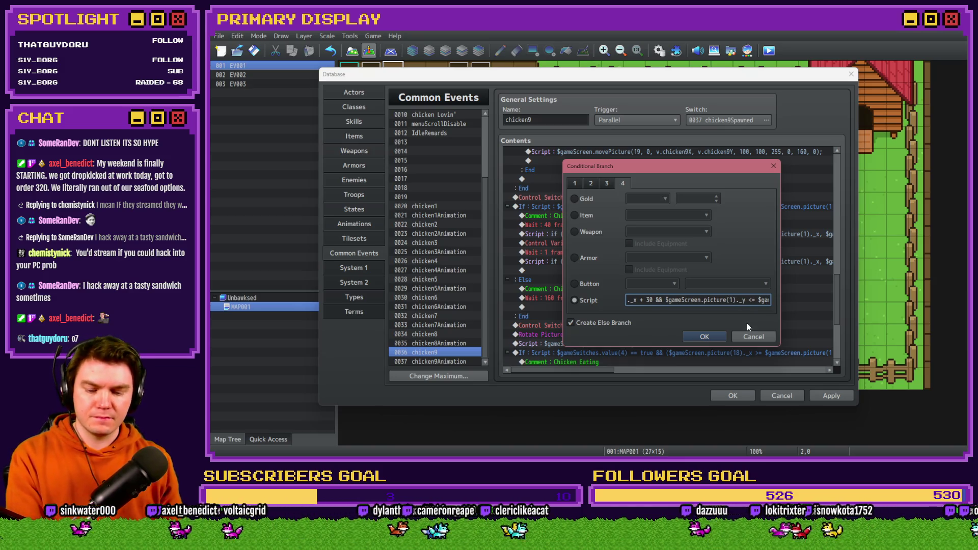
{"action": "key", "text": "Right"}
{"action": "key", "text": "Right"}
{"action": "key", "text": "Right"}
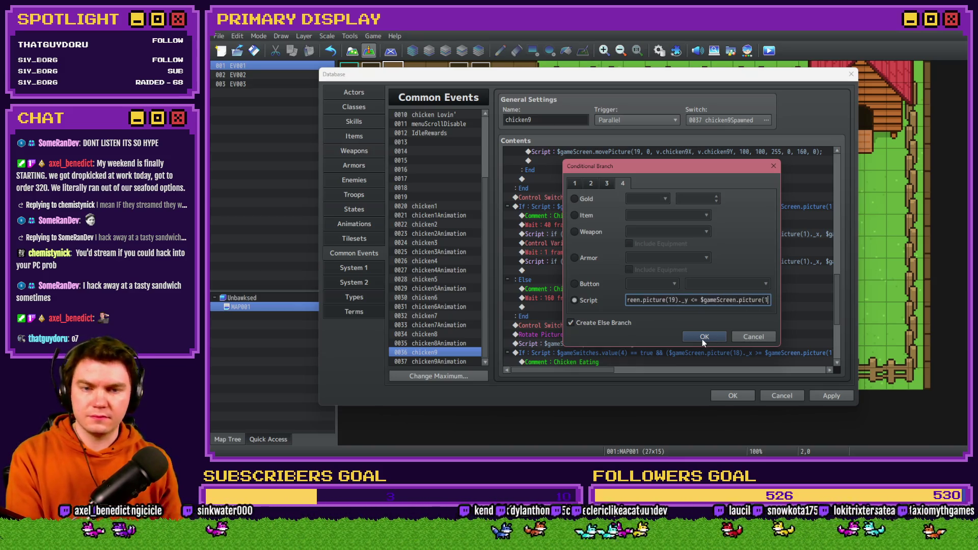
{"action": "left_click", "coordinate": [704, 336]}
Step: Make the animation-off command turn switch 0038 chicken9Animation off
{"action": "key", "text": "Down"}
{"action": "key", "text": "Down"}
{"action": "key", "text": "Down"}
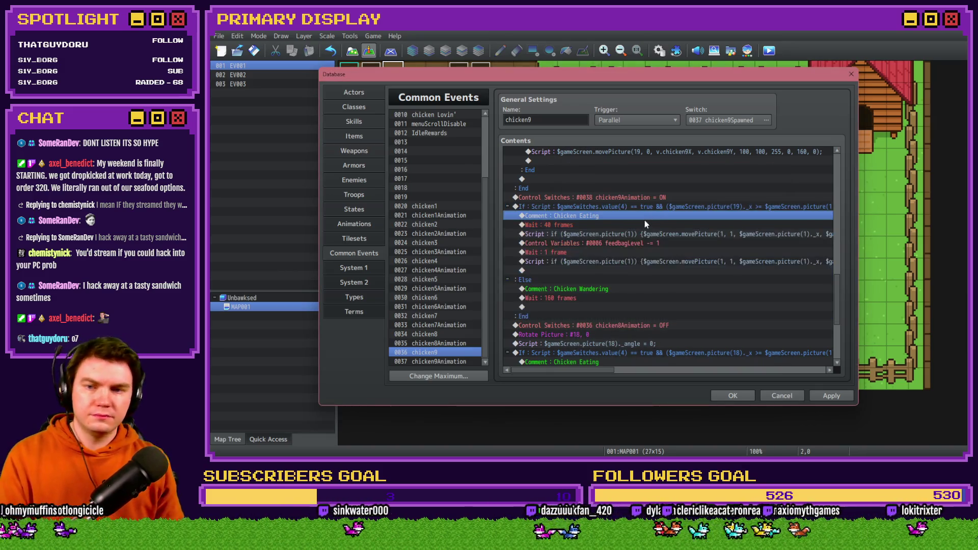
{"action": "scroll", "coordinate": [649, 287], "scroll_direction": "down", "scroll_amount": 2}
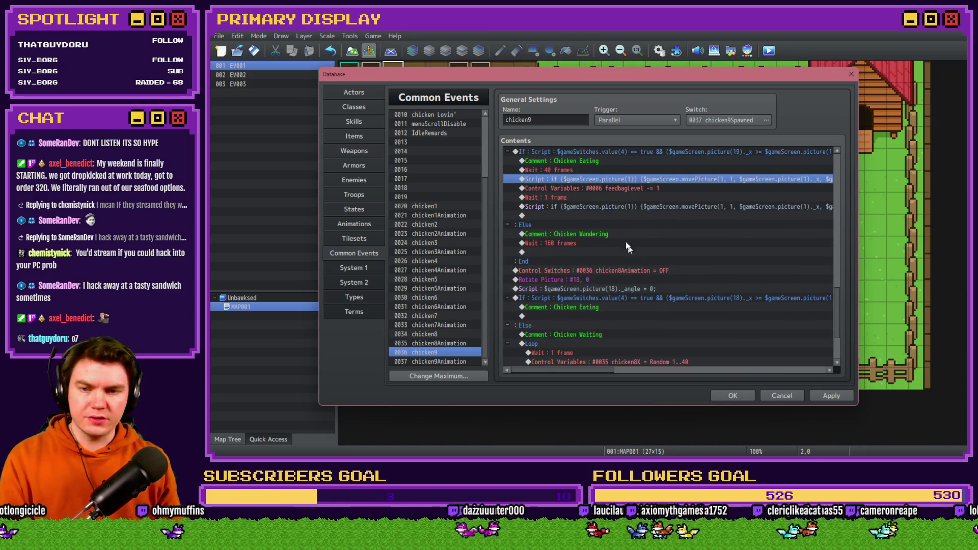
{"action": "double_click", "coordinate": [614, 270]}
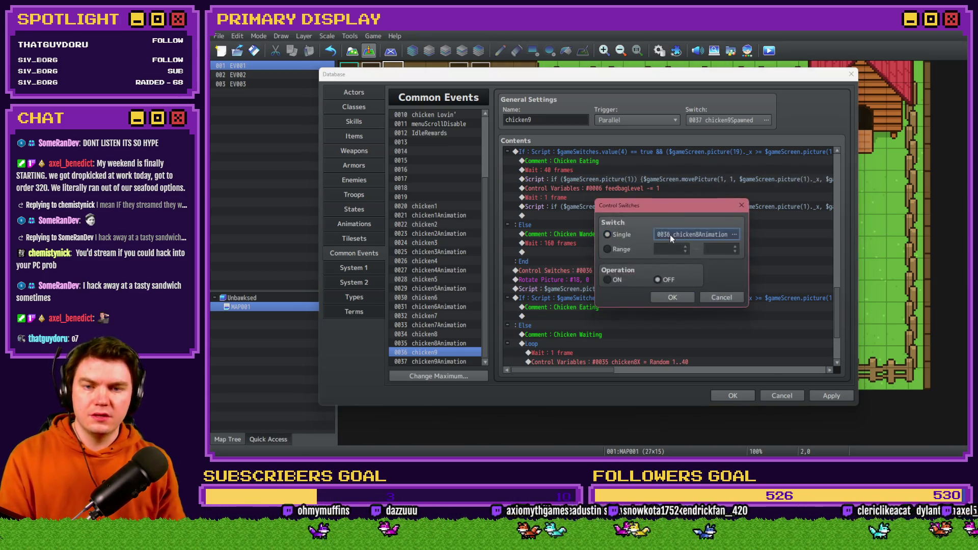
{"action": "left_click", "coordinate": [670, 234]}
{"action": "double_click", "coordinate": [713, 311]}
{"action": "left_click", "coordinate": [680, 298]}
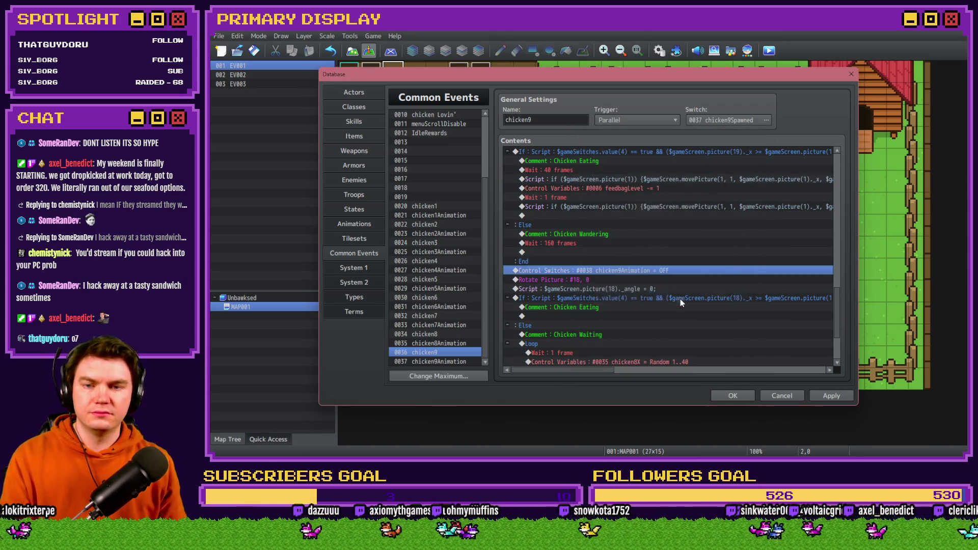
Step: Point the rotate picture command and the angle reset script at picture 19
{"action": "double_click", "coordinate": [612, 279]}
{"action": "key", "text": "Up"}
{"action": "key", "text": "Return"}
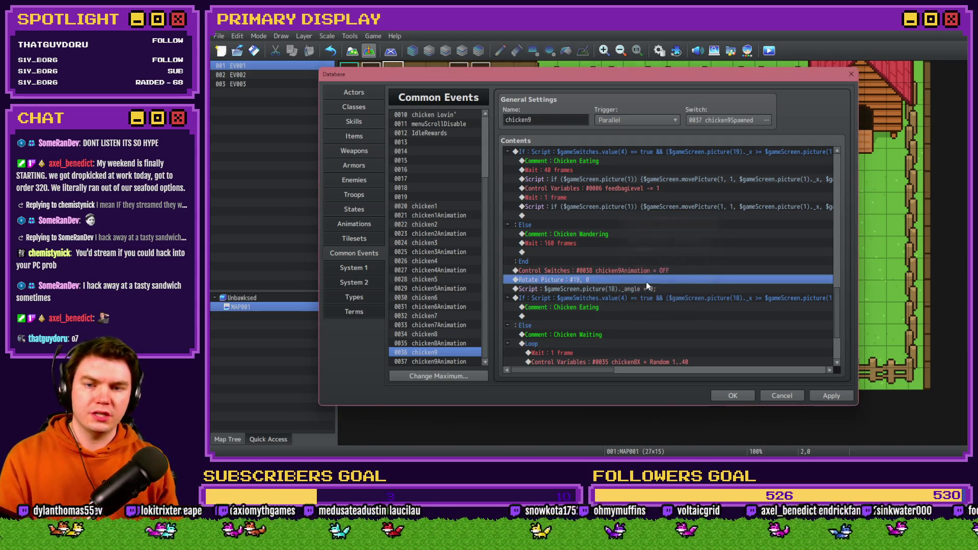
{"action": "scroll", "coordinate": [622, 279], "scroll_direction": "down", "scroll_amount": 2}
{"action": "double_click", "coordinate": [611, 233]}
{"action": "left_click", "coordinate": [633, 179]}
{"action": "key", "text": "BackSpace"}
{"action": "type", "text": "9"}
{"action": "left_click", "coordinate": [713, 341]}
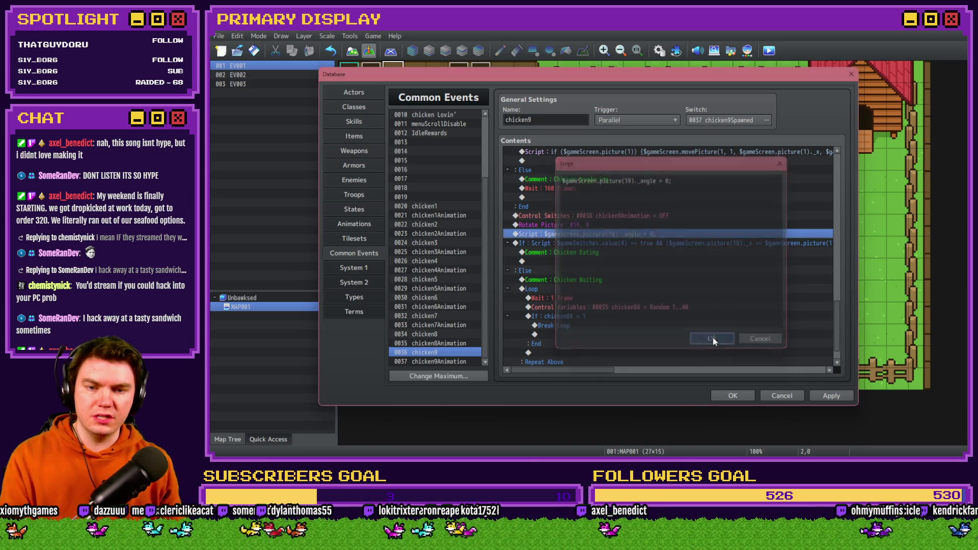
Step: Change the next eating position-check condition from picture 18 to picture 19
{"action": "double_click", "coordinate": [662, 243]}
{"action": "left_click", "coordinate": [689, 300]}
{"action": "key", "text": "Right"}
{"action": "key", "text": "Right"}
{"action": "key", "text": "Right"}
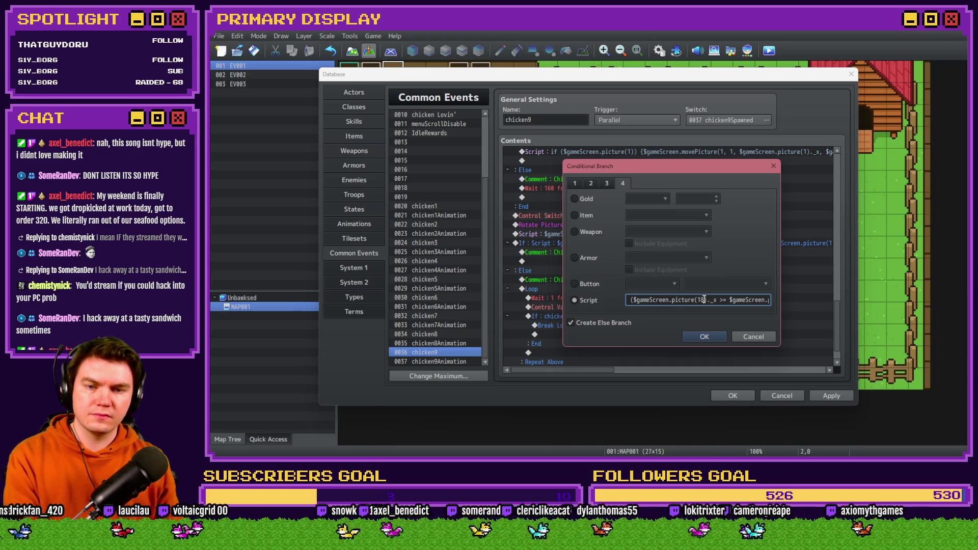
{"action": "key", "text": "BackSpace"}
{"action": "type", "text": "9"}
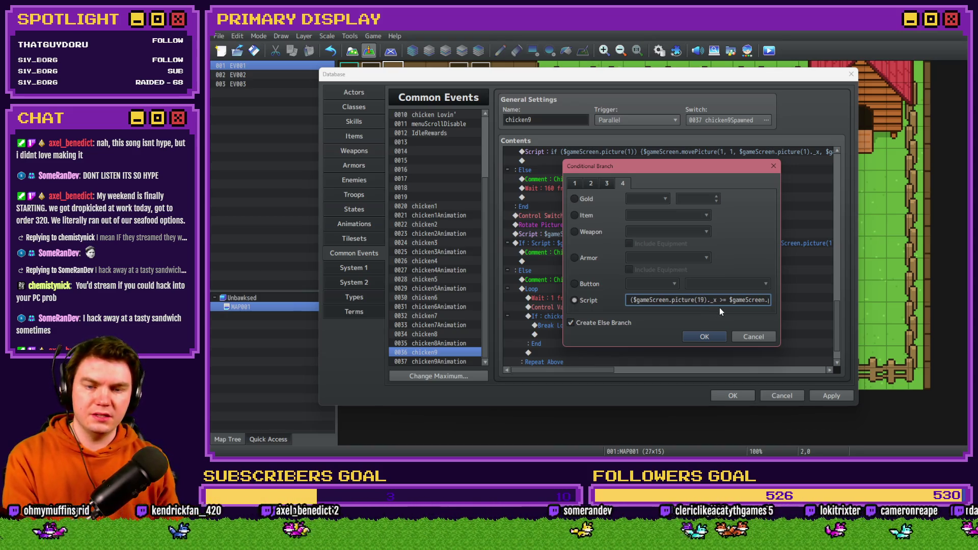
{"action": "key", "text": "Right"}
{"action": "key", "text": "Right"}
{"action": "key", "text": "Right"}
{"action": "key", "text": "Right"}
{"action": "key", "text": "Right"}
{"action": "key", "text": "Right"}
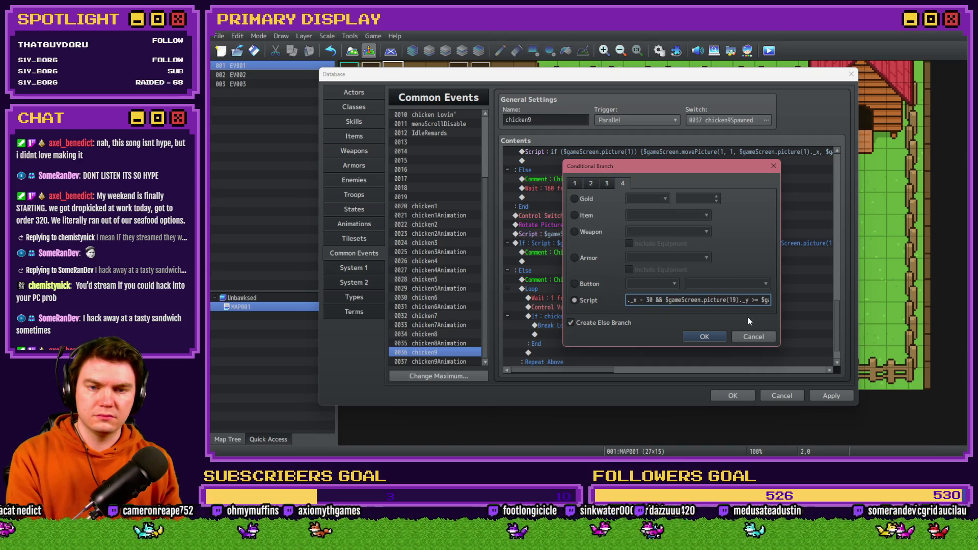
{"action": "key", "text": "Right"}
{"action": "key", "text": "Right"}
{"action": "key", "text": "Right"}
{"action": "key", "text": "Right"}
{"action": "key", "text": "Right"}
{"action": "key", "text": "Right"}
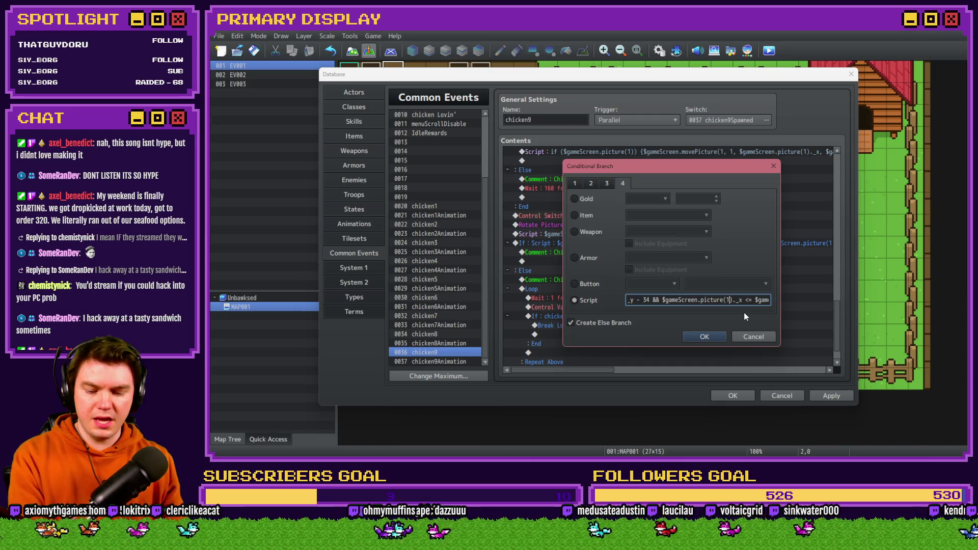
{"action": "key", "text": "Right"}
{"action": "key", "text": "Right"}
{"action": "key", "text": "Right"}
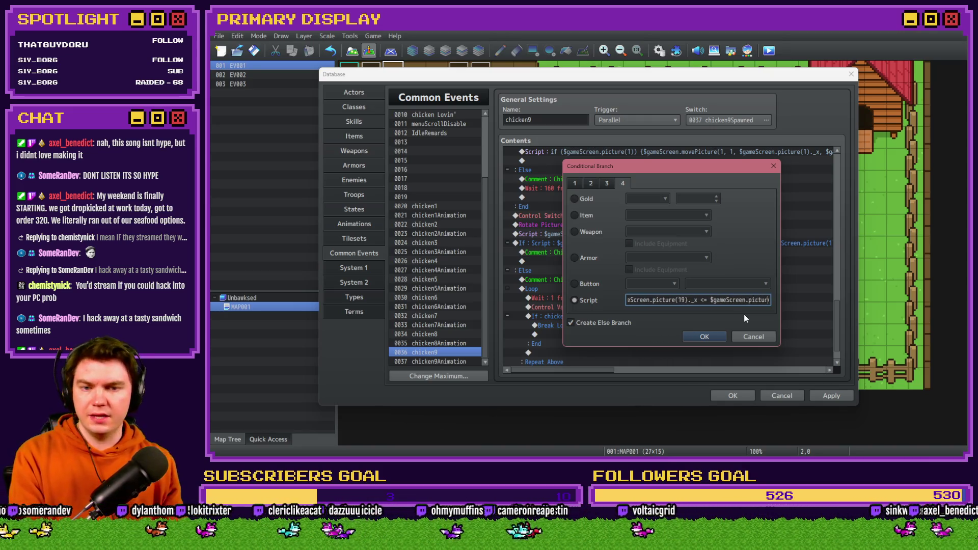
{"action": "key", "text": "Right"}
{"action": "key", "text": "Right"}
{"action": "key", "text": "Right"}
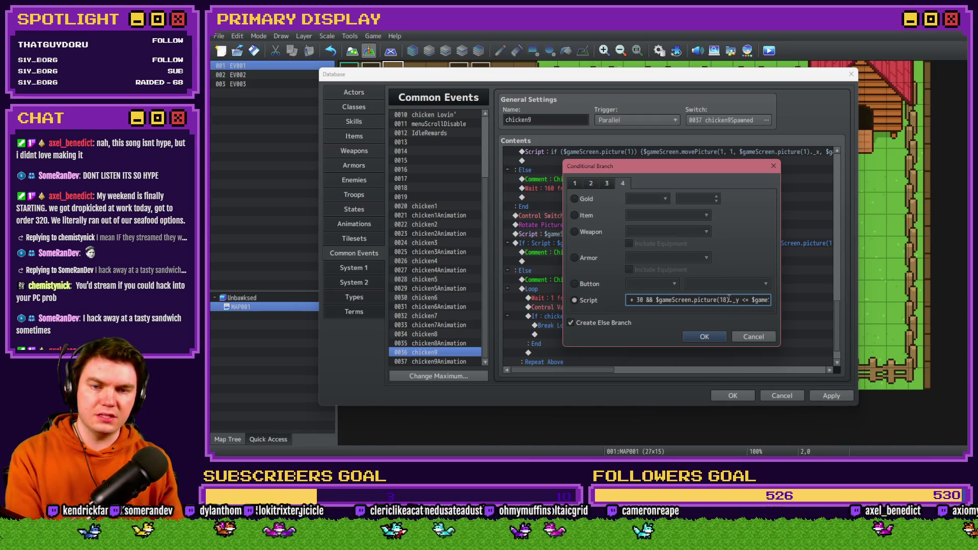
{"action": "left_click", "coordinate": [715, 335]}
Step: Set the waiting loop's random variable command to assign chicken9X
{"action": "scroll", "coordinate": [693, 331], "scroll_direction": "down", "scroll_amount": 5}
{"action": "left_click", "coordinate": [612, 271]}
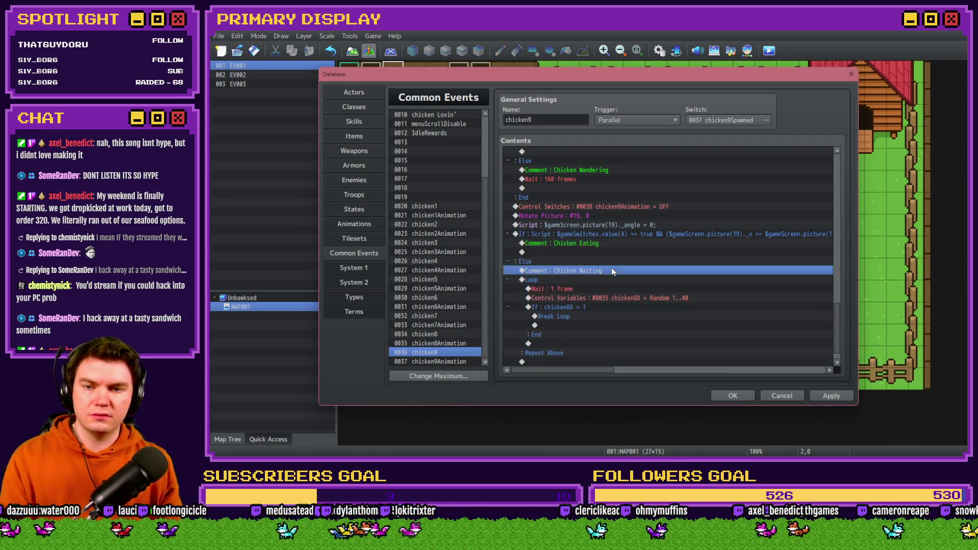
{"action": "key", "text": "Up"}
{"action": "key", "text": "Up"}
{"action": "double_click", "coordinate": [611, 270]}
{"action": "key", "text": "Escape"}
{"action": "double_click", "coordinate": [612, 279]}
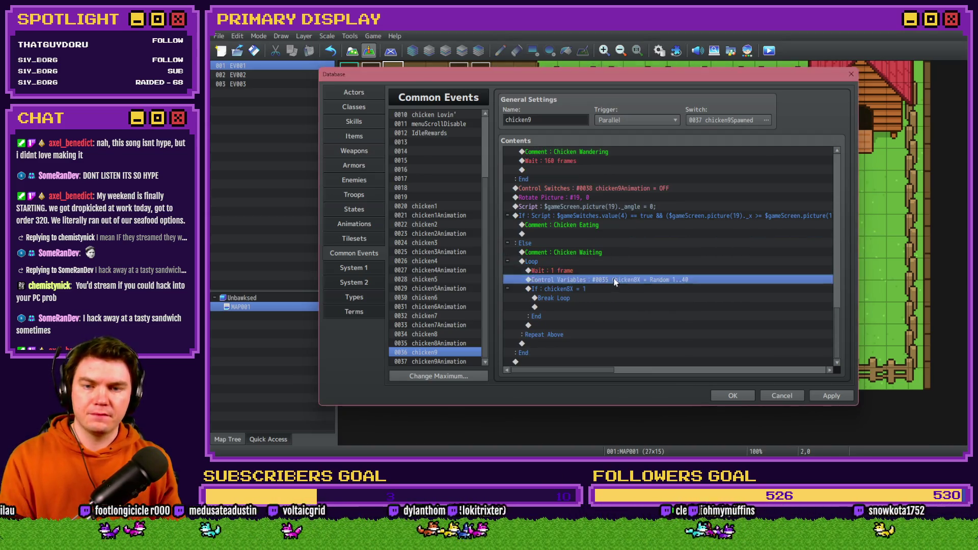
{"action": "left_click", "coordinate": [656, 192]}
{"action": "double_click", "coordinate": [713, 303]}
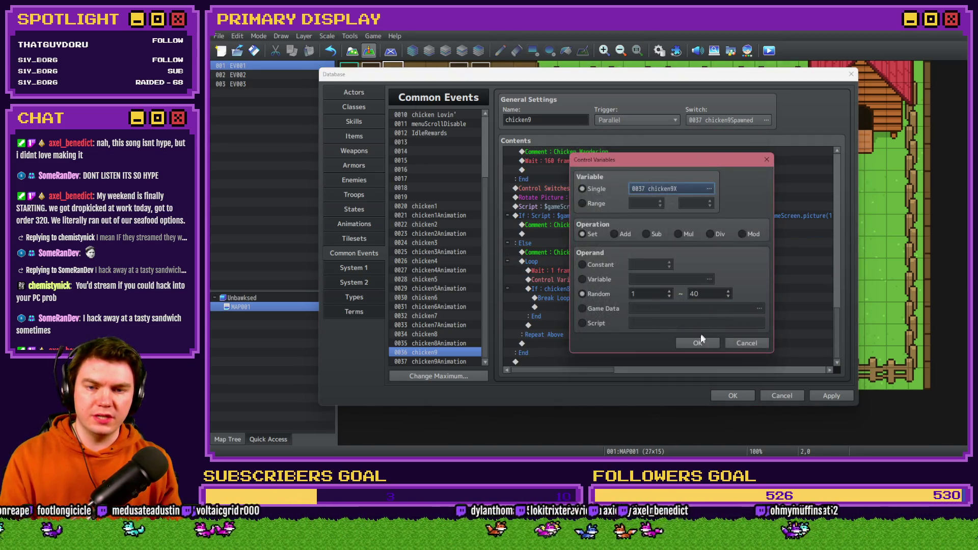
{"action": "left_click", "coordinate": [697, 343]}
Step: Switch the chicken8X If condition to chicken9X, then apply and save the database
{"action": "double_click", "coordinate": [639, 298]}
{"action": "left_click", "coordinate": [644, 213]}
{"action": "left_click", "coordinate": [707, 303]}
{"action": "double_click", "coordinate": [707, 304]}
{"action": "left_click", "coordinate": [705, 335]}
{"action": "scroll", "coordinate": [705, 335], "scroll_direction": "down", "scroll_amount": 1}
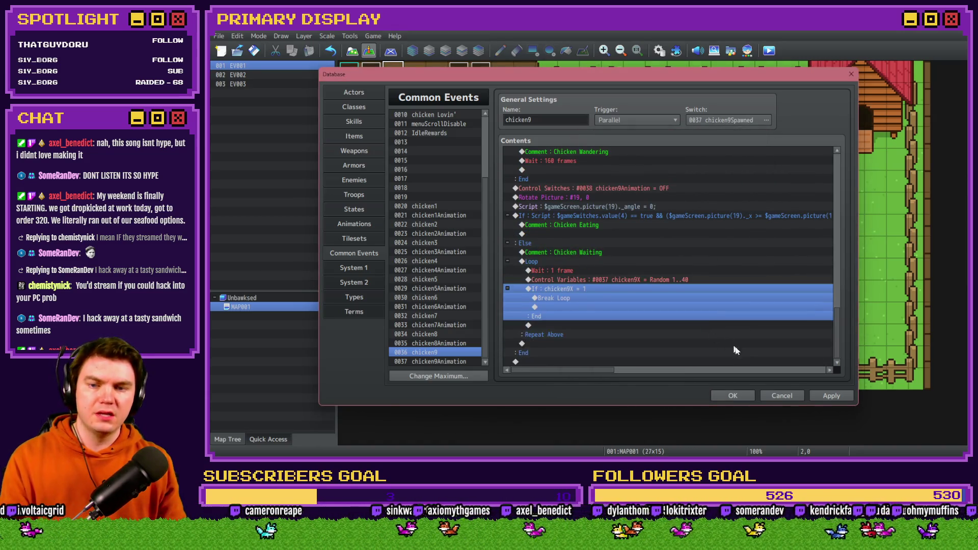
{"action": "left_click", "coordinate": [830, 396]}
{"action": "left_click", "coordinate": [732, 396]}
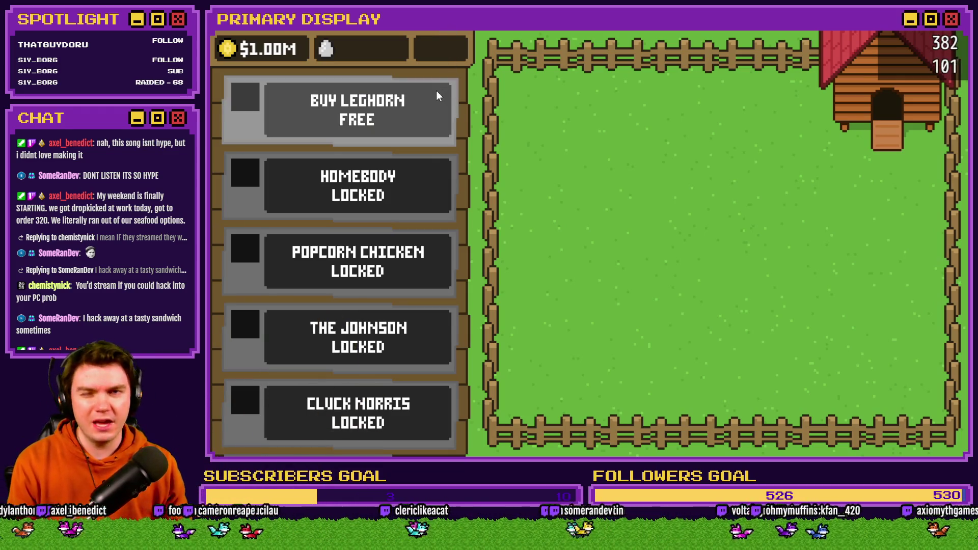
Step: Buy the free Leghorn and open its delivered crate in the pen
{"action": "left_click", "coordinate": [415, 123]}
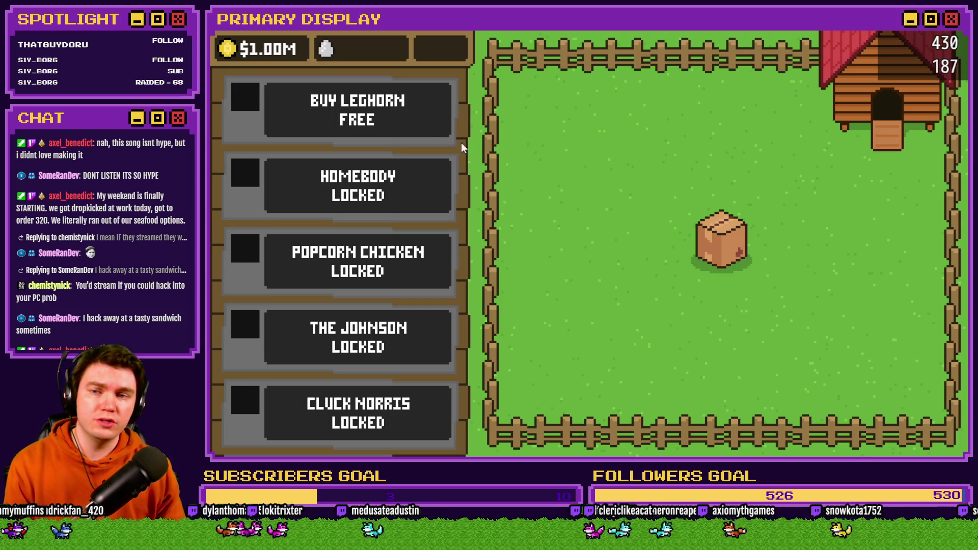
{"action": "left_click", "coordinate": [727, 247]}
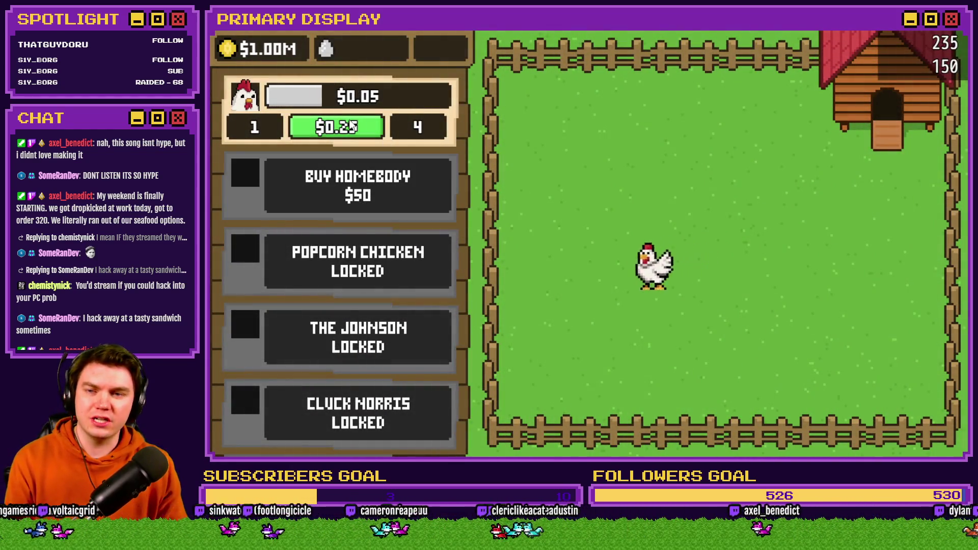
Step: Upgrade the Leghorn three times, then buy a $50 Homebody and open its crate
{"action": "left_click", "coordinate": [352, 127]}
{"action": "left_click", "coordinate": [352, 127]}
{"action": "left_click", "coordinate": [352, 127]}
{"action": "left_click", "coordinate": [351, 128]}
{"action": "left_click", "coordinate": [351, 127]}
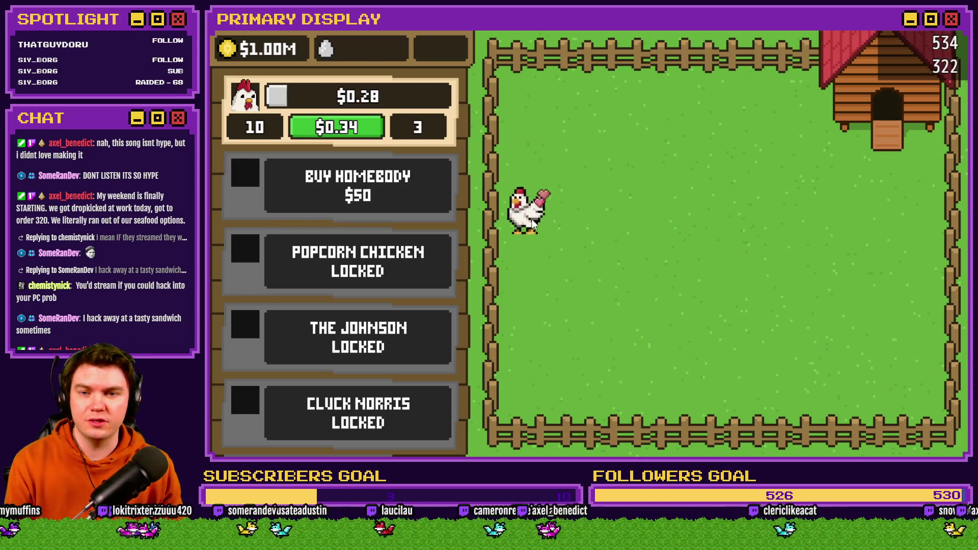
{"action": "left_click", "coordinate": [357, 199]}
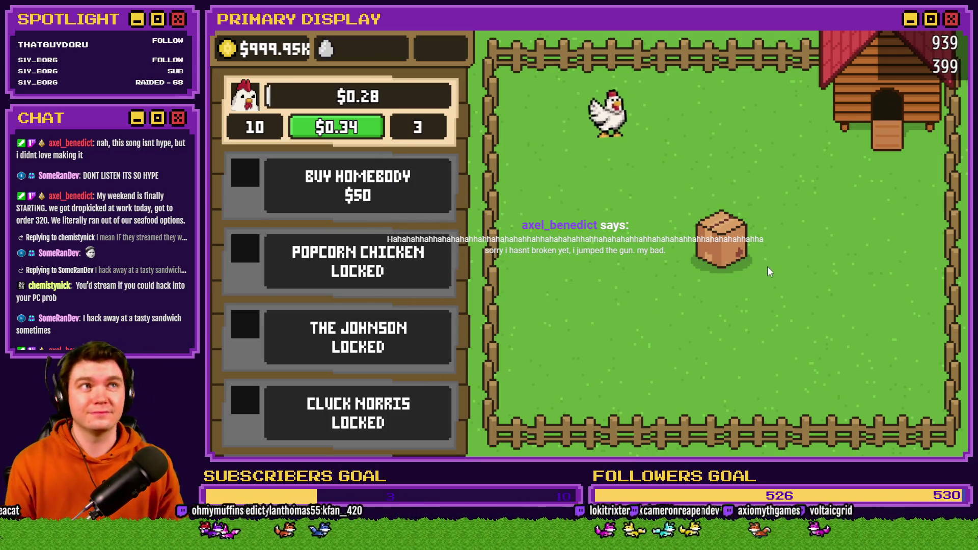
{"action": "left_click", "coordinate": [723, 257]}
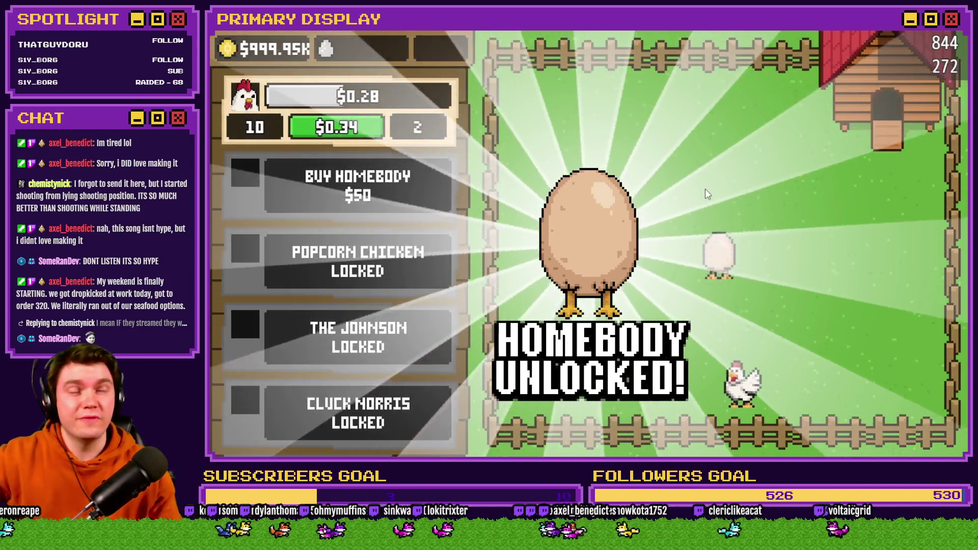
Step: Dismiss the unlock banner, then buy Popcorn Chicken ($500) and The Johnson ($2.5K), opening each crate
{"action": "left_click", "coordinate": [686, 274]}
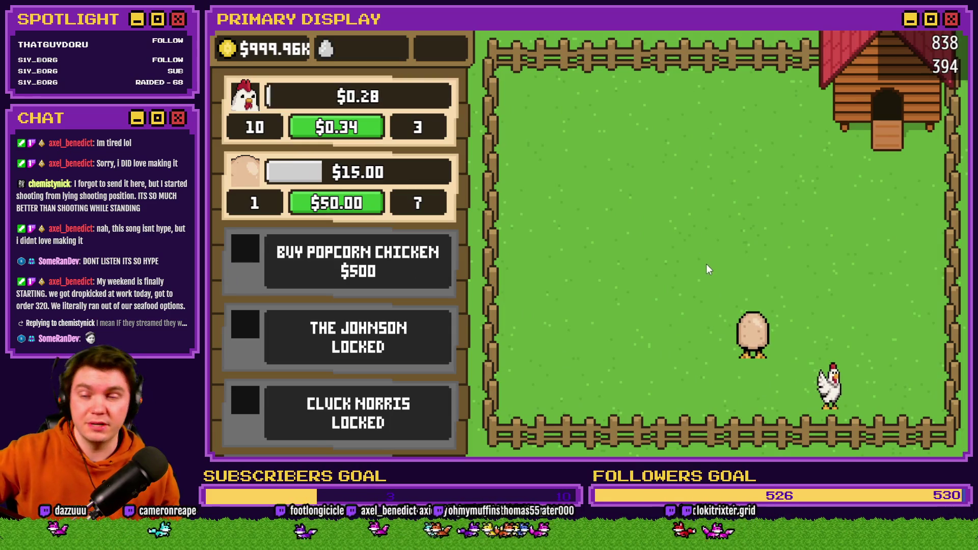
{"action": "left_click", "coordinate": [419, 276]}
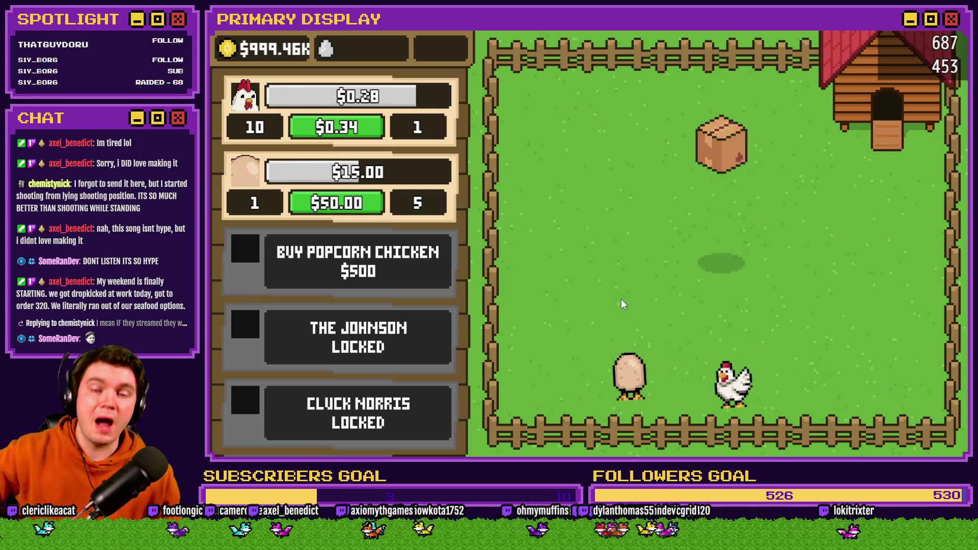
{"action": "left_click", "coordinate": [721, 255]}
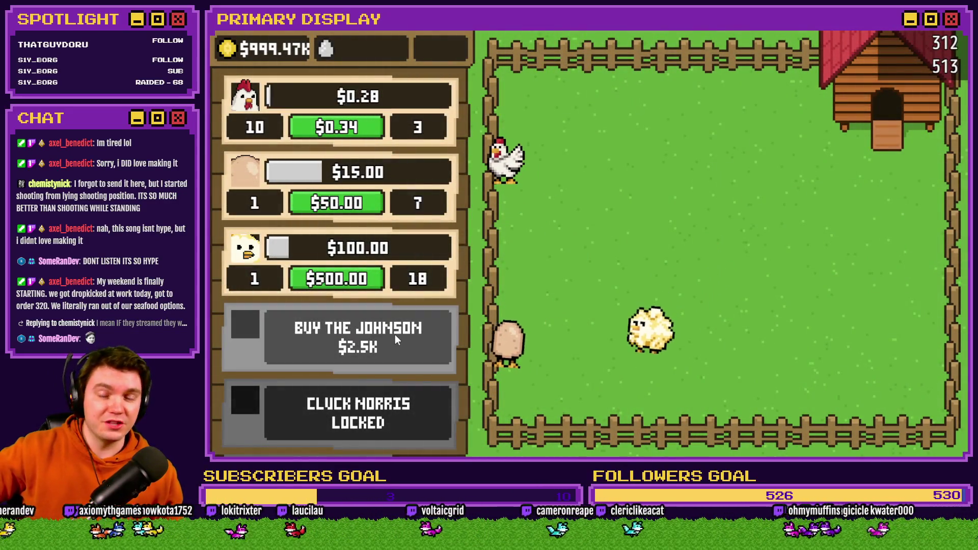
{"action": "left_click", "coordinate": [395, 335]}
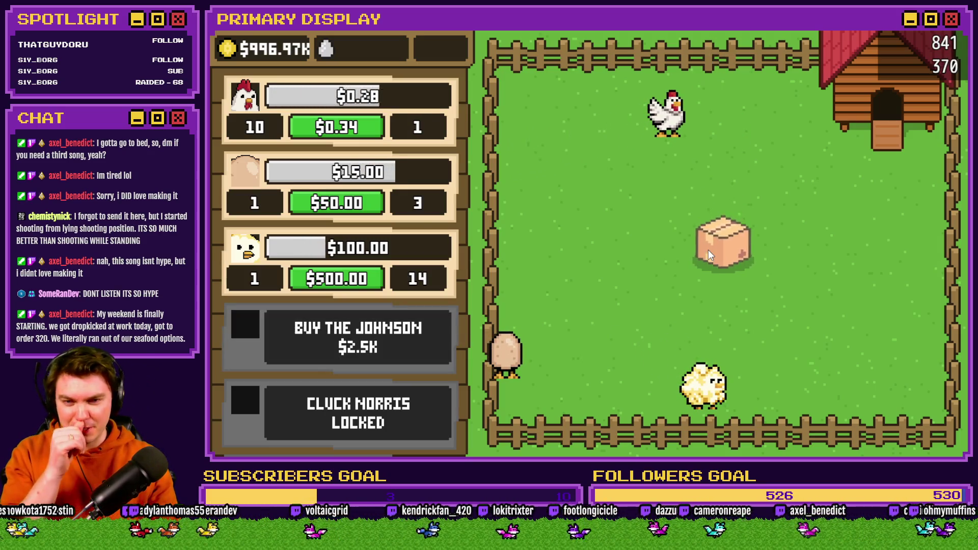
{"action": "left_click", "coordinate": [708, 250]}
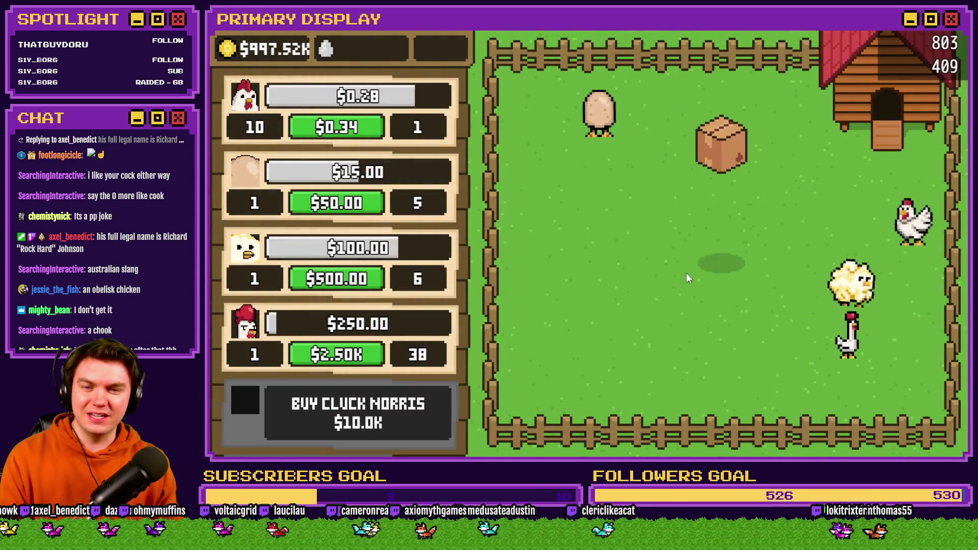
Step: Open the Cluck Norris and The Colonel delivery crates
{"action": "left_click", "coordinate": [714, 251]}
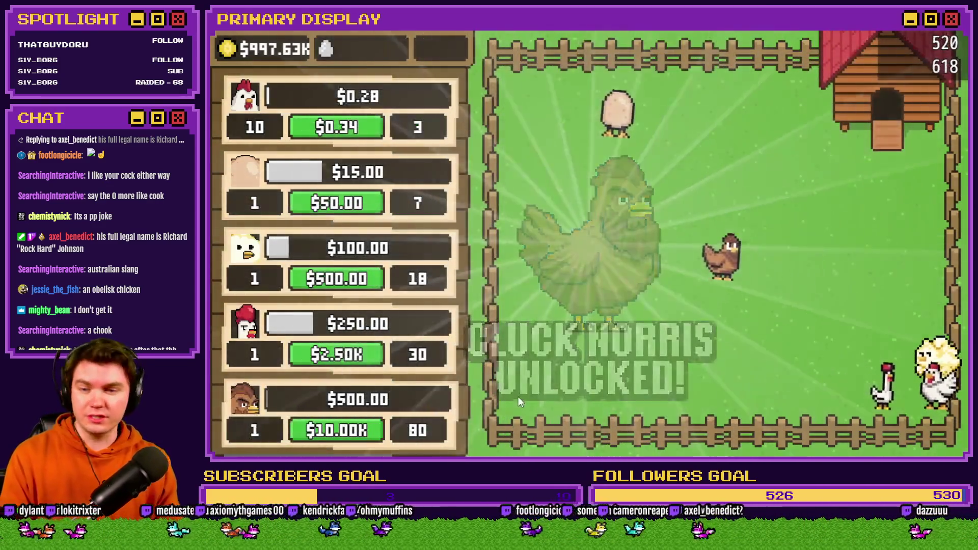
{"action": "scroll", "coordinate": [400, 260], "scroll_direction": "down", "scroll_amount": 4}
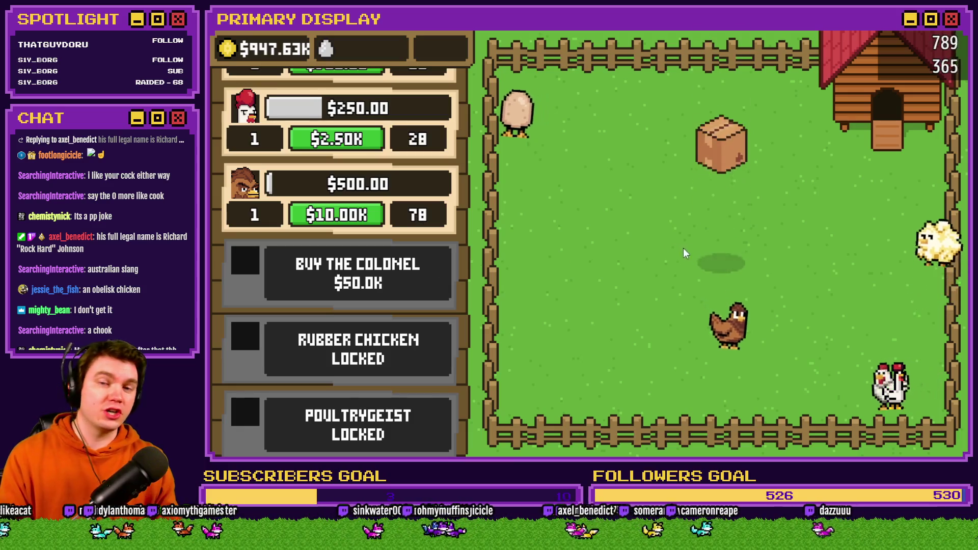
{"action": "left_click", "coordinate": [715, 250]}
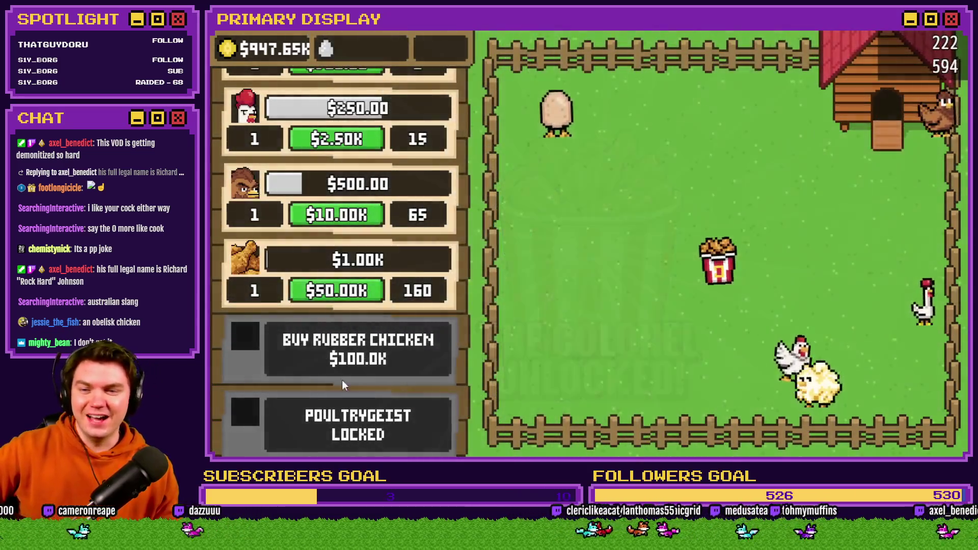
Step: Buy and unbox a Rubber Chicken, upgrade it, then buy and unbox a Poultrygeist
{"action": "left_click", "coordinate": [342, 368]}
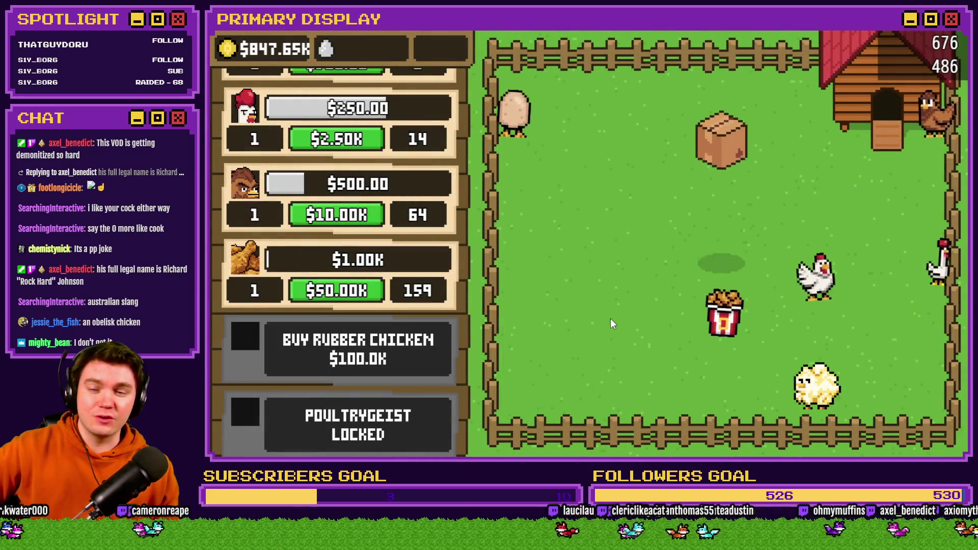
{"action": "left_click", "coordinate": [714, 248]}
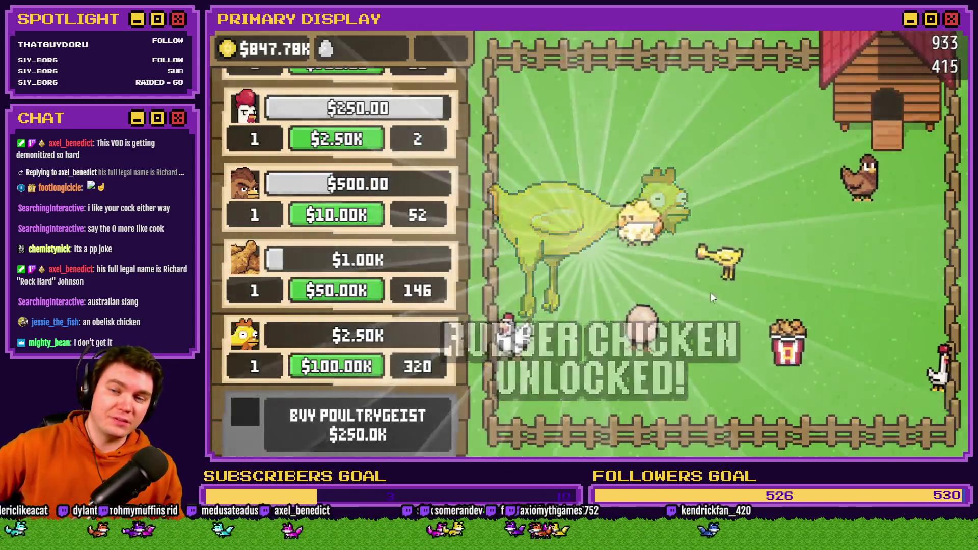
{"action": "scroll", "coordinate": [357, 255], "scroll_direction": "down", "scroll_amount": 3}
{"action": "left_click", "coordinate": [336, 226]}
{"action": "left_click", "coordinate": [386, 293]}
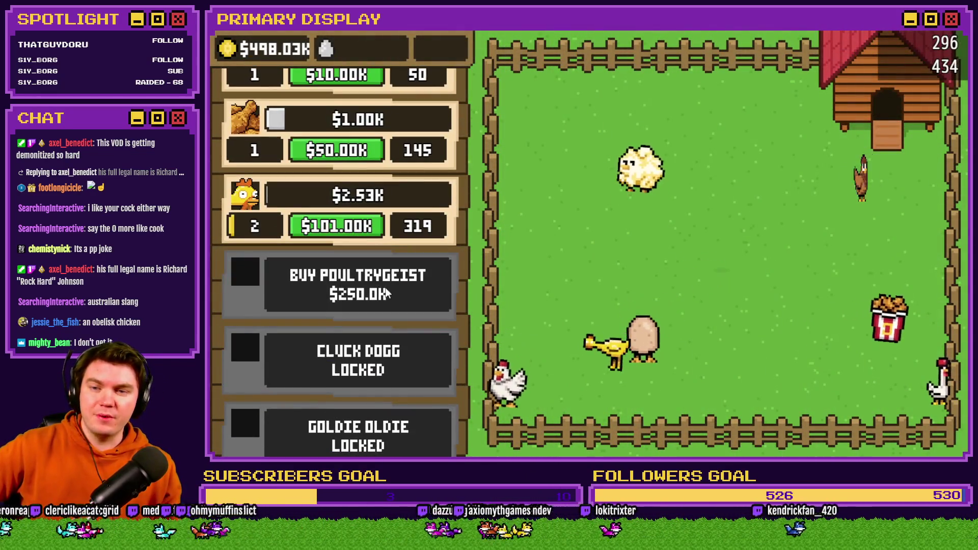
{"action": "left_click", "coordinate": [716, 249]}
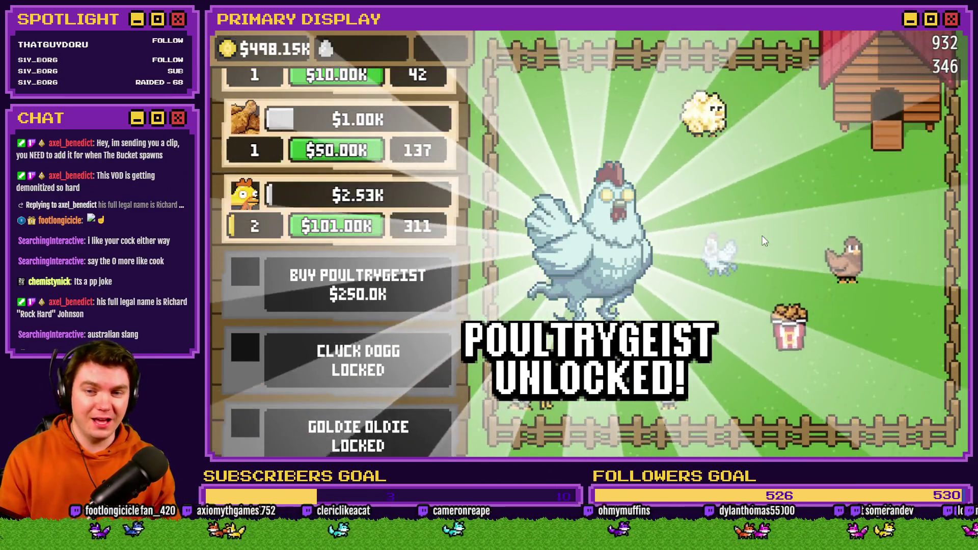
Step: Drag the rooster down to The Colonel's bucket
{"action": "scroll", "coordinate": [392, 265], "scroll_direction": "down", "scroll_amount": 2}
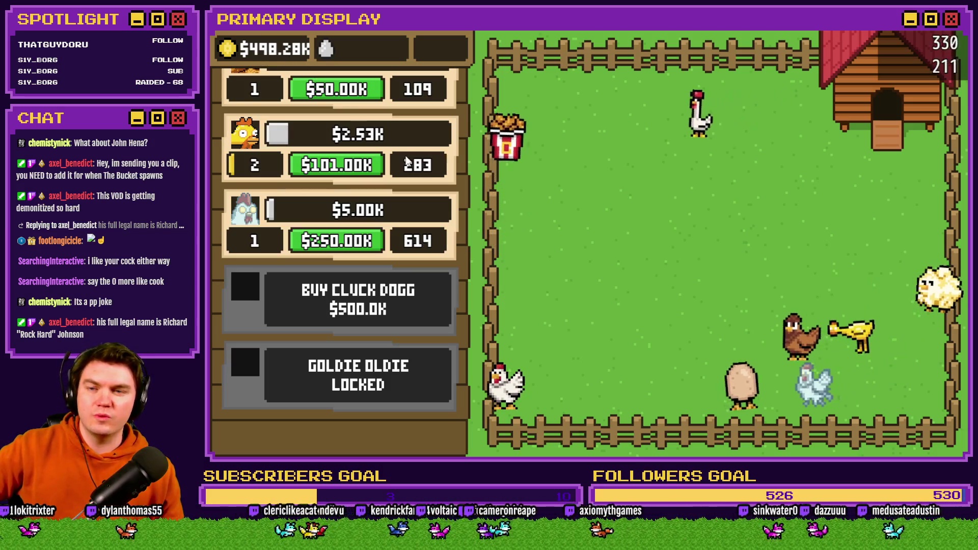
{"action": "scroll", "coordinate": [410, 384], "scroll_direction": "up", "scroll_amount": 10}
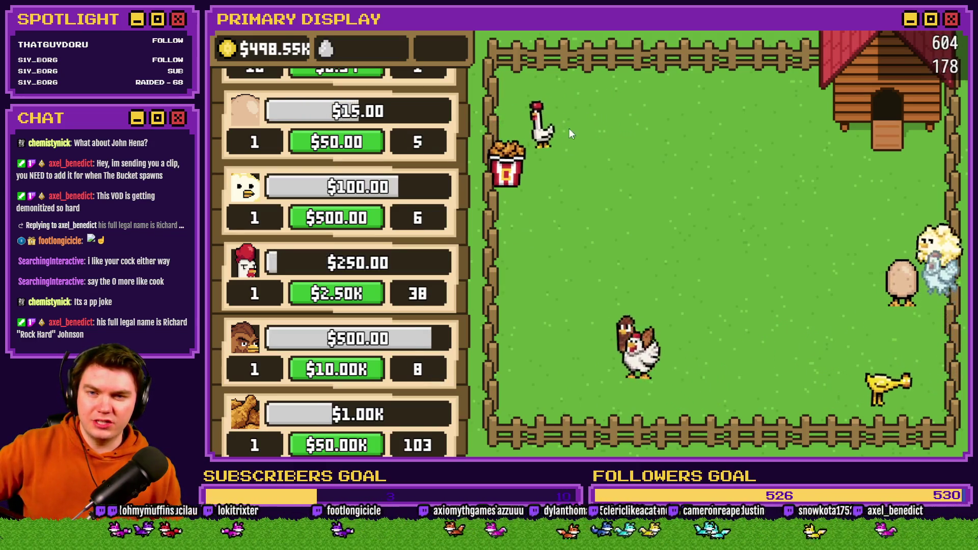
{"action": "mouse_move", "coordinate": [530, 151]}
{"action": "left_mouse_down"}
{"action": "mouse_move", "coordinate": [510, 186]}
{"action": "mouse_move", "coordinate": [504, 260]}
{"action": "left_mouse_up"}
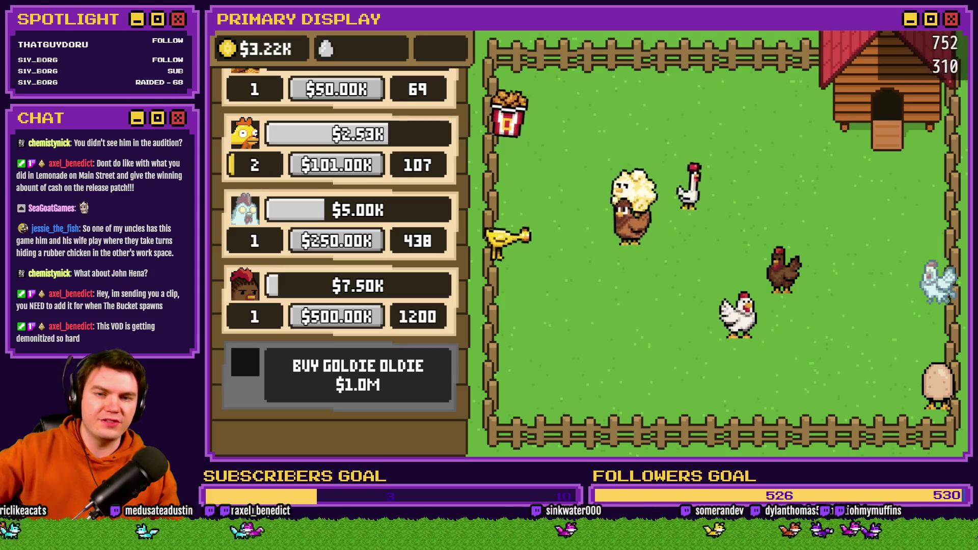
Step: Pet the brown chicken twice and the white chicken once to show hearts
{"action": "left_click", "coordinate": [787, 270]}
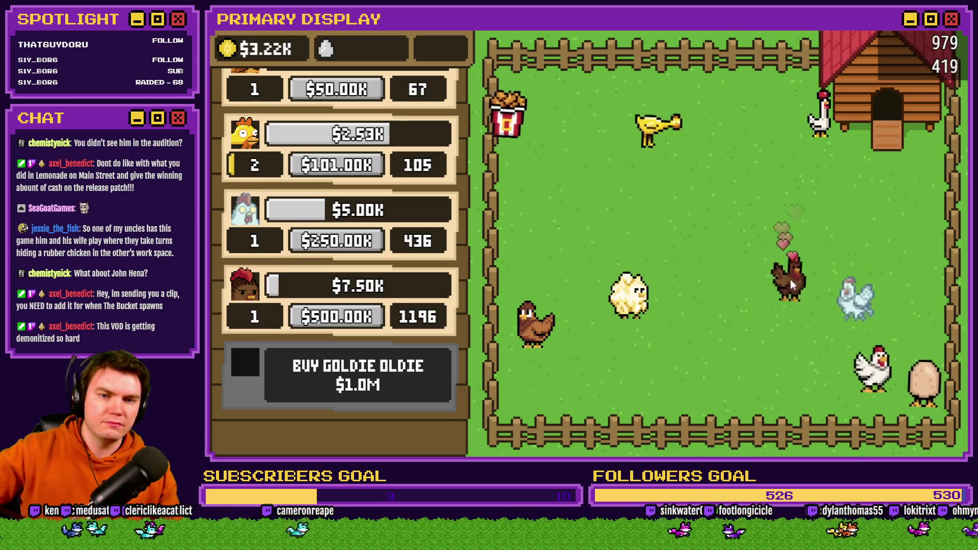
{"action": "left_click", "coordinate": [810, 313]}
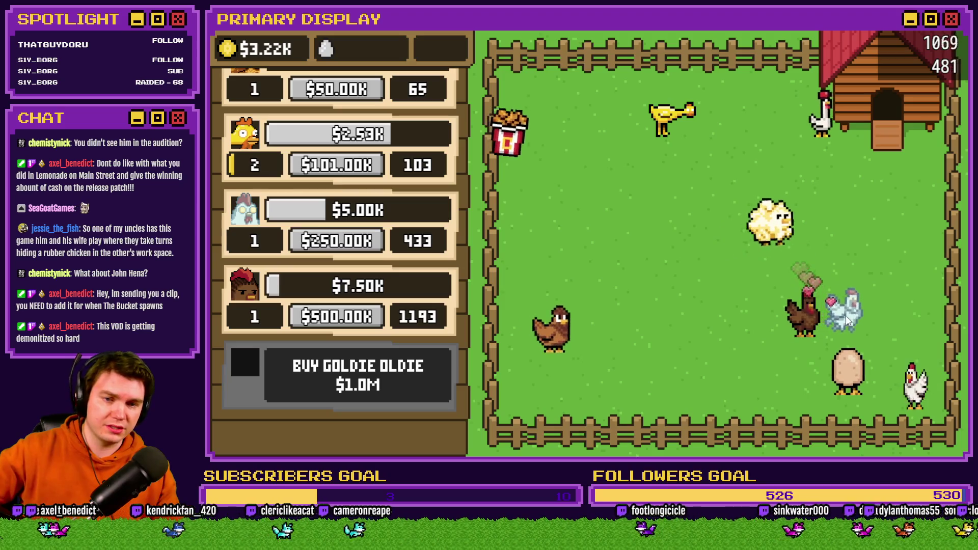
{"action": "left_click", "coordinate": [912, 318]}
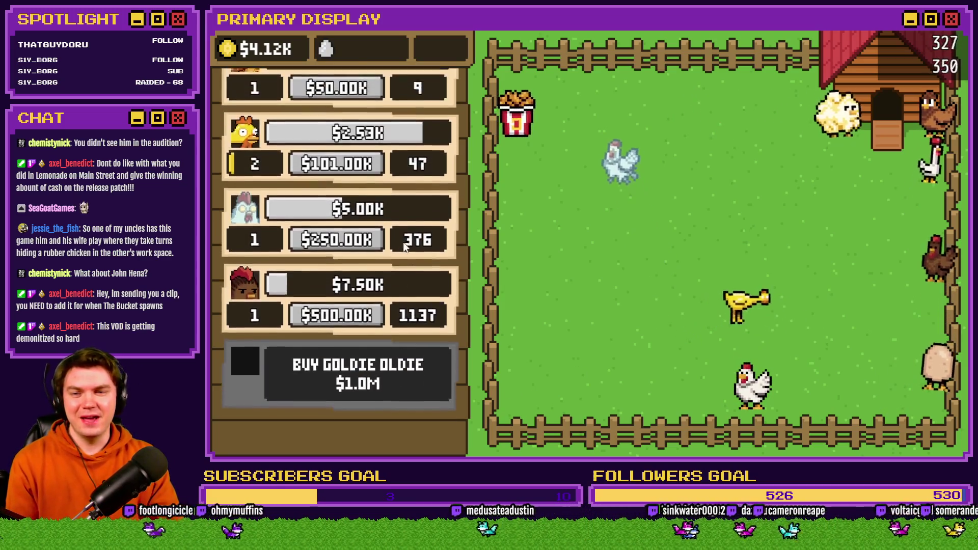
Step: Level up the $2.50K and $500 chicken upgrades, the egg upgrade, and the top chicken upgrade
{"action": "scroll", "coordinate": [404, 236], "scroll_direction": "up", "scroll_amount": 5}
{"action": "scroll", "coordinate": [415, 350], "scroll_direction": "up", "scroll_amount": 4}
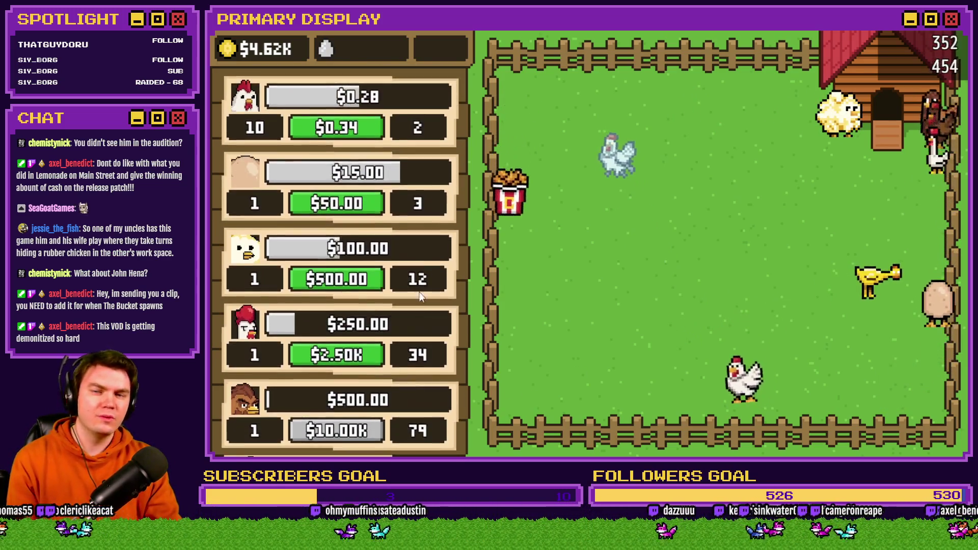
{"action": "scroll", "coordinate": [420, 331], "scroll_direction": "down", "scroll_amount": 3}
{"action": "scroll", "coordinate": [421, 252], "scroll_direction": "down", "scroll_amount": 5}
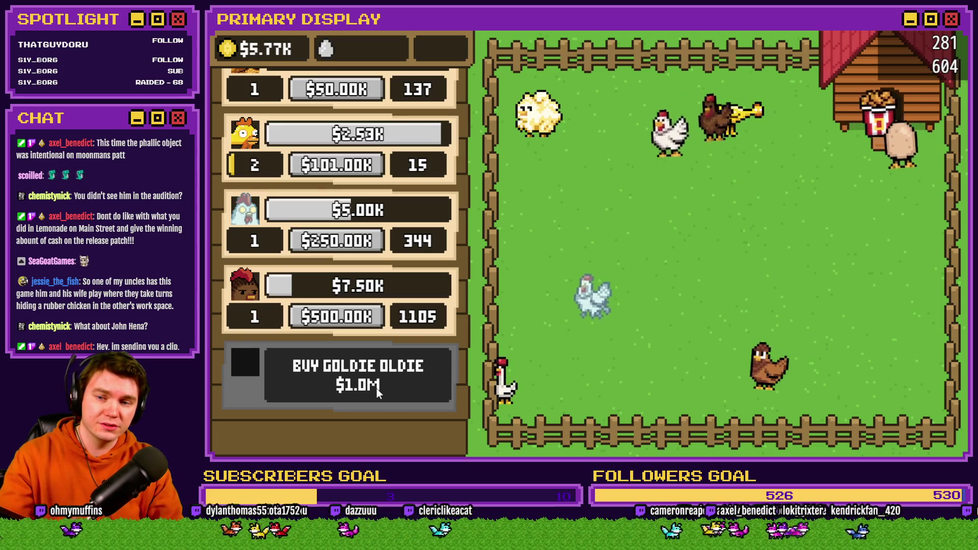
{"action": "scroll", "coordinate": [379, 356], "scroll_direction": "up", "scroll_amount": 1}
{"action": "scroll", "coordinate": [392, 254], "scroll_direction": "up", "scroll_amount": 8}
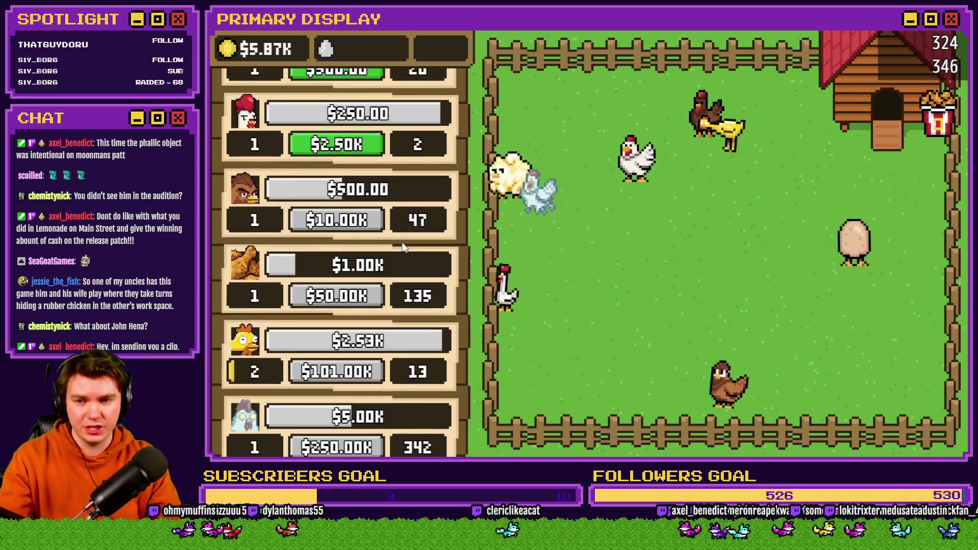
{"action": "double_click", "coordinate": [363, 359]}
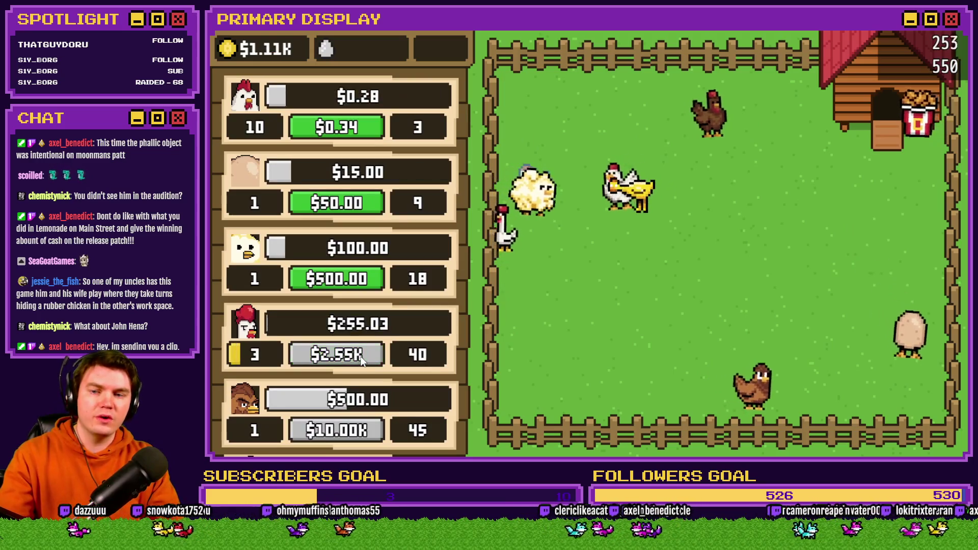
{"action": "double_click", "coordinate": [352, 277]}
{"action": "double_click", "coordinate": [349, 209]}
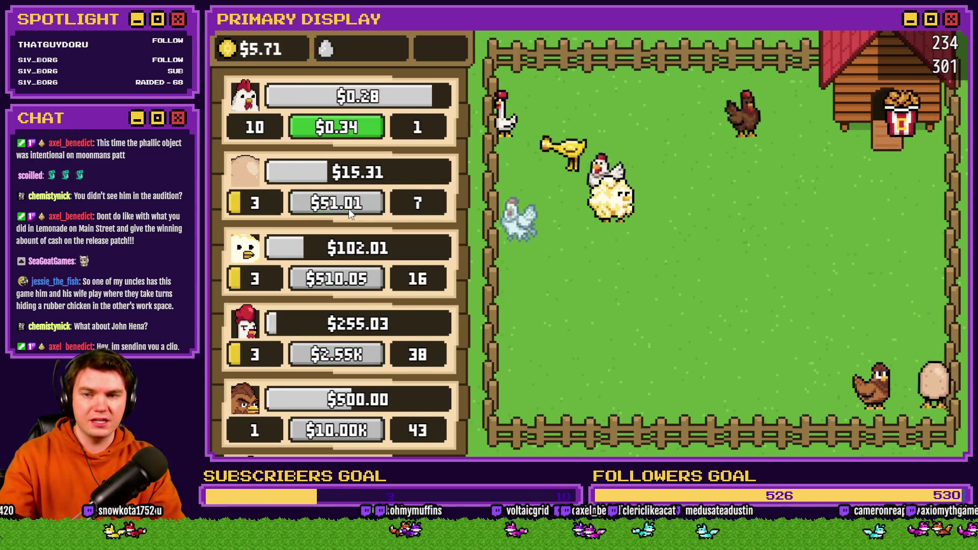
{"action": "double_click", "coordinate": [352, 134]}
{"action": "double_click", "coordinate": [353, 135]}
{"action": "double_click", "coordinate": [352, 134]}
{"action": "double_click", "coordinate": [353, 134]}
{"action": "double_click", "coordinate": [352, 135]}
{"action": "left_click", "coordinate": [352, 135]}
{"action": "double_click", "coordinate": [352, 134]}
{"action": "left_click", "coordinate": [352, 135]}
{"action": "left_click", "coordinate": [353, 134]}
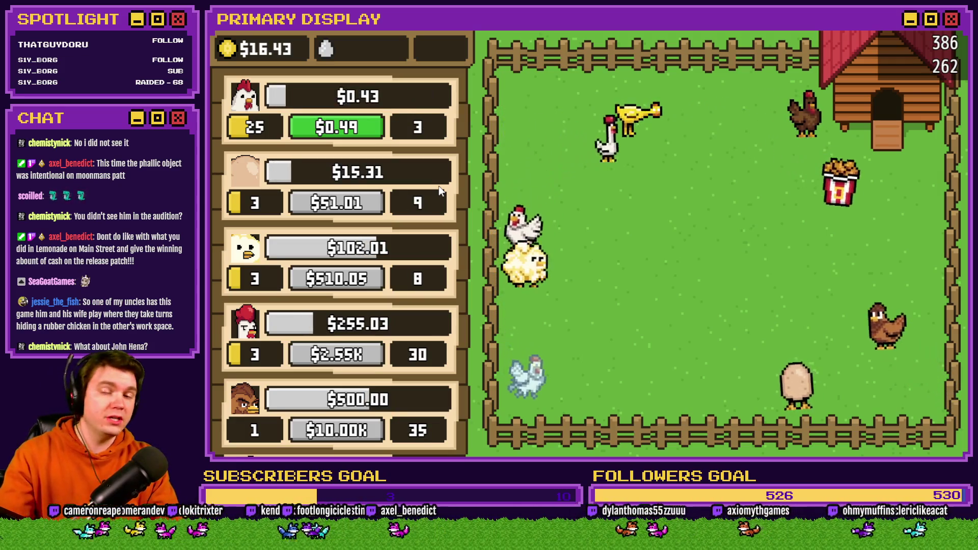
Step: Level the third-row and egg upgrades further and push the top chicken upgrade to level 50
{"action": "left_click", "coordinate": [336, 279]}
{"action": "left_click", "coordinate": [337, 278]}
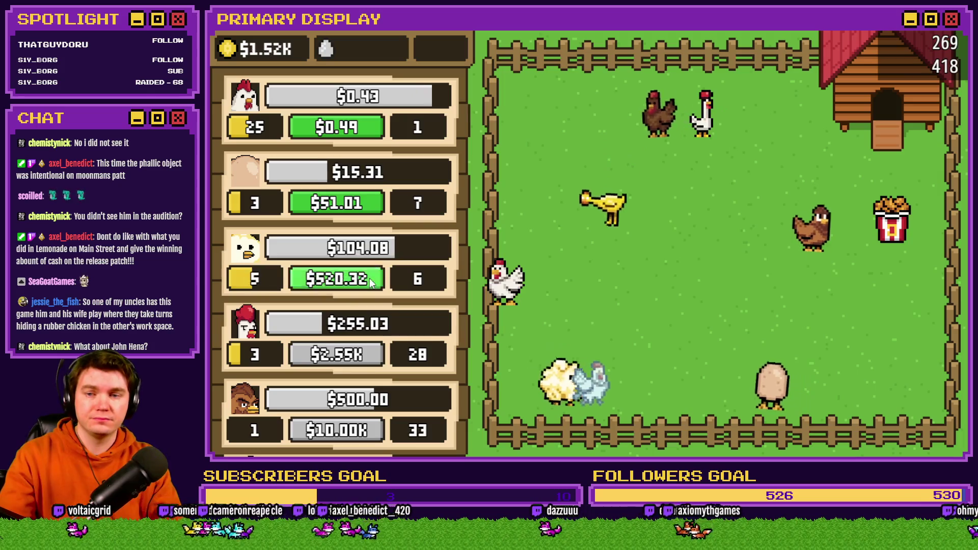
{"action": "left_click", "coordinate": [337, 278]}
{"action": "left_click", "coordinate": [336, 278]}
{"action": "left_click", "coordinate": [336, 203]}
{"action": "left_click", "coordinate": [336, 202]}
{"action": "double_click", "coordinate": [359, 204]}
{"action": "left_click", "coordinate": [359, 204]}
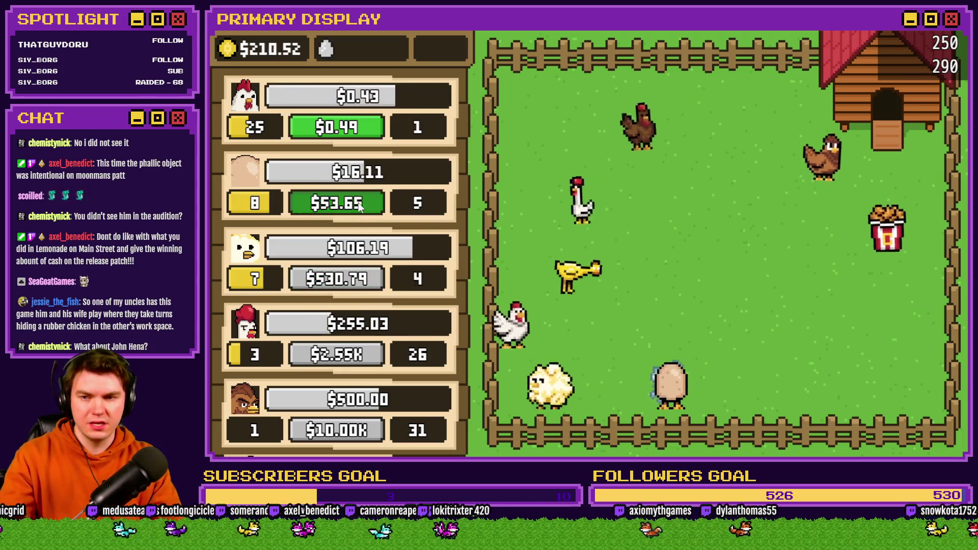
{"action": "double_click", "coordinate": [359, 204]}
{"action": "left_click", "coordinate": [351, 129]}
{"action": "double_click", "coordinate": [351, 129]}
{"action": "double_click", "coordinate": [351, 128]}
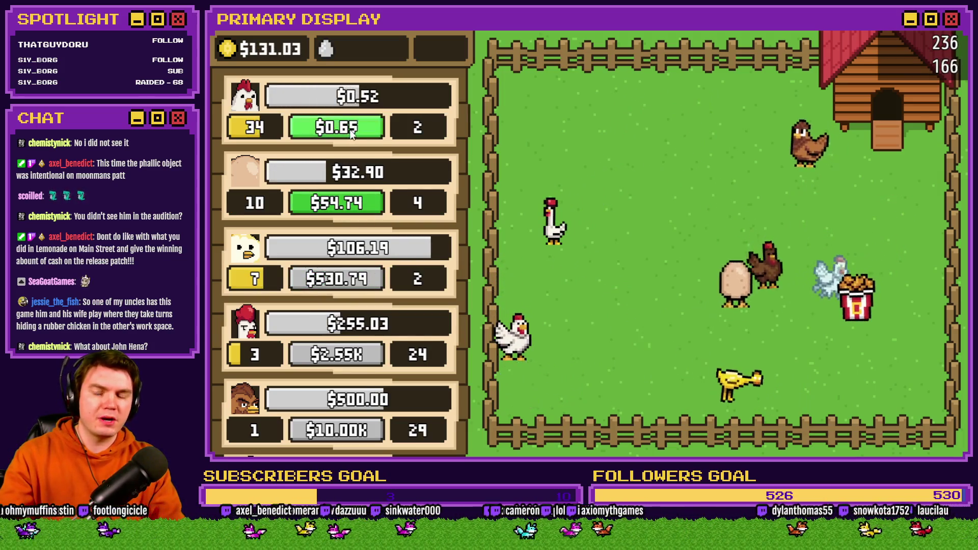
{"action": "triple_click", "coordinate": [350, 128]}
{"action": "triple_click", "coordinate": [350, 128]}
{"action": "left_click", "coordinate": [350, 128]}
{"action": "triple_click", "coordinate": [350, 128]}
{"action": "triple_click", "coordinate": [351, 128]}
{"action": "double_click", "coordinate": [350, 128]}
{"action": "triple_click", "coordinate": [352, 128]}
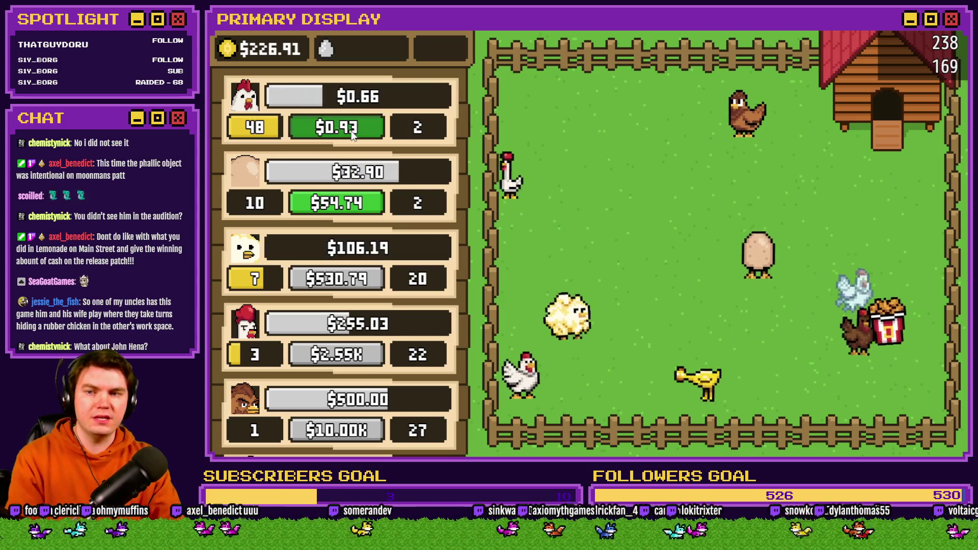
{"action": "double_click", "coordinate": [351, 128]}
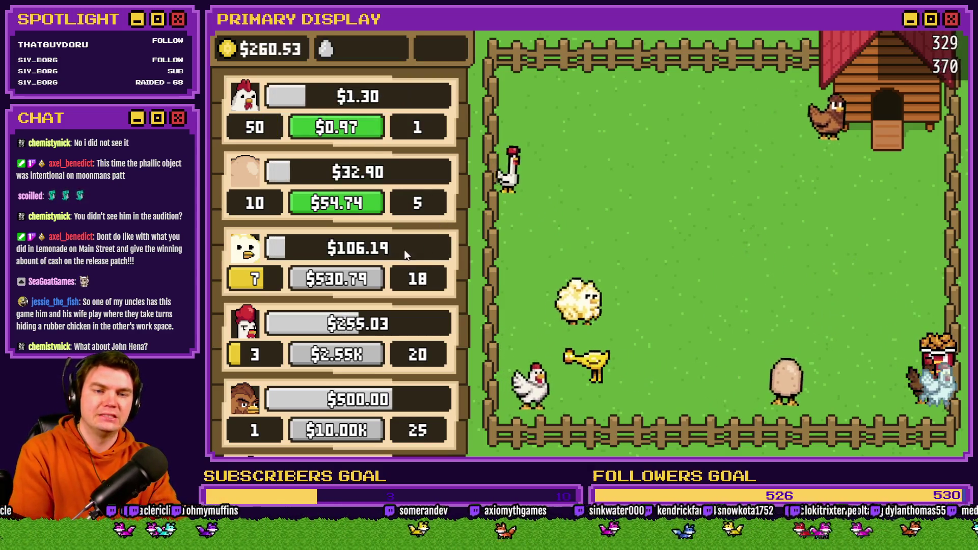
Step: Close the playtest with Alt+F4 to return to the map editor
{"action": "scroll", "coordinate": [392, 257], "scroll_direction": "down", "scroll_amount": 5}
{"action": "scroll", "coordinate": [425, 107], "scroll_direction": "down", "scroll_amount": 1}
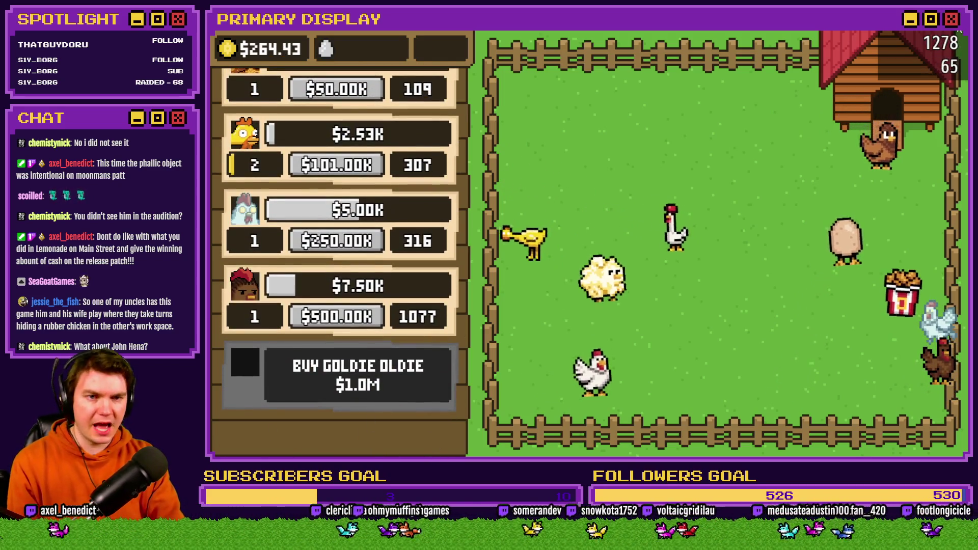
{"action": "key", "text": "alt+F4"}
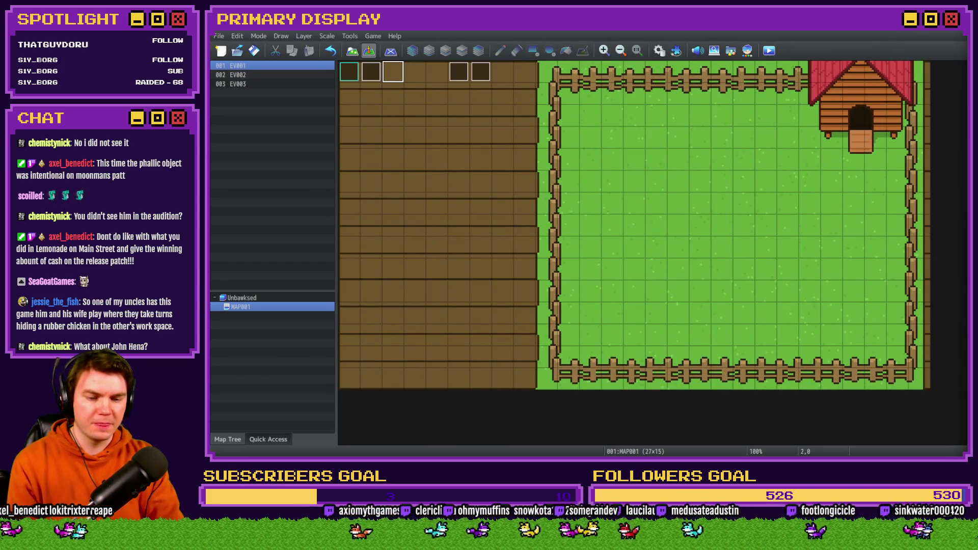
Step: In Photoshop, bring up the Unbawksed mockup and hide the UNBAWKSED logo popup group
{"action": "key", "text": "alt+Tab"}
{"action": "left_click", "coordinate": [487, 57]}
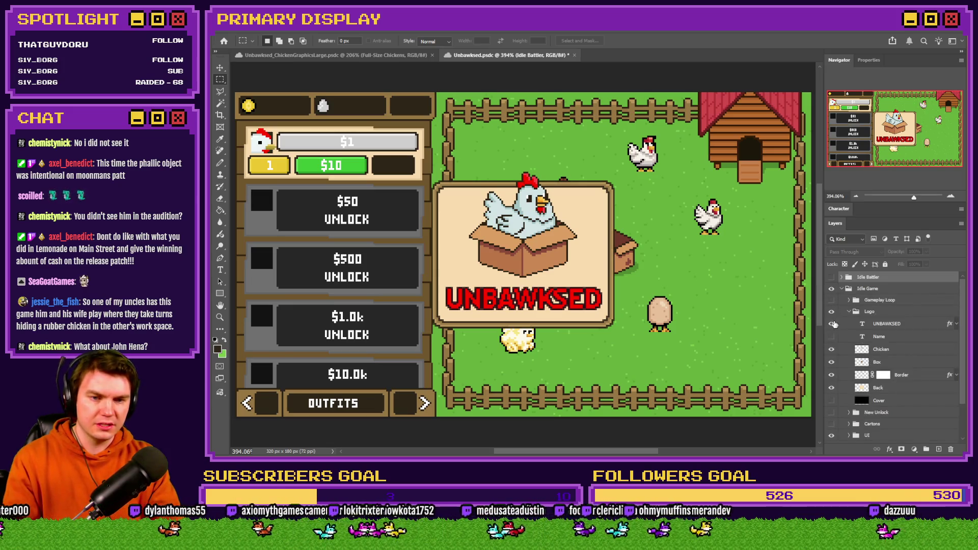
{"action": "left_click", "coordinate": [849, 312]}
{"action": "left_click", "coordinate": [831, 312]}
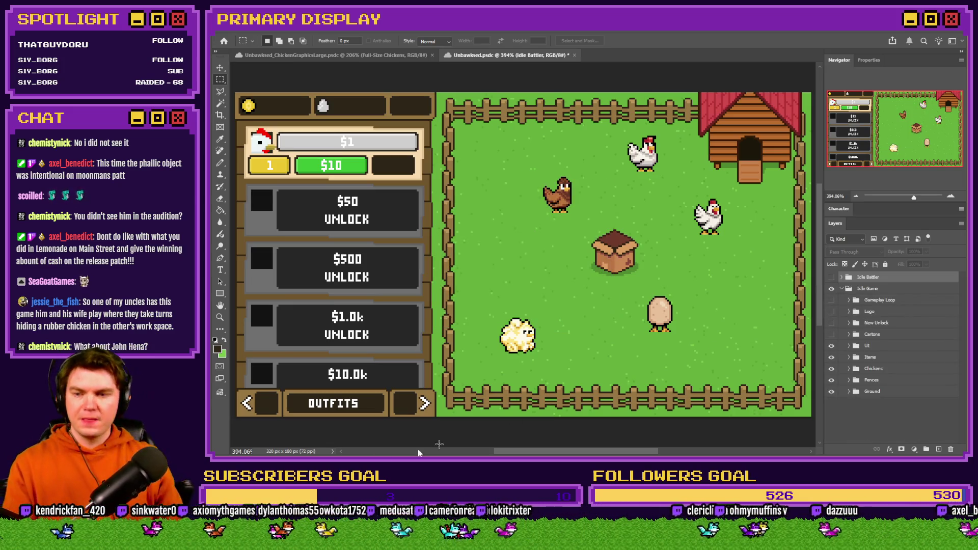
Step: Expand the UI group in the Layers panel to show its contents
{"action": "scroll", "coordinate": [327, 390], "scroll_direction": "up", "scroll_amount": 3}
{"action": "scroll", "coordinate": [336, 398], "scroll_direction": "down", "scroll_amount": 2}
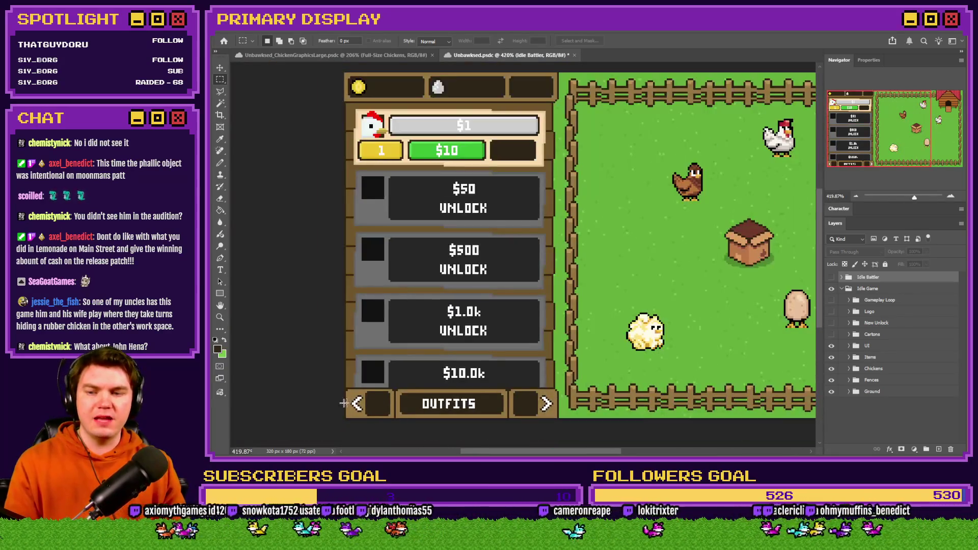
{"action": "scroll", "coordinate": [470, 387], "scroll_direction": "down", "scroll_amount": 2}
{"action": "scroll", "coordinate": [453, 388], "scroll_direction": "up", "scroll_amount": 3}
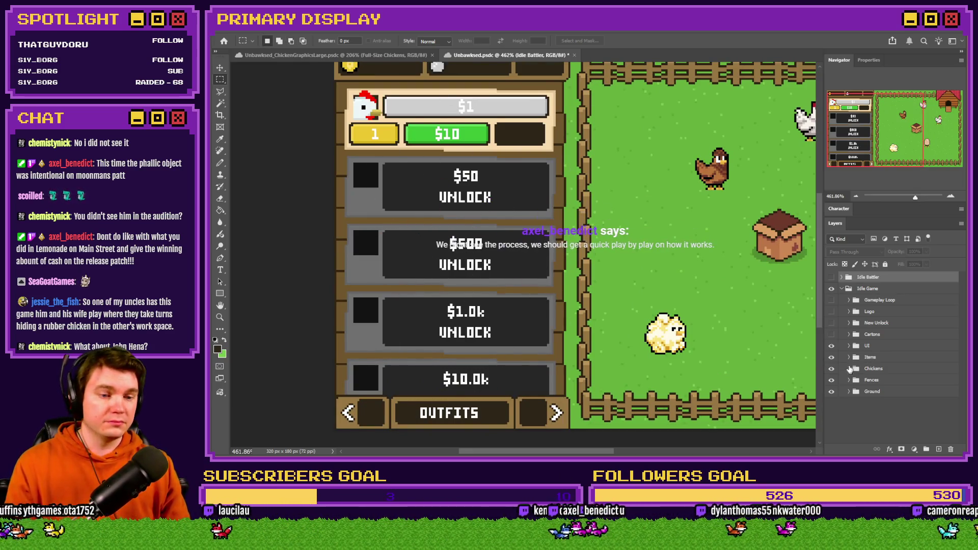
{"action": "left_click", "coordinate": [848, 346]}
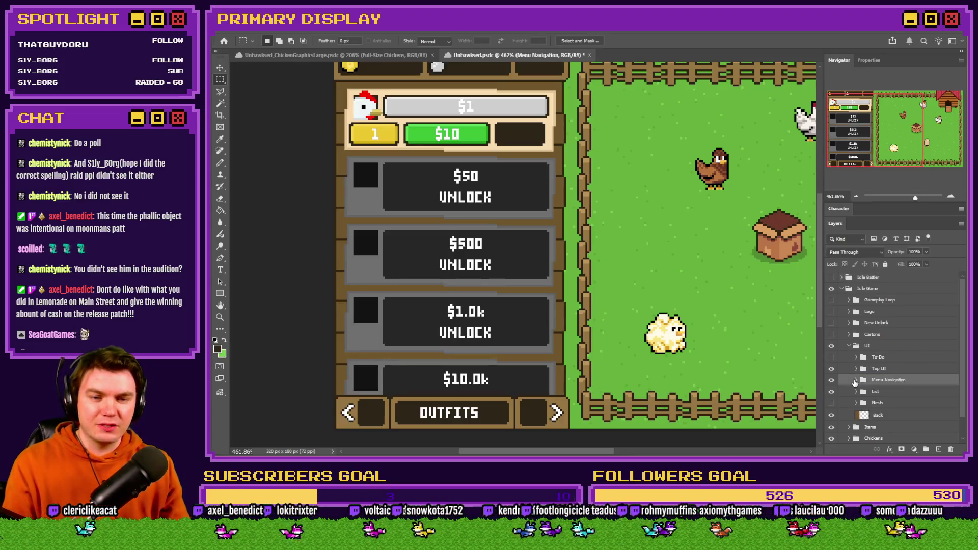
Step: Collapse the Menu Navigation group and show the egg nests screen in the mockup
{"action": "scroll", "coordinate": [888, 389], "scroll_direction": "down", "scroll_amount": 1}
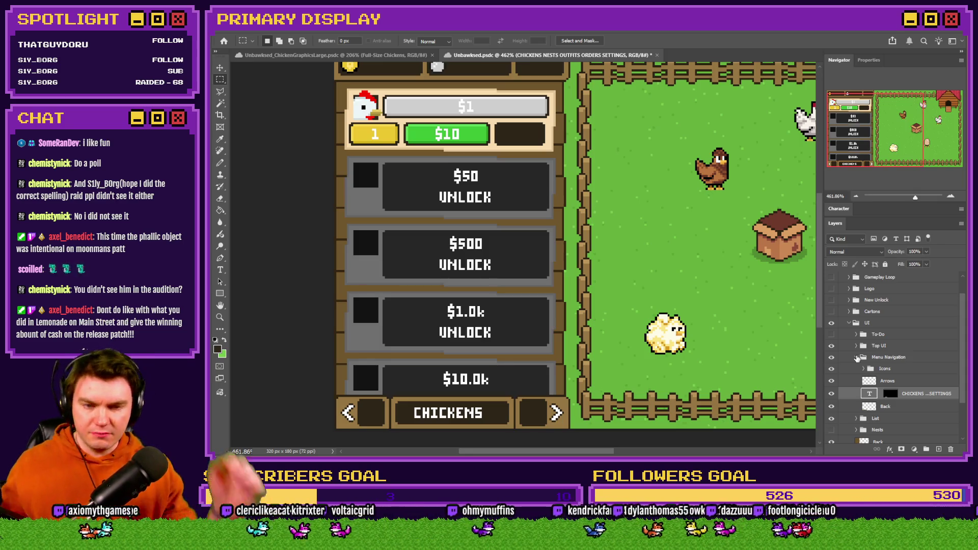
{"action": "left_click", "coordinate": [857, 358]}
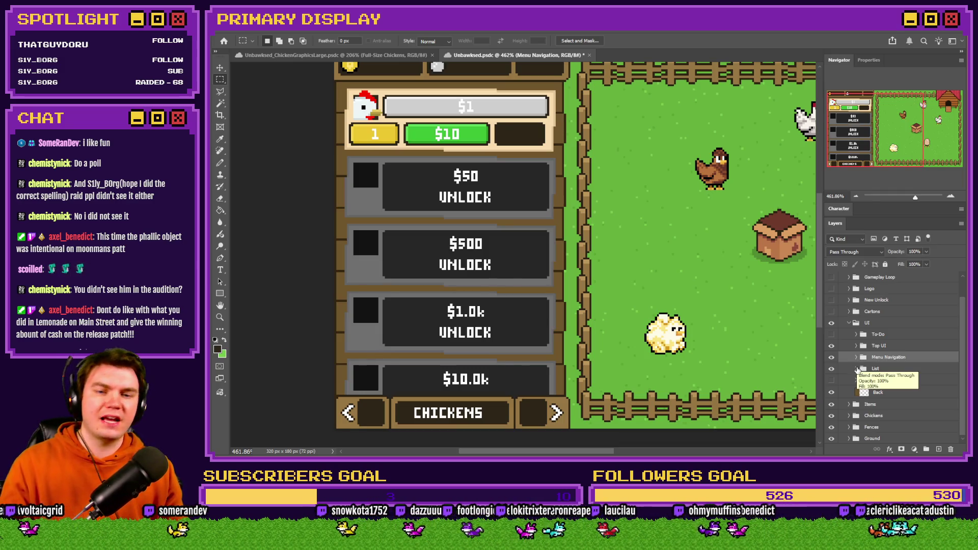
{"action": "left_click", "coordinate": [832, 380]}
{"action": "left_click", "coordinate": [832, 368]}
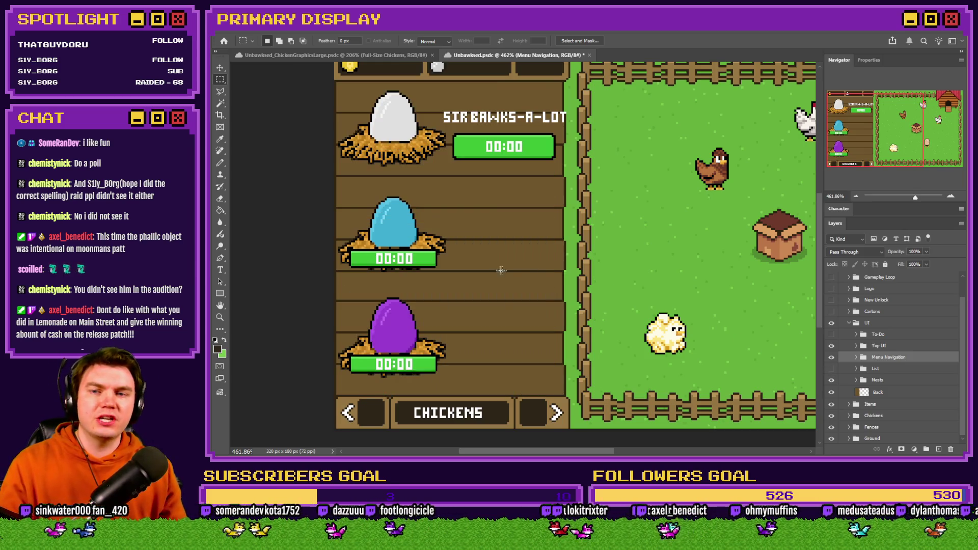
{"action": "scroll", "coordinate": [509, 270], "scroll_direction": "up", "scroll_amount": 2}
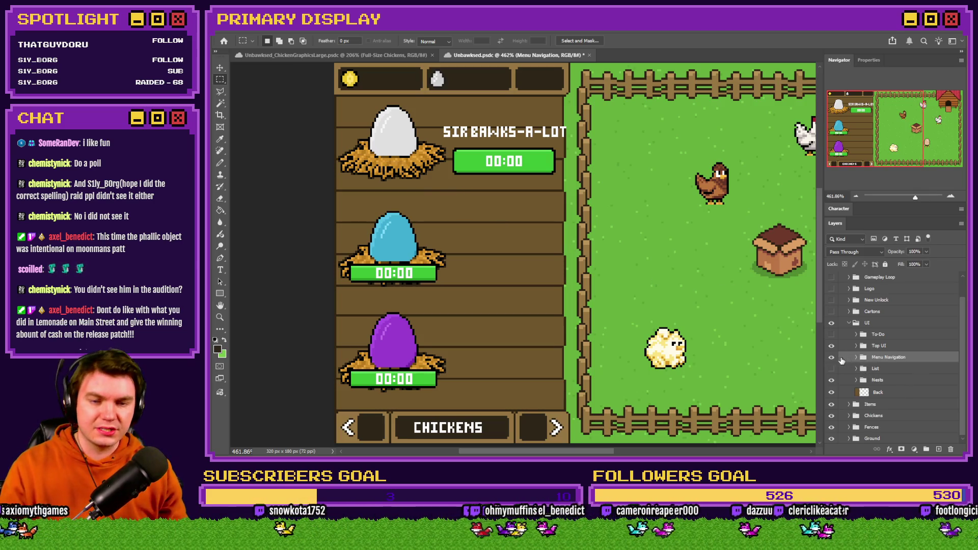
{"action": "left_click", "coordinate": [831, 380]}
{"action": "left_click", "coordinate": [832, 369]}
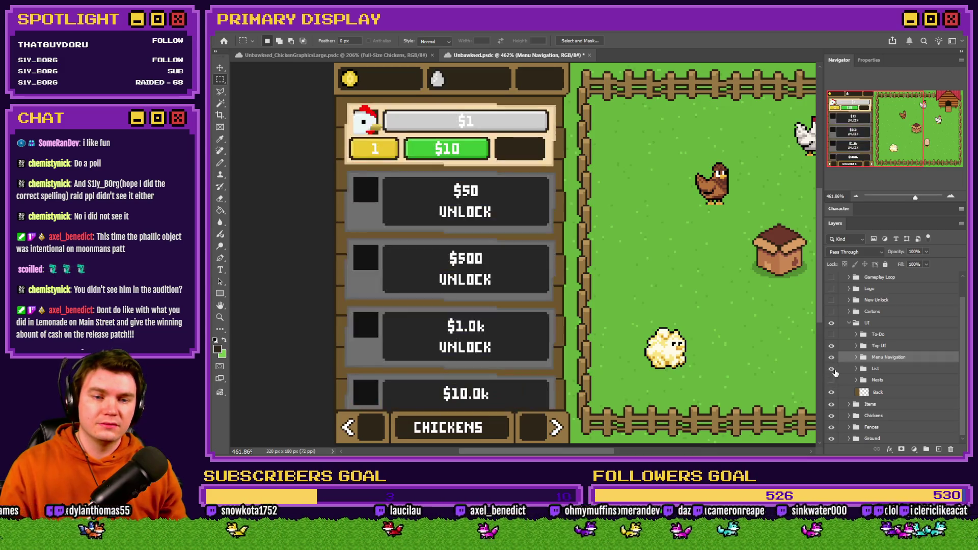
Step: Check the menu label text layer, switch it to the ORDERS version, then playtest in RPG Maker MZ
{"action": "left_click", "coordinate": [856, 358]}
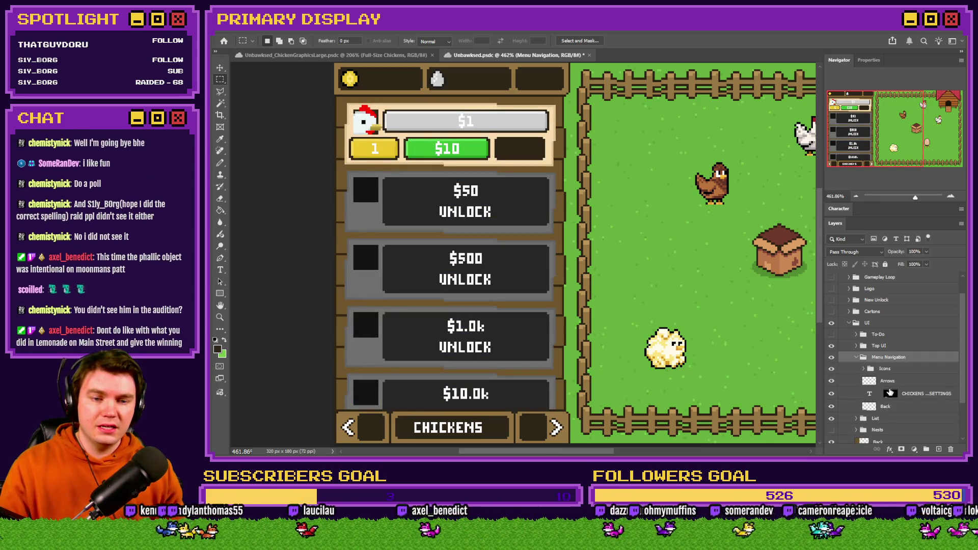
{"action": "left_click", "coordinate": [870, 394]}
{"action": "double_click", "coordinate": [870, 395]}
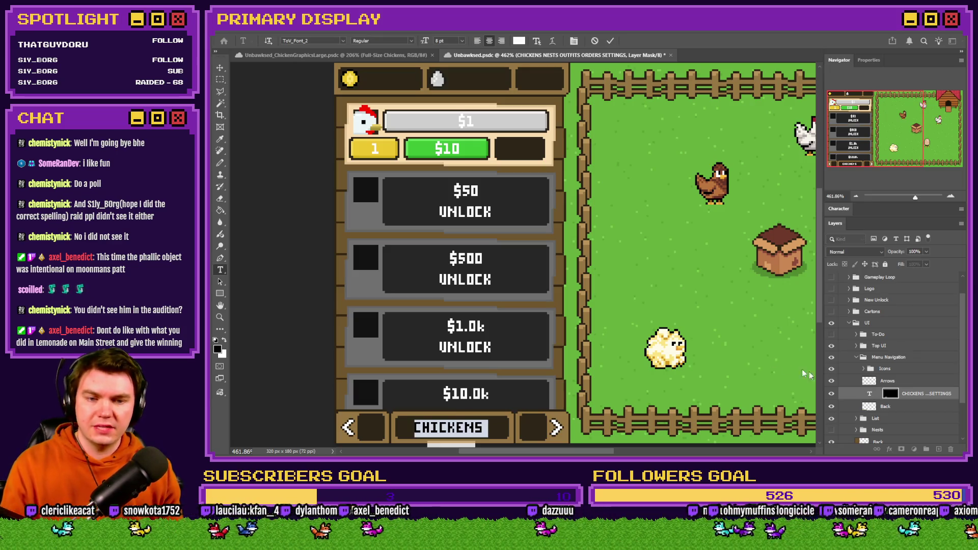
{"action": "key", "text": "Escape"}
{"action": "key", "text": "m"}
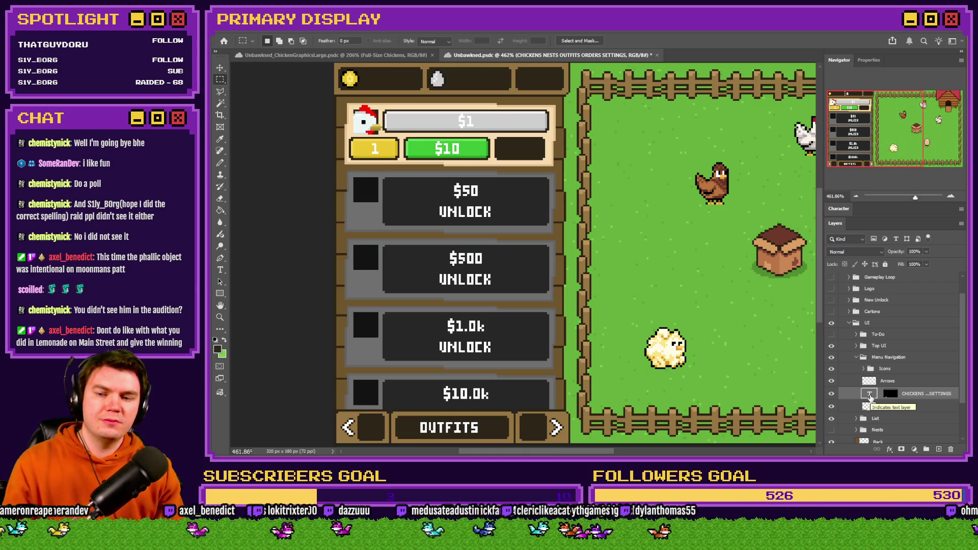
{"action": "key", "text": "ctrl+shift+Up"}
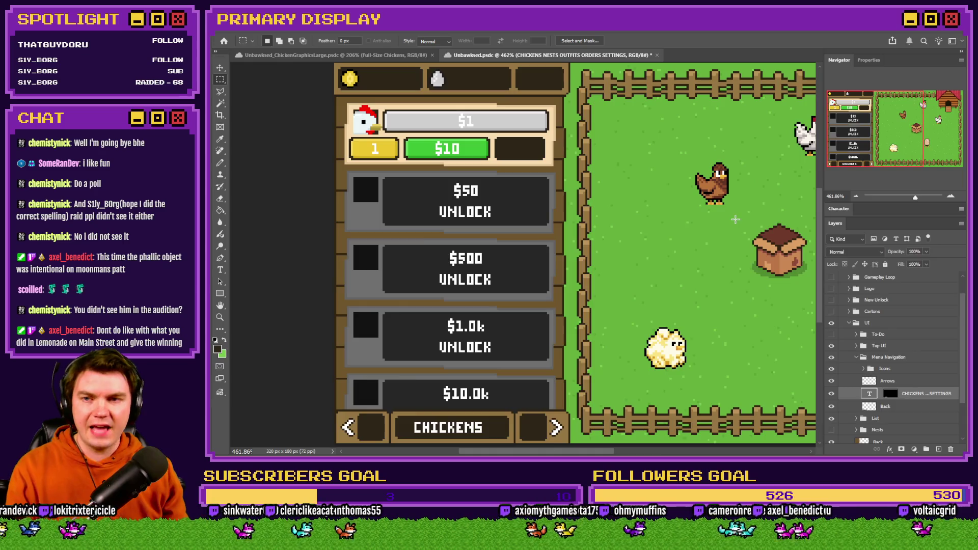
{"action": "key", "text": "alt+Tab"}
{"action": "key", "text": "alt+Tab"}
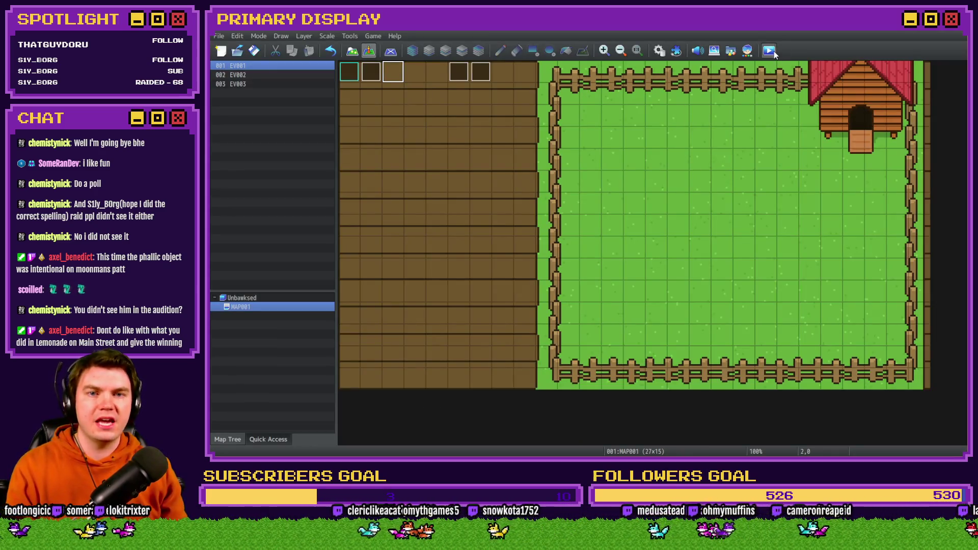
{"action": "left_click", "coordinate": [769, 50]}
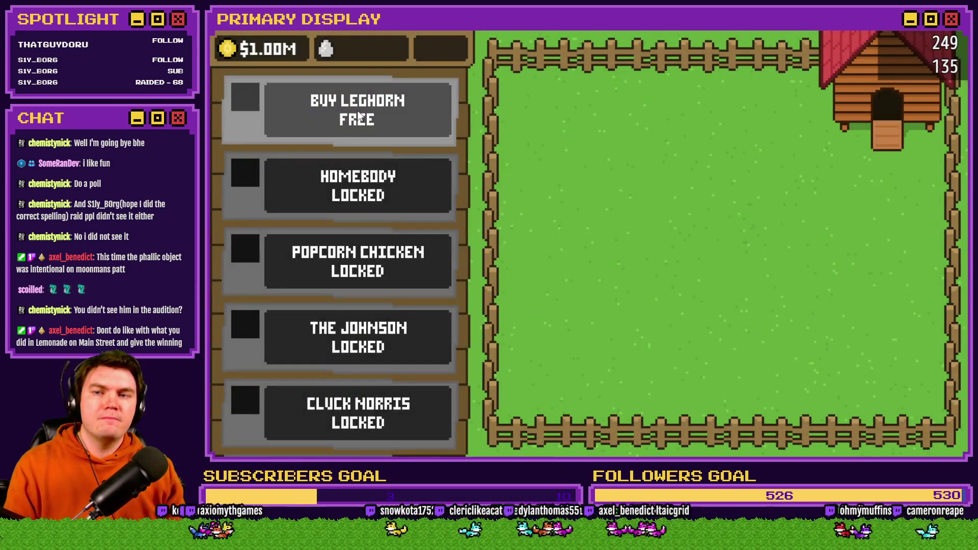
Step: Buy and uncrate Leghorn (free), Homebody ($50), Popcorn Chicken ($500), The Johnson and Cluck Norris
{"action": "left_click", "coordinate": [355, 118]}
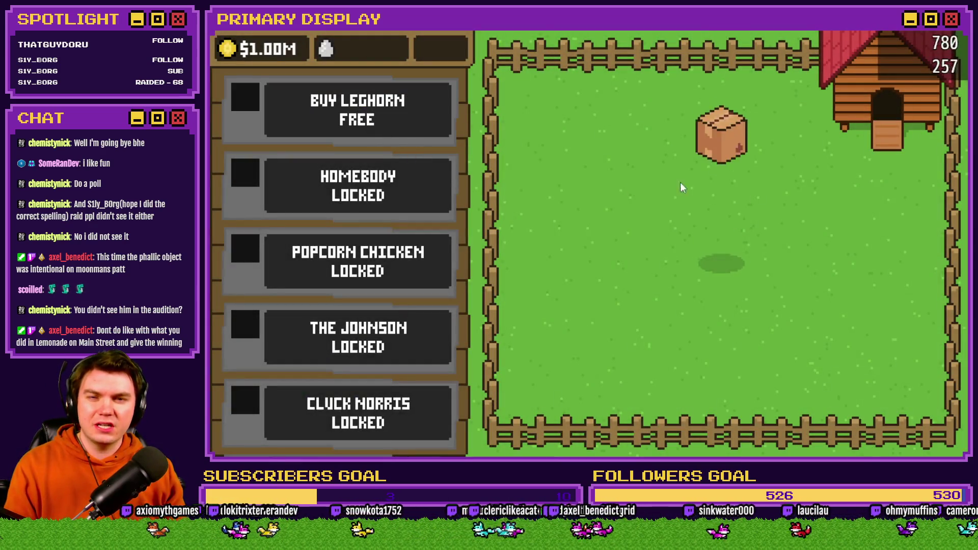
{"action": "left_click", "coordinate": [735, 249]}
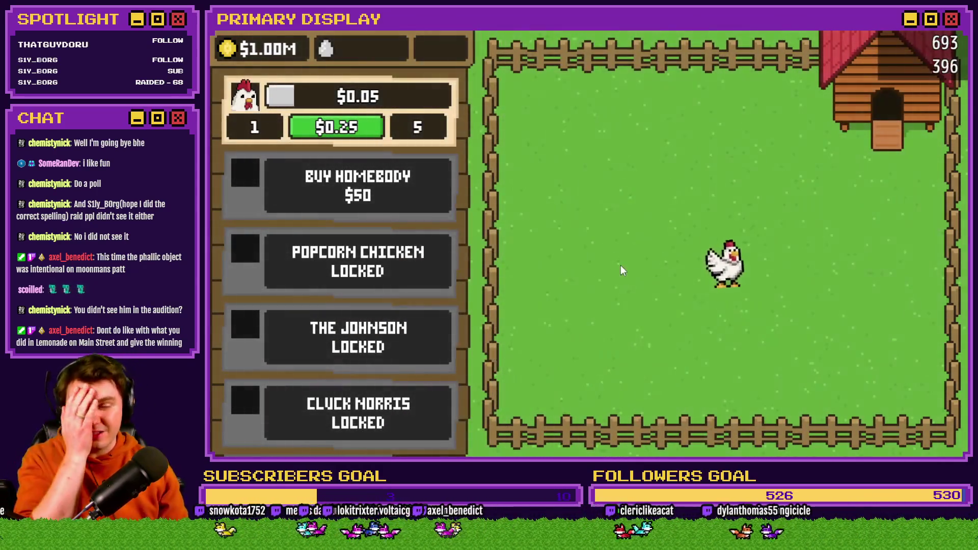
{"action": "left_click", "coordinate": [405, 193]}
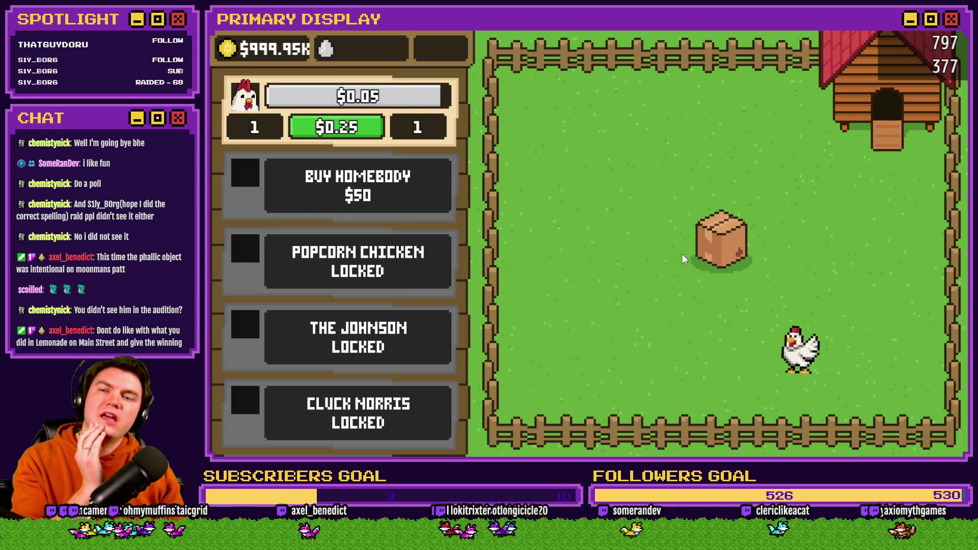
{"action": "left_click", "coordinate": [708, 253]}
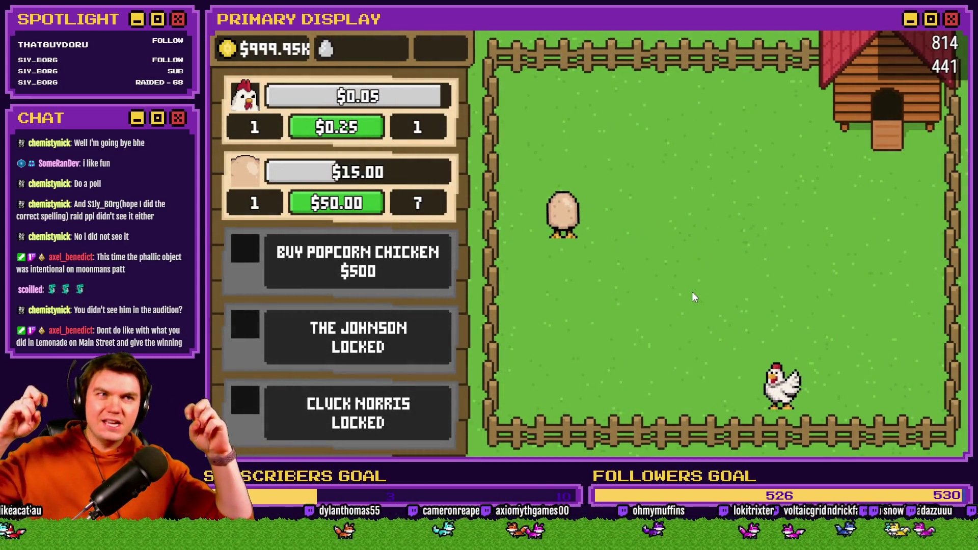
{"action": "left_click", "coordinate": [355, 279]}
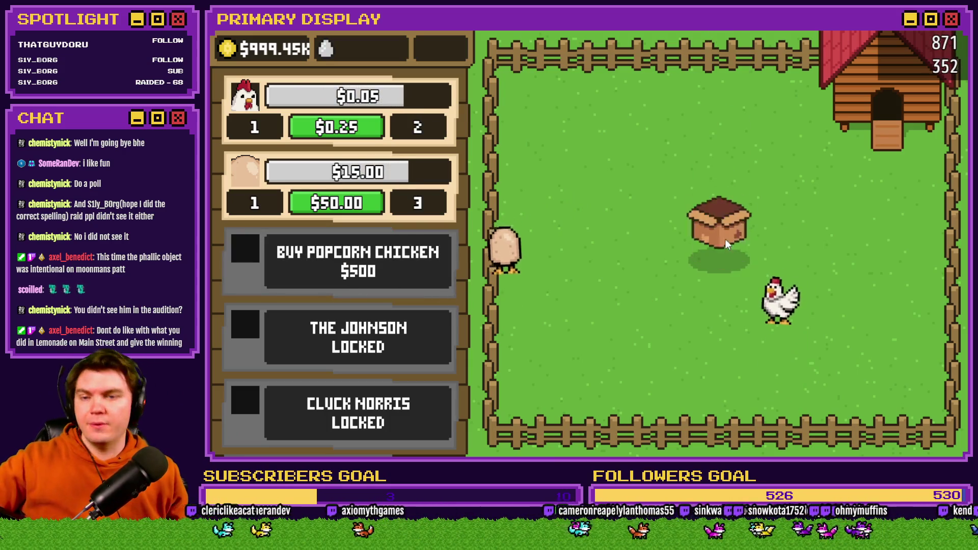
{"action": "left_click", "coordinate": [725, 239]}
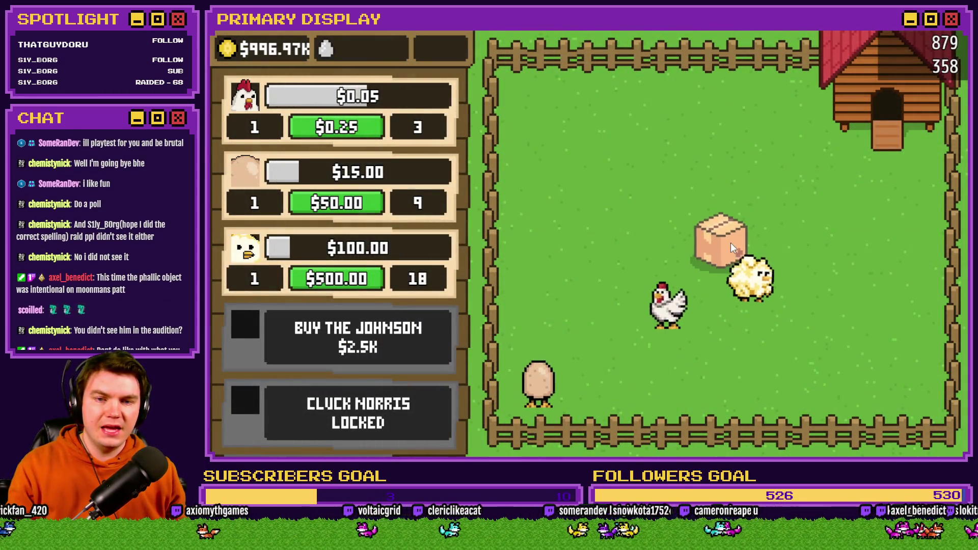
{"action": "left_click", "coordinate": [725, 244]}
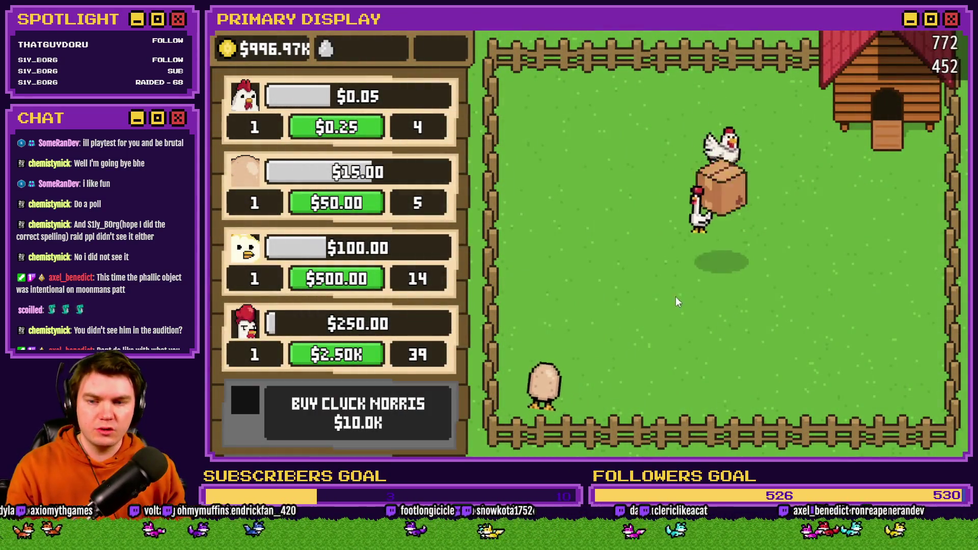
{"action": "left_click", "coordinate": [729, 254]}
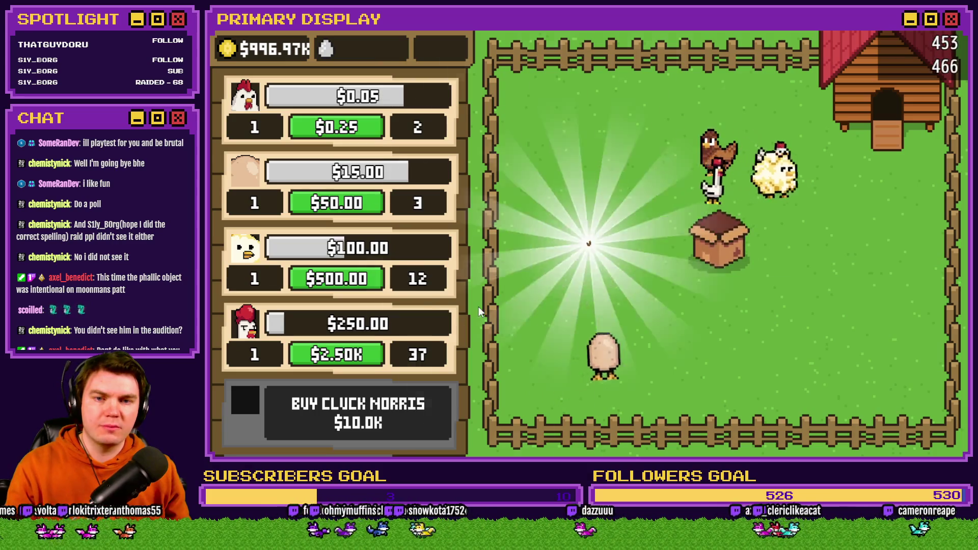
Step: Unlock The Colonel, Rubber Chicken ($100.0K), Poultrygeist ($250.0K) and Cluck Dogg ($500.0K) from their crates
{"action": "scroll", "coordinate": [360, 369], "scroll_direction": "down", "scroll_amount": 3}
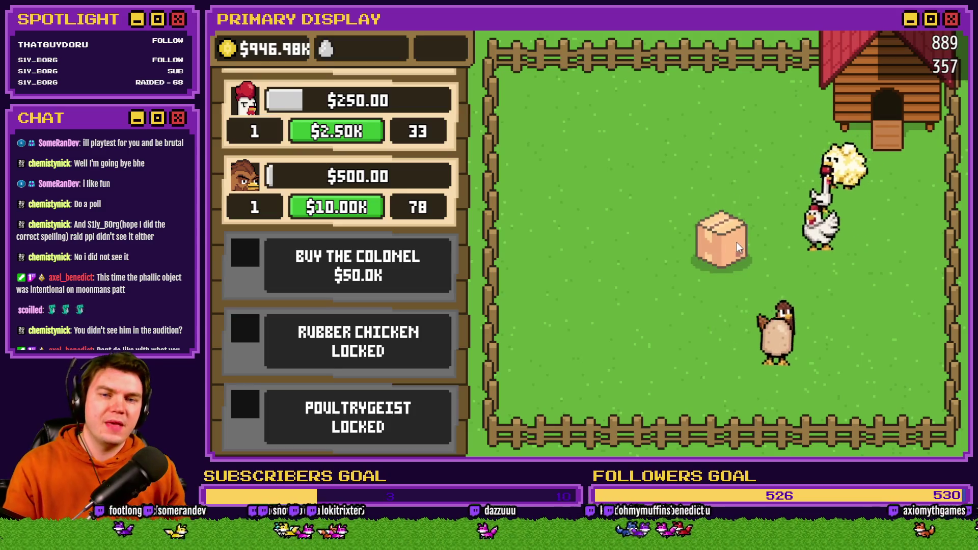
{"action": "left_click", "coordinate": [736, 245]}
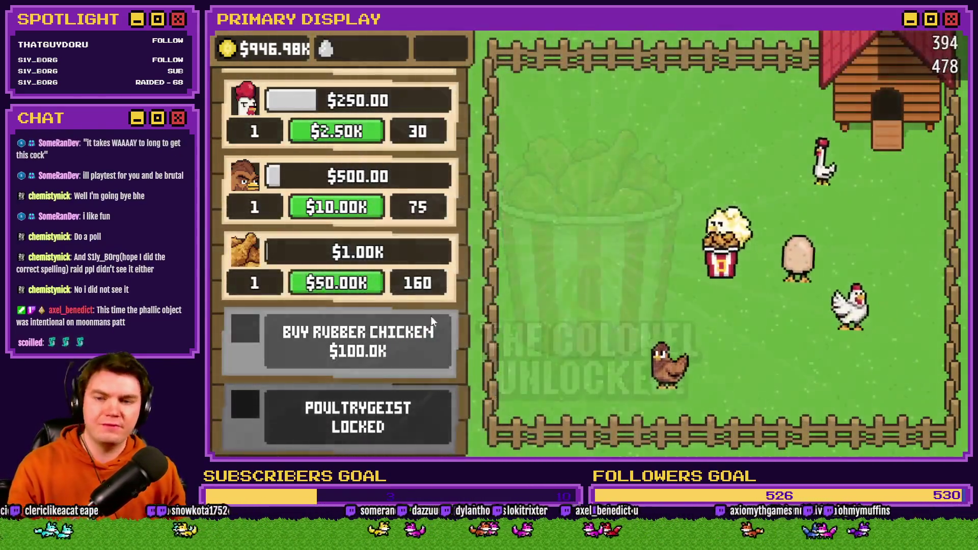
{"action": "left_click", "coordinate": [431, 316]}
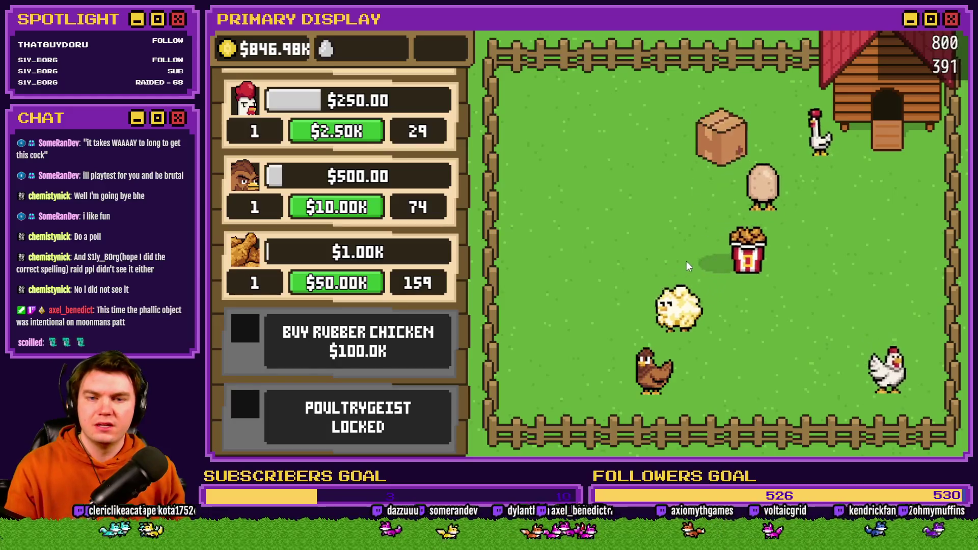
{"action": "left_click", "coordinate": [729, 237]}
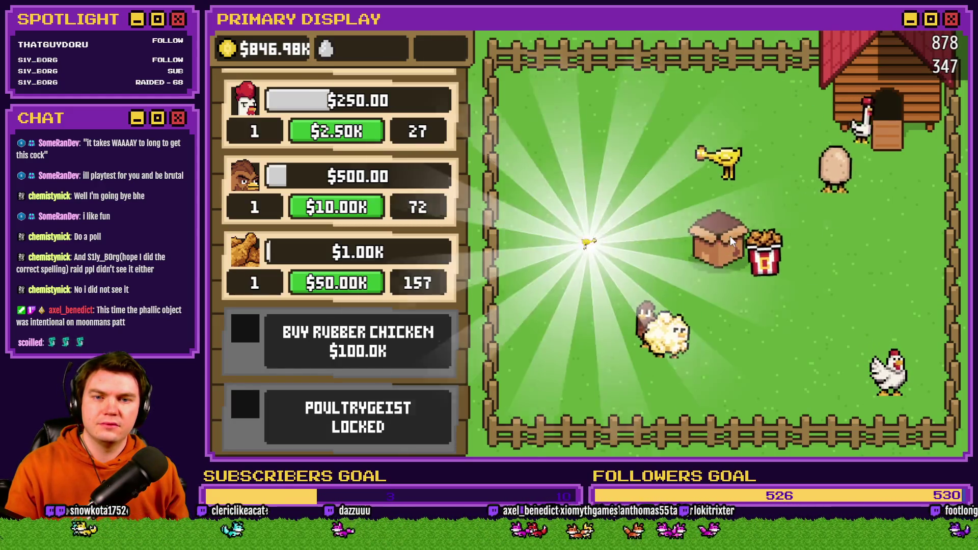
{"action": "scroll", "coordinate": [403, 236], "scroll_direction": "down", "scroll_amount": 3}
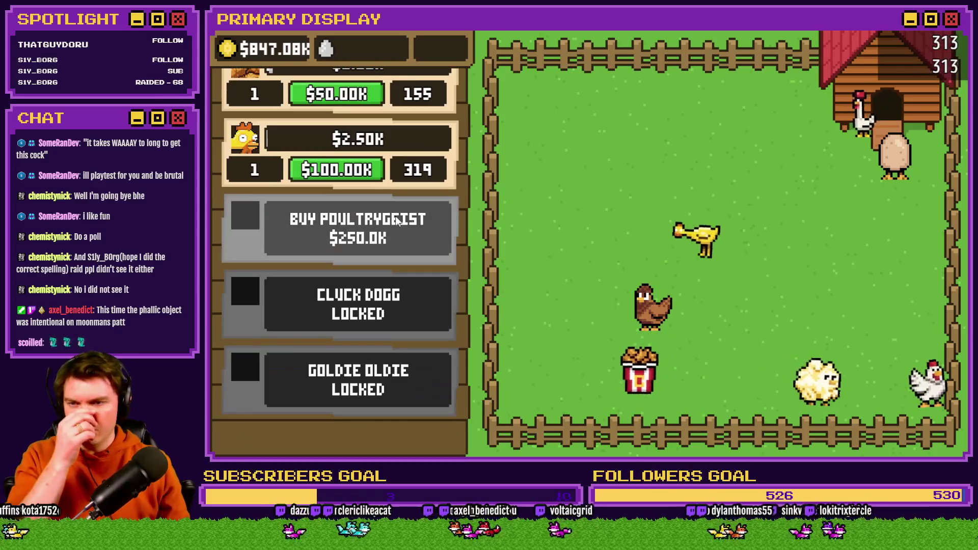
{"action": "left_click", "coordinate": [402, 236]}
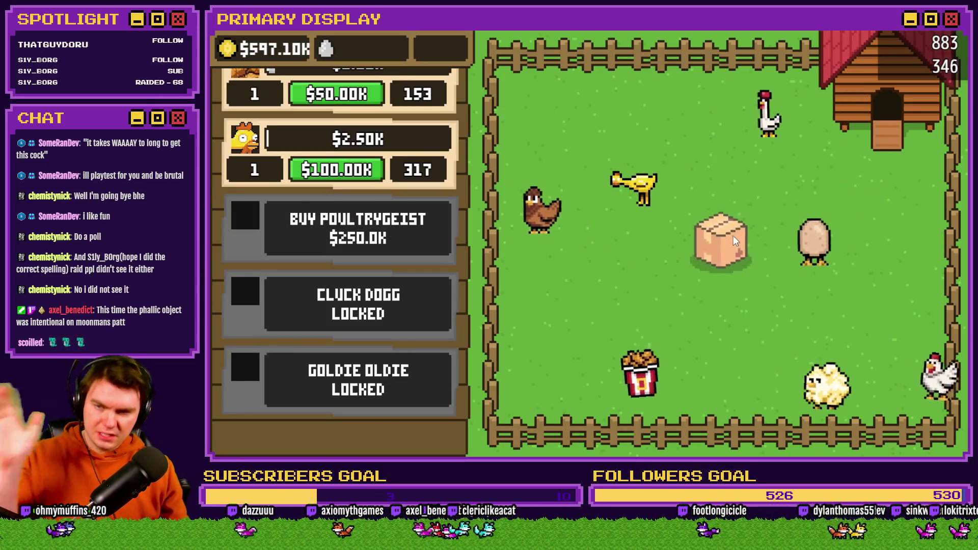
{"action": "left_click", "coordinate": [732, 237]}
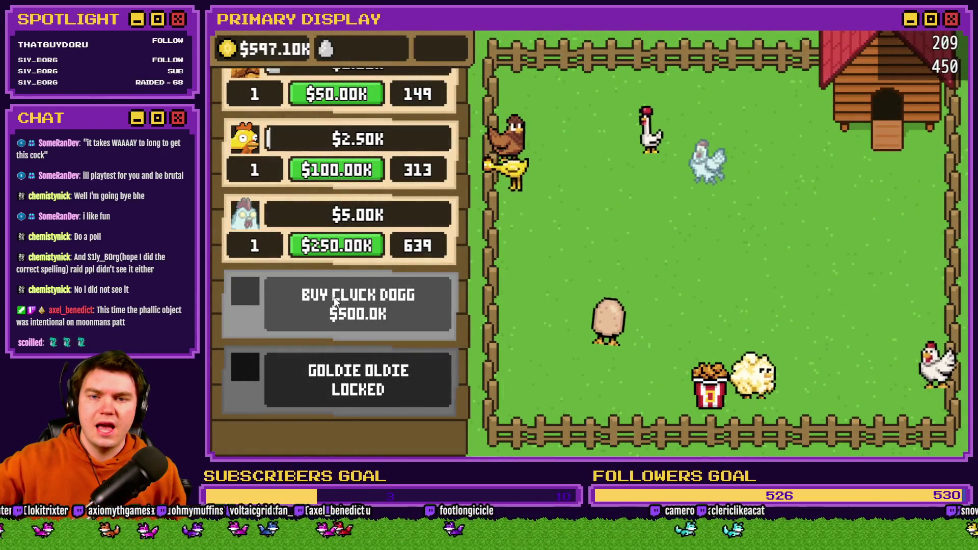
{"action": "left_click", "coordinate": [381, 310]}
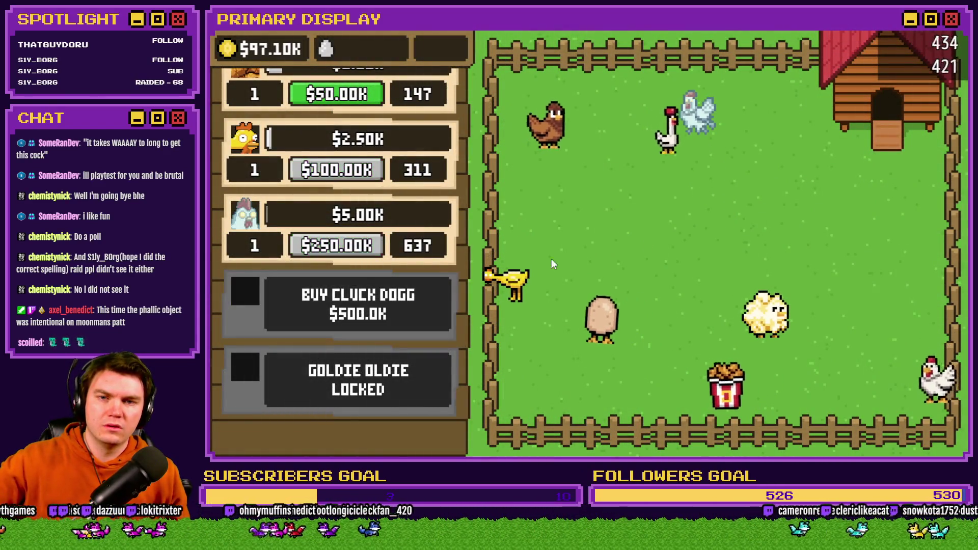
{"action": "left_click", "coordinate": [725, 236]}
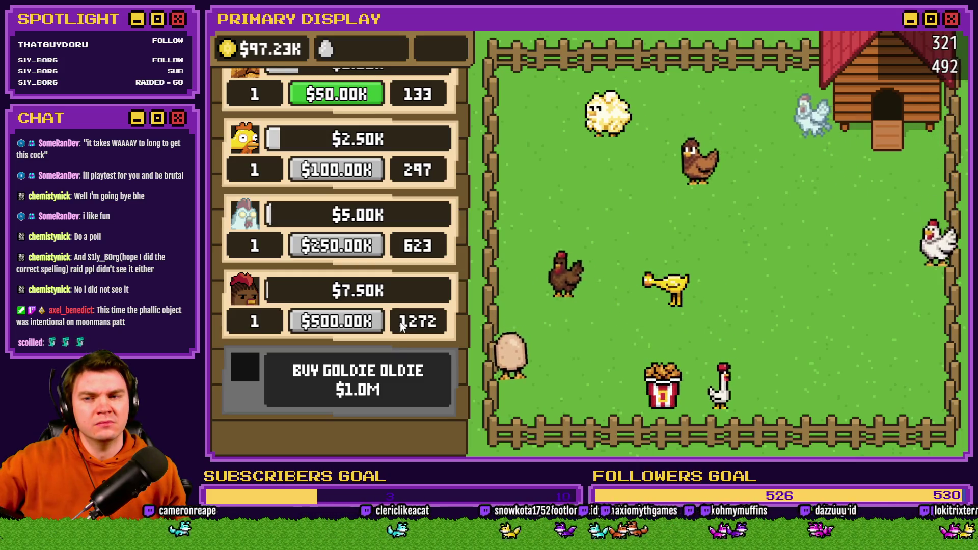
{"action": "scroll", "coordinate": [400, 320], "scroll_direction": "up", "scroll_amount": 1}
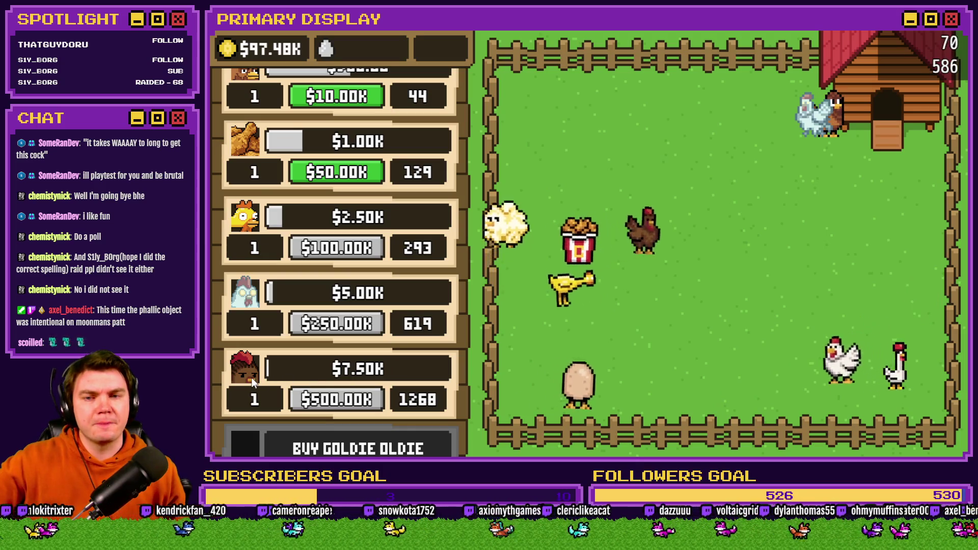
{"action": "scroll", "coordinate": [408, 381], "scroll_direction": "down", "scroll_amount": 2}
{"action": "scroll", "coordinate": [405, 392], "scroll_direction": "up", "scroll_amount": 4}
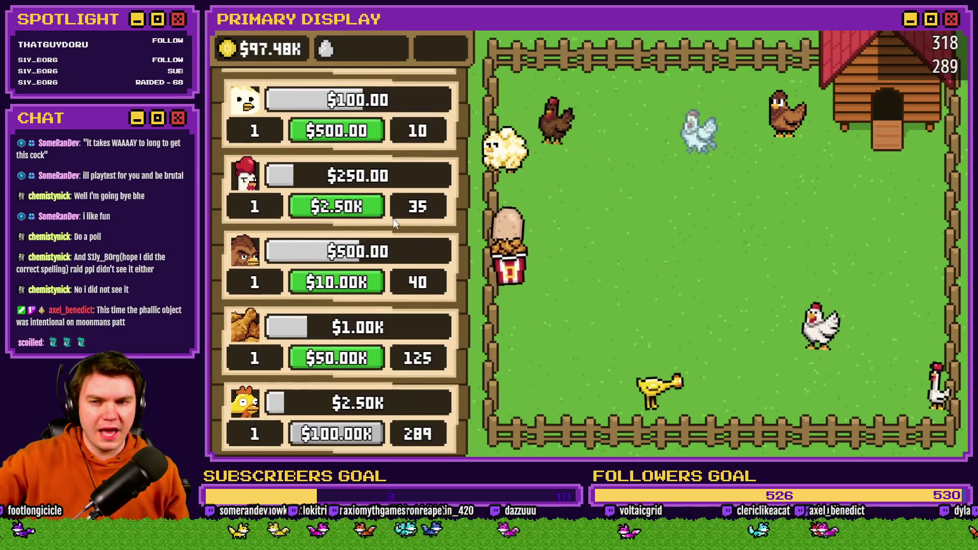
{"action": "scroll", "coordinate": [413, 347], "scroll_direction": "up", "scroll_amount": 2}
{"action": "scroll", "coordinate": [418, 306], "scroll_direction": "down", "scroll_amount": 8}
{"action": "scroll", "coordinate": [417, 214], "scroll_direction": "up", "scroll_amount": 2}
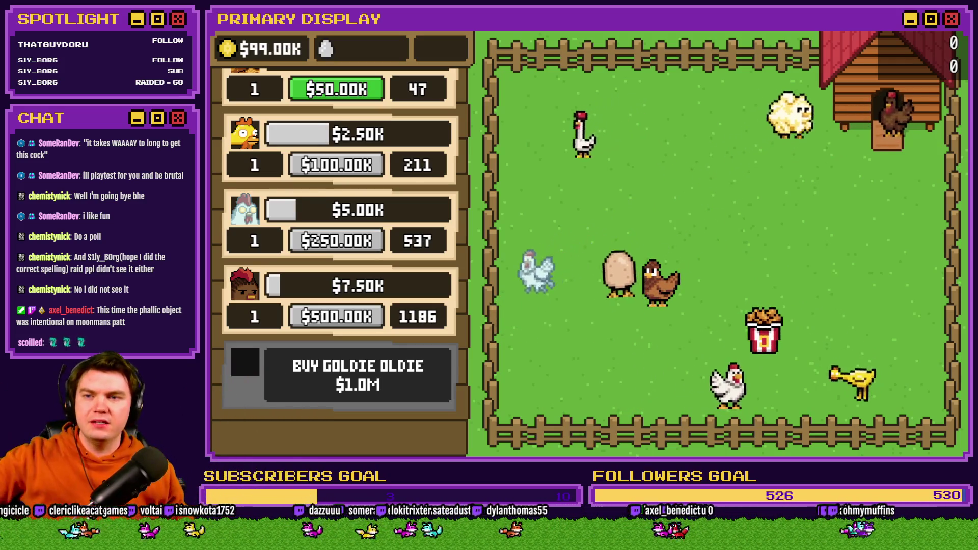
{"action": "scroll", "coordinate": [381, 234], "scroll_direction": "up", "scroll_amount": 1}
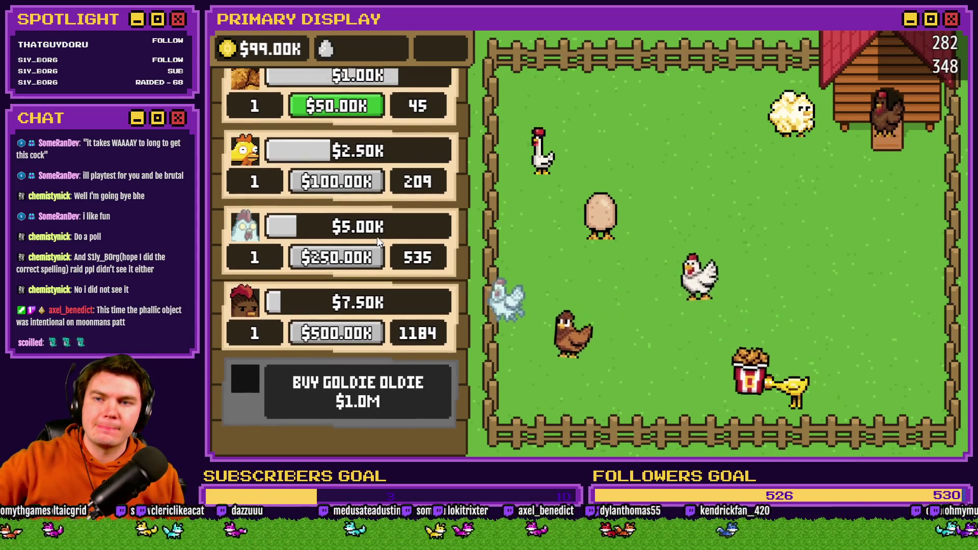
{"action": "scroll", "coordinate": [381, 235], "scroll_direction": "down", "scroll_amount": 1}
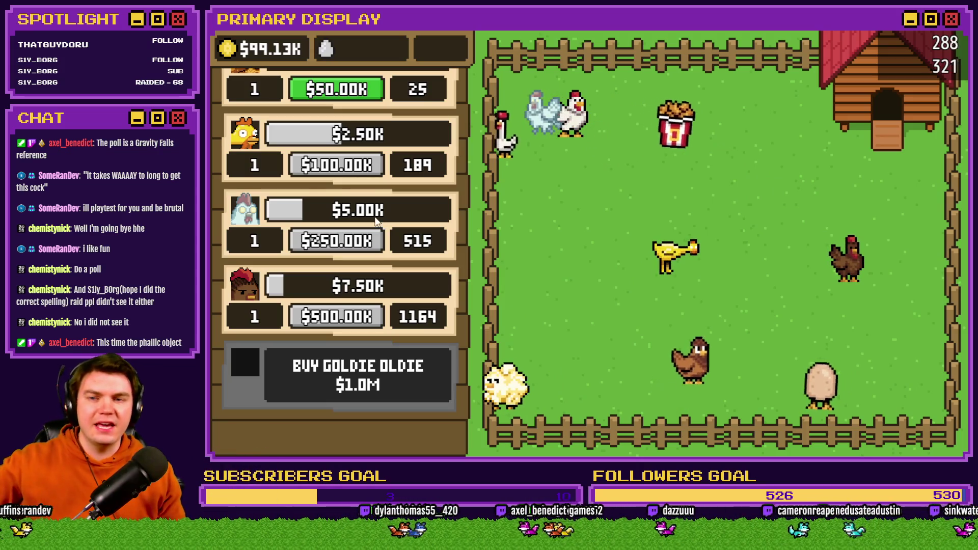
Step: Level the $1.0K chicken to 2 and raise the $10K-tier chicken to level 5
{"action": "scroll", "coordinate": [372, 224], "scroll_direction": "up", "scroll_amount": 10}
{"action": "scroll", "coordinate": [391, 305], "scroll_direction": "down", "scroll_amount": 5}
{"action": "left_click", "coordinate": [339, 260]}
{"action": "scroll", "coordinate": [392, 286], "scroll_direction": "down", "scroll_amount": 4}
{"action": "scroll", "coordinate": [392, 286], "scroll_direction": "up", "scroll_amount": 5}
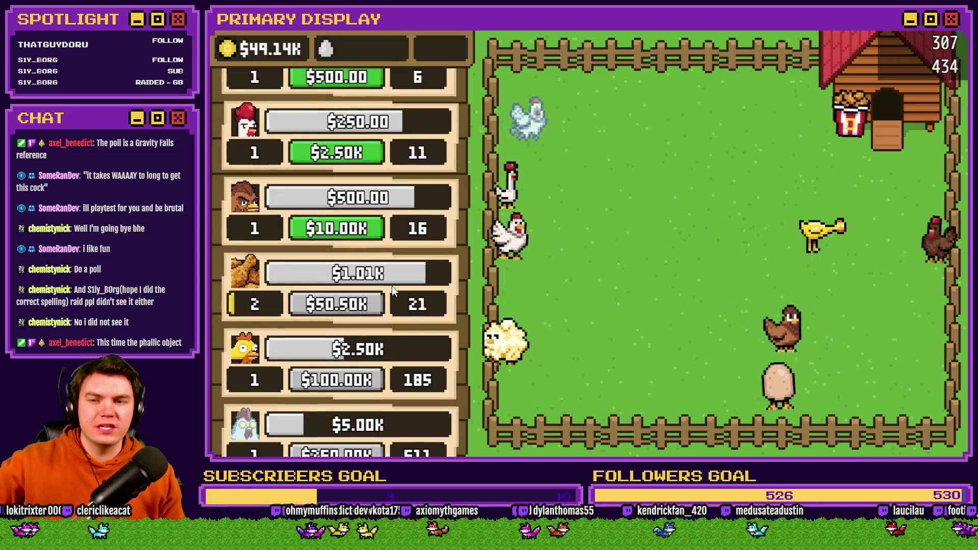
{"action": "scroll", "coordinate": [392, 285], "scroll_direction": "up", "scroll_amount": 1}
{"action": "left_click", "coordinate": [356, 256]}
{"action": "scroll", "coordinate": [356, 256], "scroll_direction": "up", "scroll_amount": 3}
{"action": "left_click", "coordinate": [355, 325]}
{"action": "scroll", "coordinate": [356, 286], "scroll_direction": "down", "scroll_amount": 1}
{"action": "left_click", "coordinate": [363, 212]}
{"action": "scroll", "coordinate": [362, 272], "scroll_direction": "up", "scroll_amount": 1}
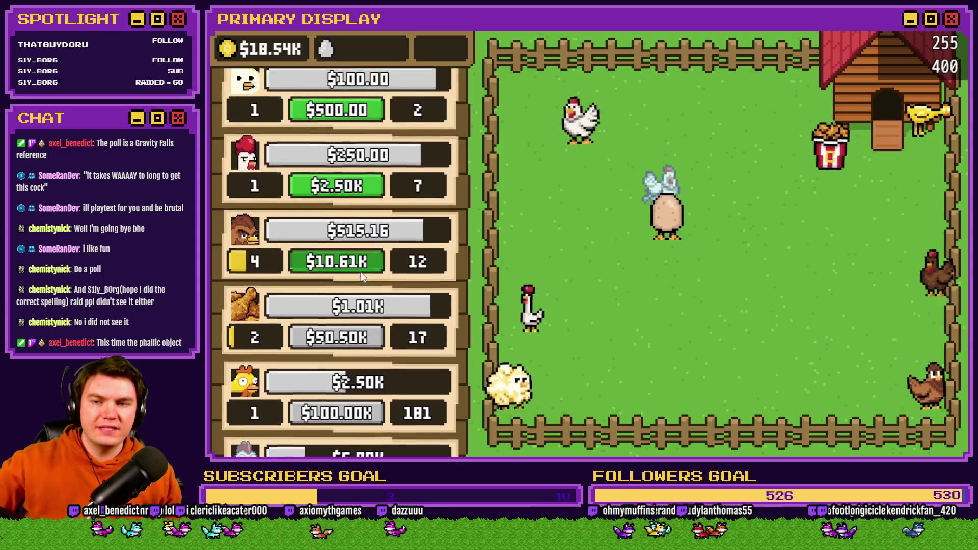
{"action": "scroll", "coordinate": [363, 273], "scroll_direction": "up", "scroll_amount": 1}
{"action": "left_click", "coordinate": [358, 339]}
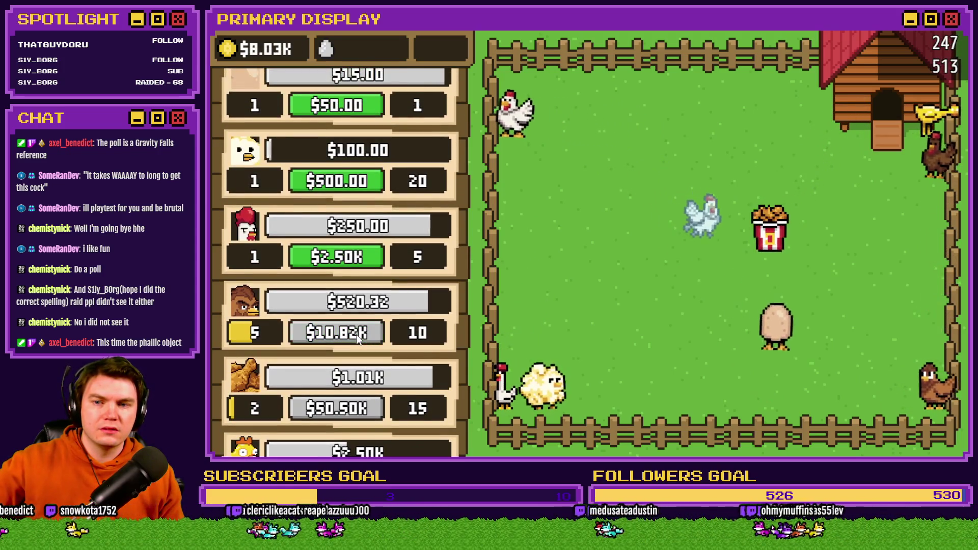
{"action": "scroll", "coordinate": [359, 325], "scroll_direction": "down", "scroll_amount": 2}
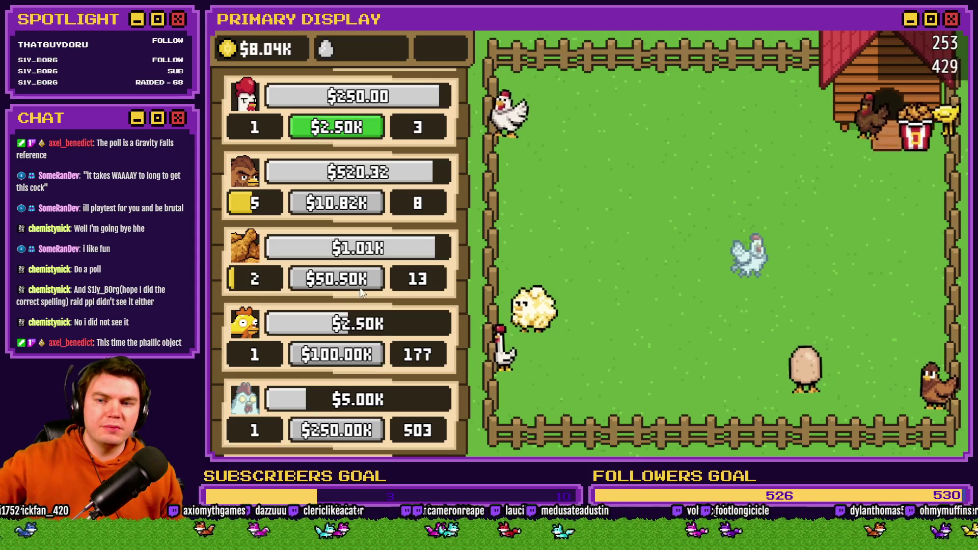
{"action": "scroll", "coordinate": [360, 354], "scroll_direction": "down", "scroll_amount": 3}
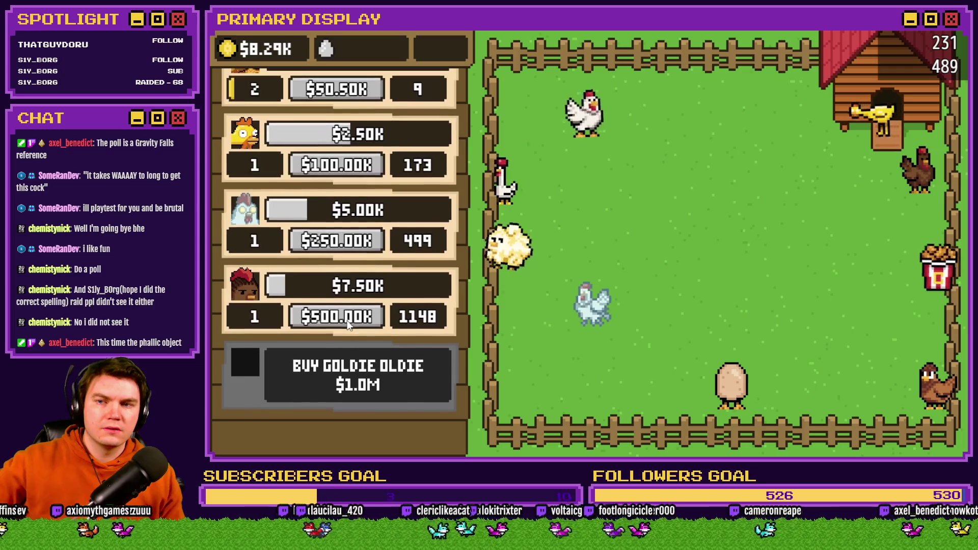
Step: At the top of the shop list, level up the egg chicken and raise the first chicken to level 5
{"action": "scroll", "coordinate": [370, 166], "scroll_direction": "up", "scroll_amount": 3}
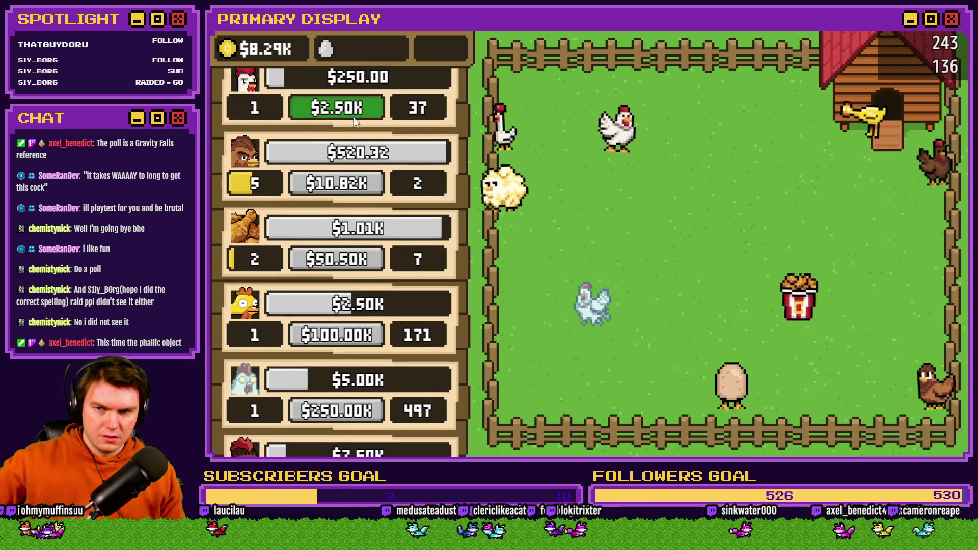
{"action": "scroll", "coordinate": [359, 224], "scroll_direction": "up", "scroll_amount": 2}
{"action": "scroll", "coordinate": [358, 218], "scroll_direction": "up", "scroll_amount": 2}
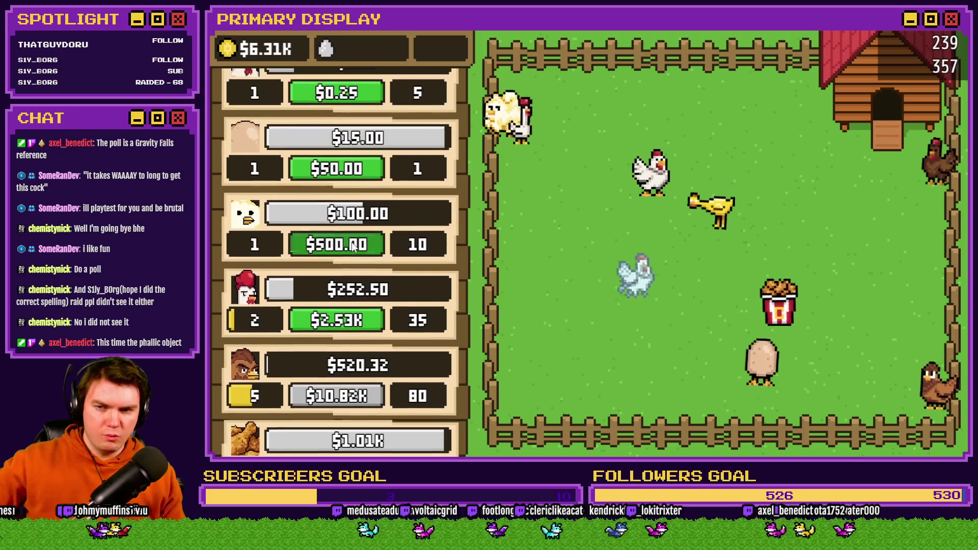
{"action": "scroll", "coordinate": [356, 219], "scroll_direction": "up", "scroll_amount": 1}
{"action": "left_click", "coordinate": [356, 217]}
{"action": "left_click", "coordinate": [352, 131]}
{"action": "left_click", "coordinate": [354, 131]}
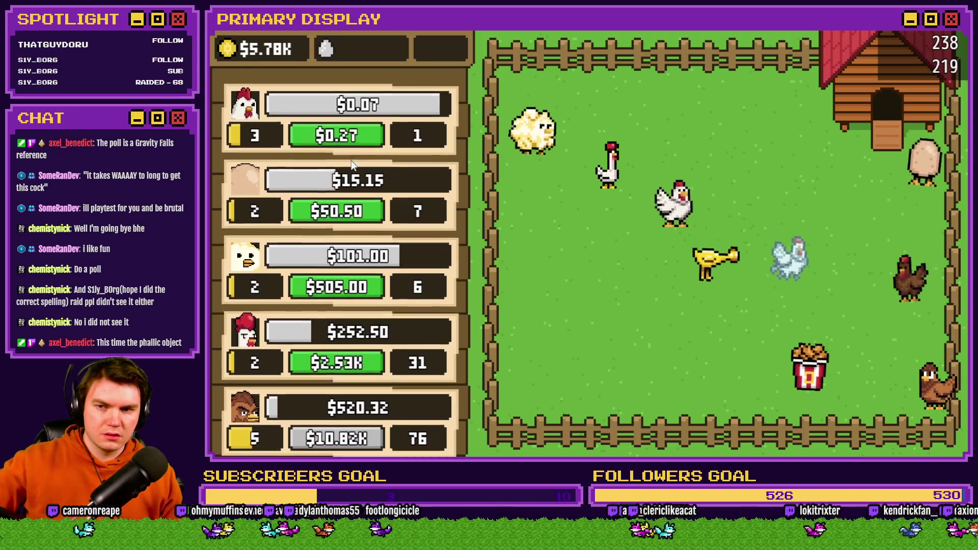
{"action": "left_click", "coordinate": [356, 134]}
{"action": "left_click", "coordinate": [356, 137]}
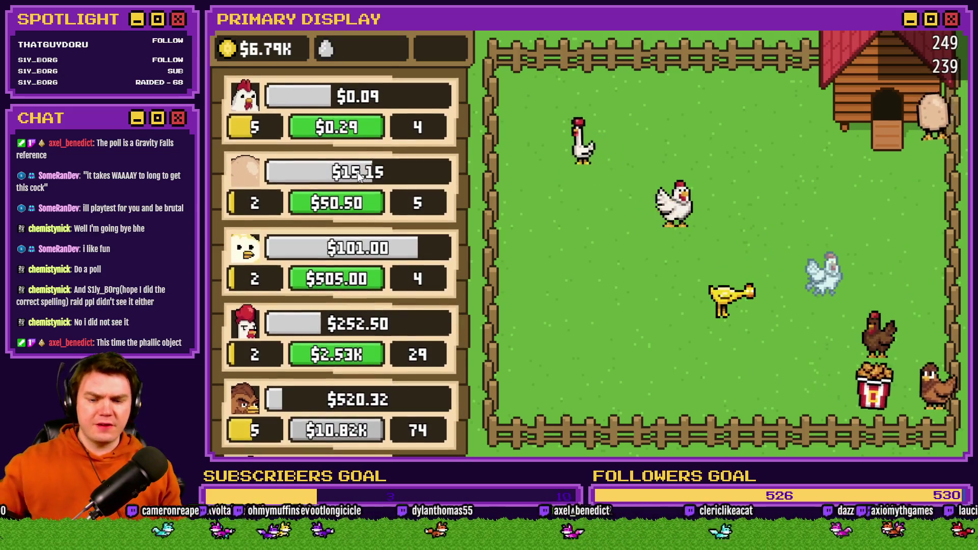
Step: Reset to a fresh farm, then buy the free Leghorn and open its crate
{"action": "key", "text": "r"}
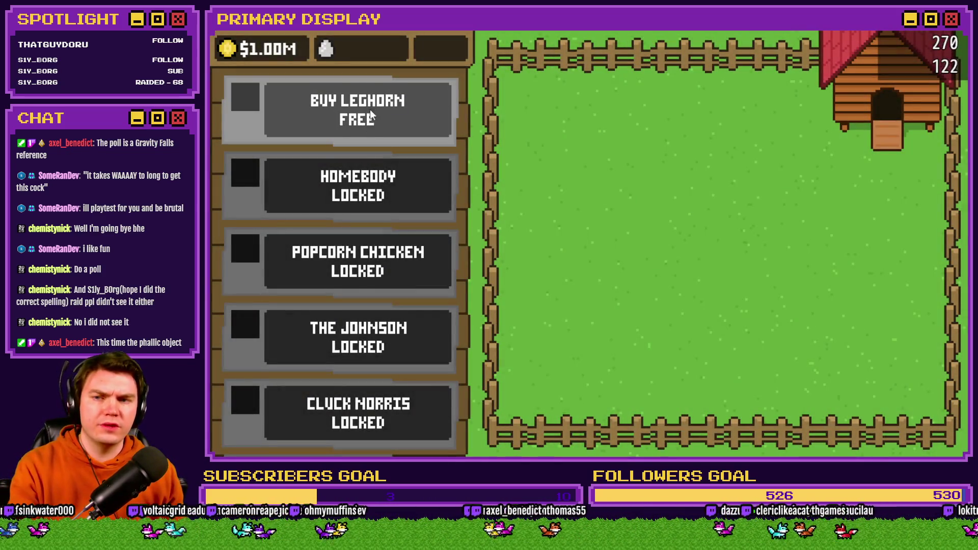
{"action": "left_click_drag", "start_coordinate": [363, 137], "coordinate": [362, 218]}
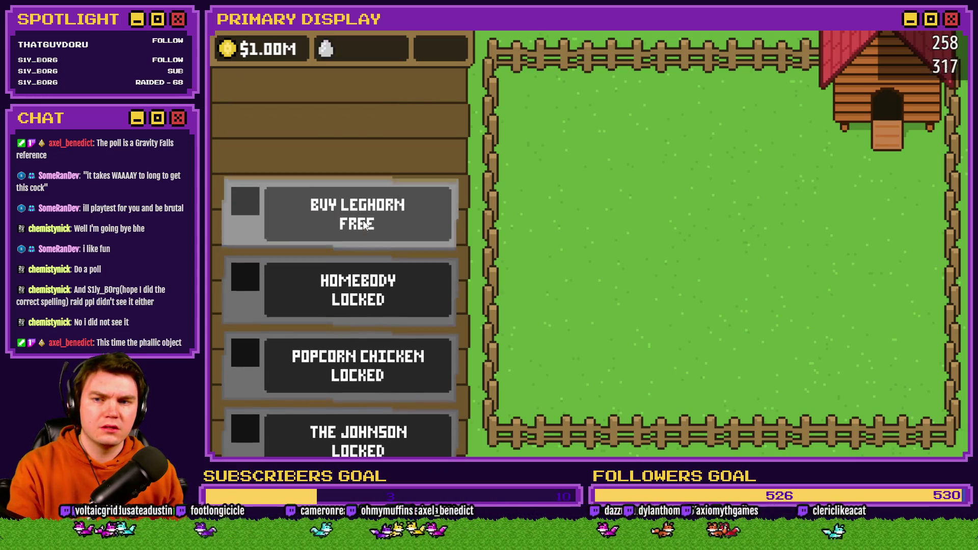
{"action": "mouse_move", "coordinate": [367, 137]}
{"action": "left_mouse_down"}
{"action": "mouse_move", "coordinate": [371, 215]}
{"action": "mouse_move", "coordinate": [370, 124]}
{"action": "mouse_move", "coordinate": [370, 191]}
{"action": "mouse_move", "coordinate": [378, 121]}
{"action": "left_mouse_up"}
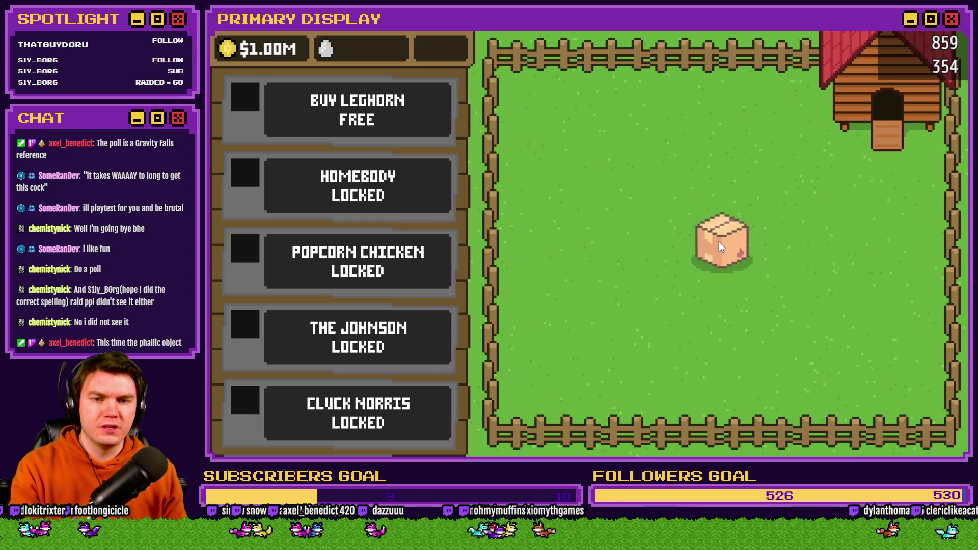
{"action": "left_click", "coordinate": [719, 243]}
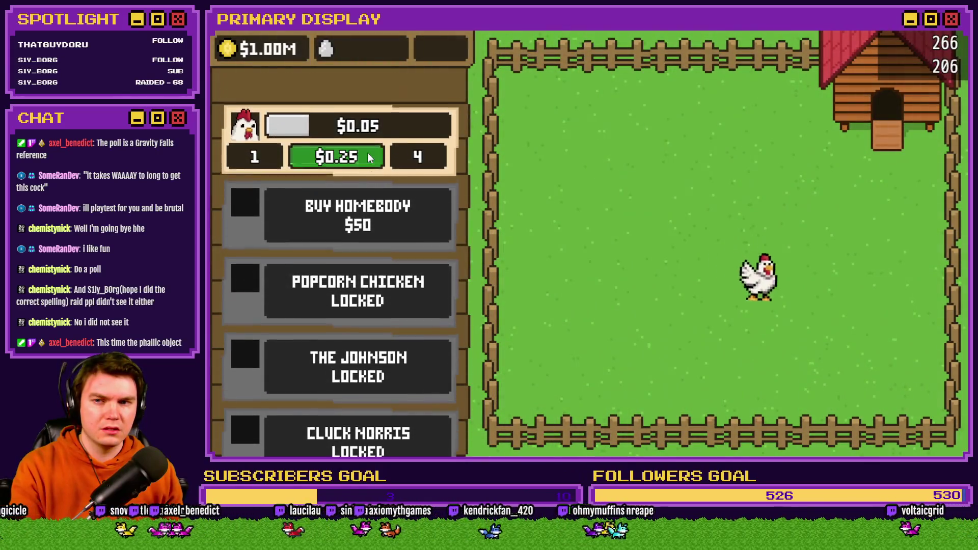
Step: Upgrade the Leghorn repeatedly, past level 4 up to level 51
{"action": "left_click", "coordinate": [368, 155]}
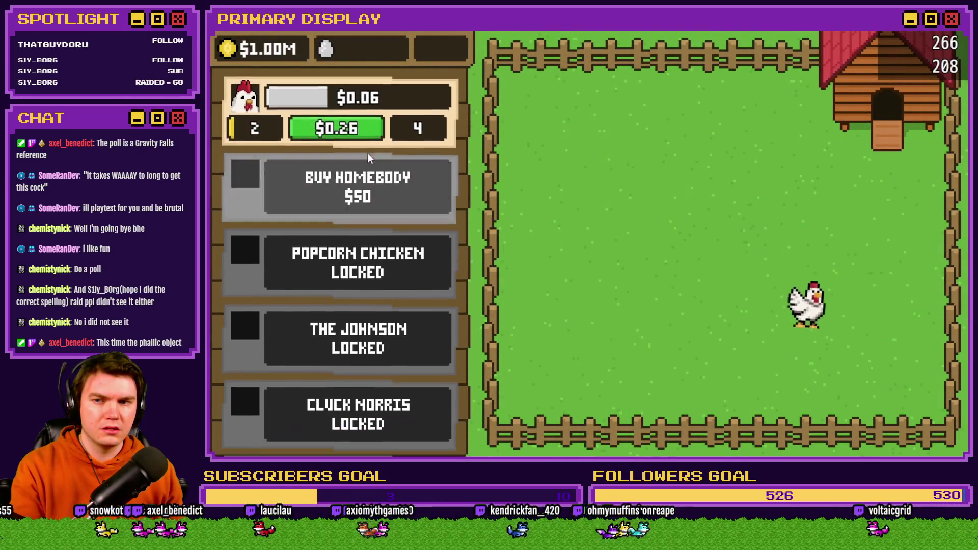
{"action": "left_click", "coordinate": [365, 173]}
{"action": "left_click", "coordinate": [369, 176]}
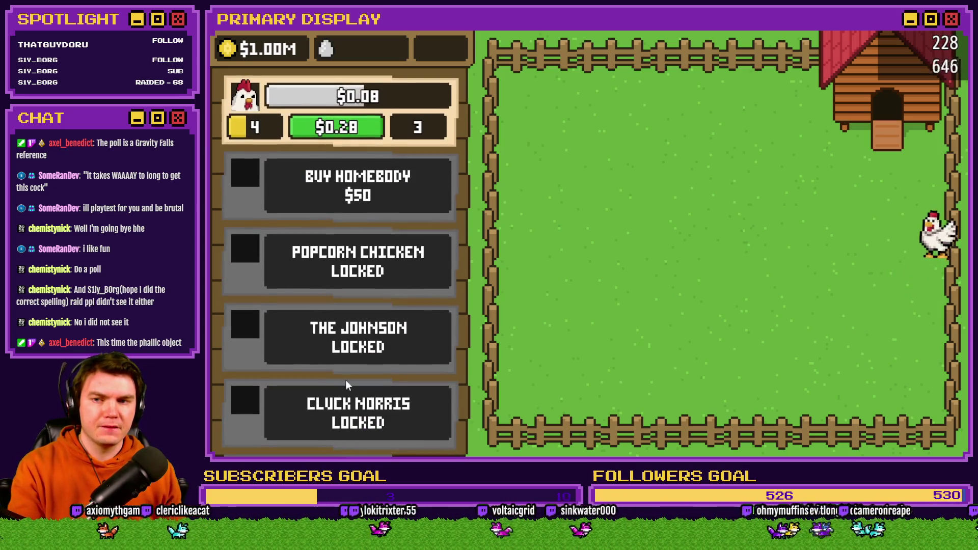
{"action": "scroll", "coordinate": [334, 417], "scroll_direction": "down", "scroll_amount": 5}
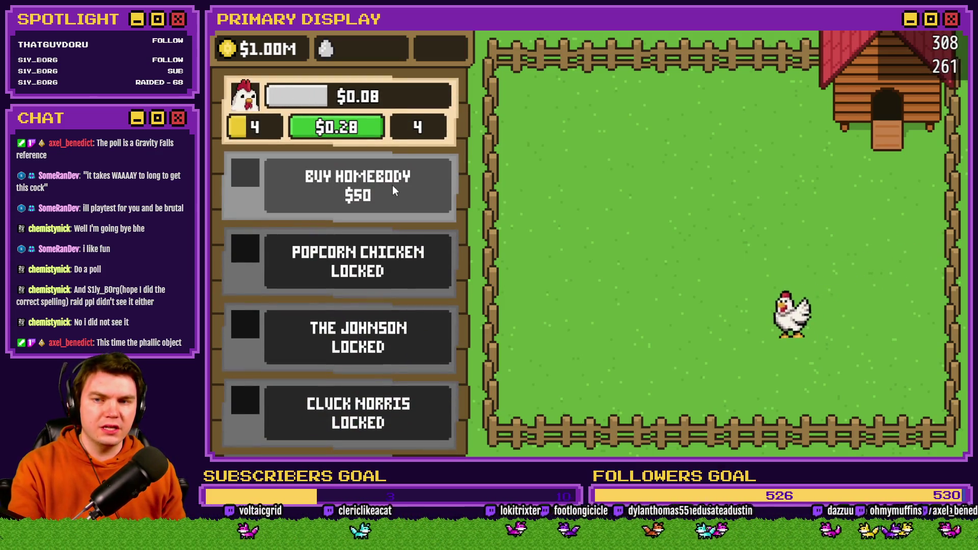
{"action": "left_click_drag", "start_coordinate": [388, 194], "coordinate": [391, 289]}
{"action": "left_click_drag", "start_coordinate": [431, 204], "coordinate": [432, 291]}
{"action": "mouse_move", "coordinate": [420, 207]}
{"action": "left_mouse_down"}
{"action": "mouse_move", "coordinate": [423, 298]}
{"action": "mouse_move", "coordinate": [409, 284]}
{"action": "left_mouse_up"}
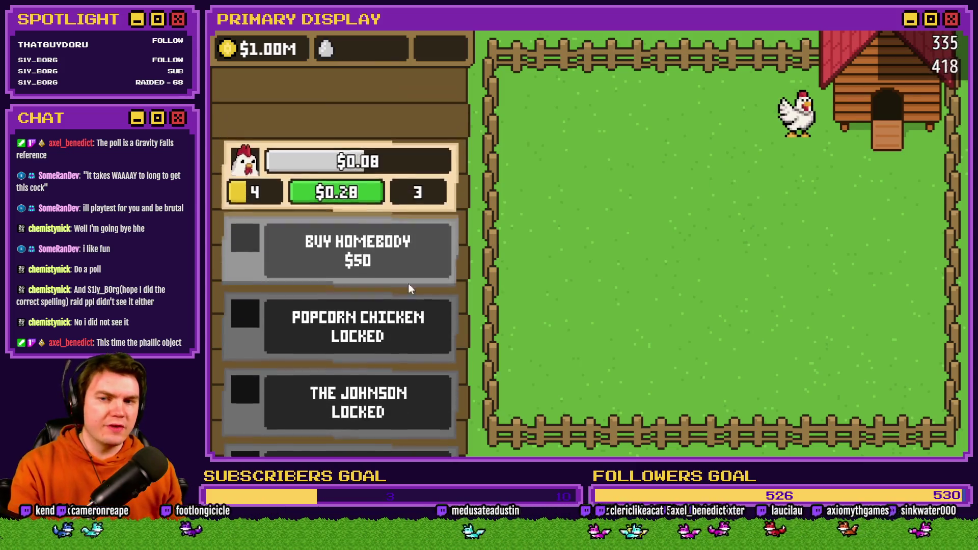
{"action": "left_click_drag", "start_coordinate": [405, 193], "coordinate": [396, 331]}
{"action": "left_click_drag", "start_coordinate": [351, 158], "coordinate": [349, 202]}
{"action": "left_click", "coordinate": [350, 135]}
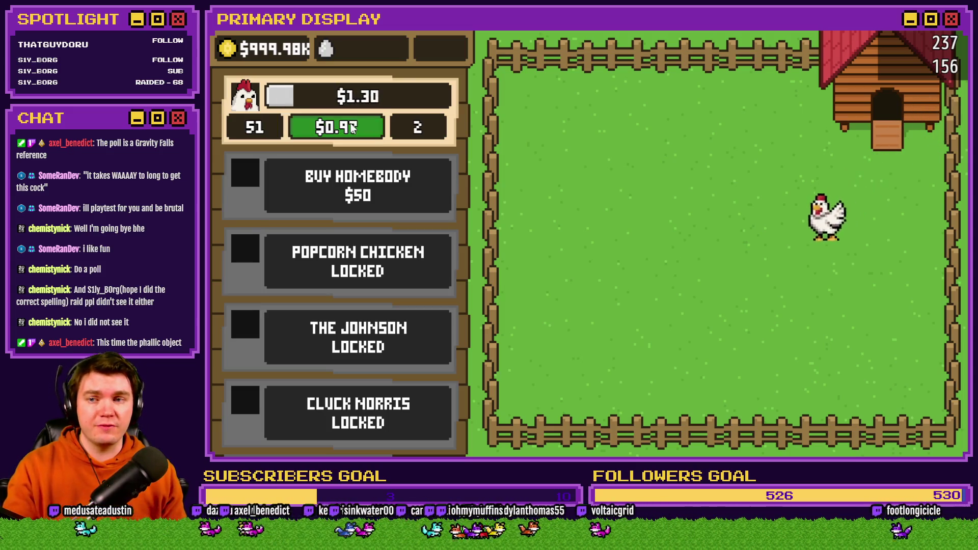
Step: Keep upgrading the Leghorn until it hits level 250, earning $36.06 per cycle
{"action": "left_click", "coordinate": [351, 127]}
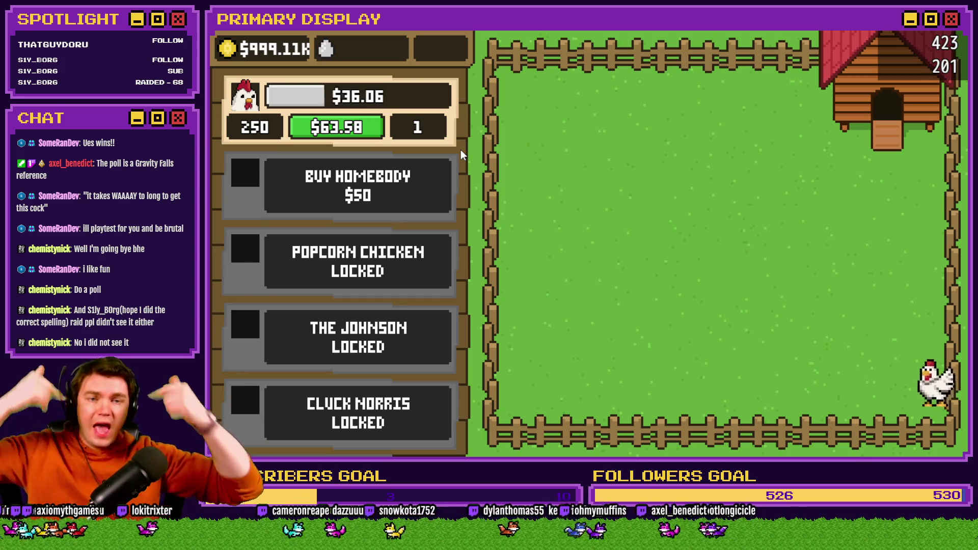
{"action": "scroll", "coordinate": [442, 74], "scroll_direction": "down", "scroll_amount": 5}
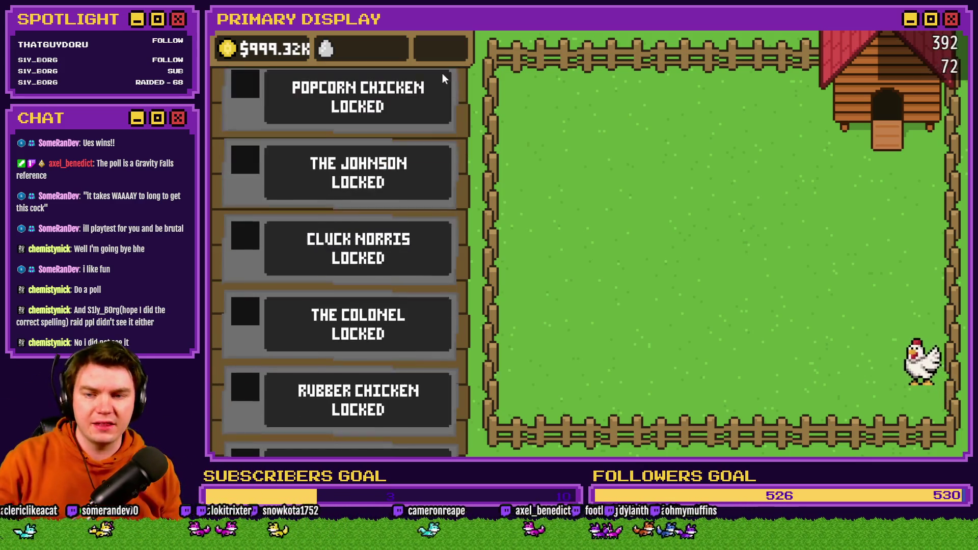
Step: Buy Homebody ($50), Popcorn Chicken, The Johnson ($2.5K) and Cluck Norris, opening each crate
{"action": "scroll", "coordinate": [427, 213], "scroll_direction": "down", "scroll_amount": 2}
{"action": "scroll", "coordinate": [426, 200], "scroll_direction": "up", "scroll_amount": 8}
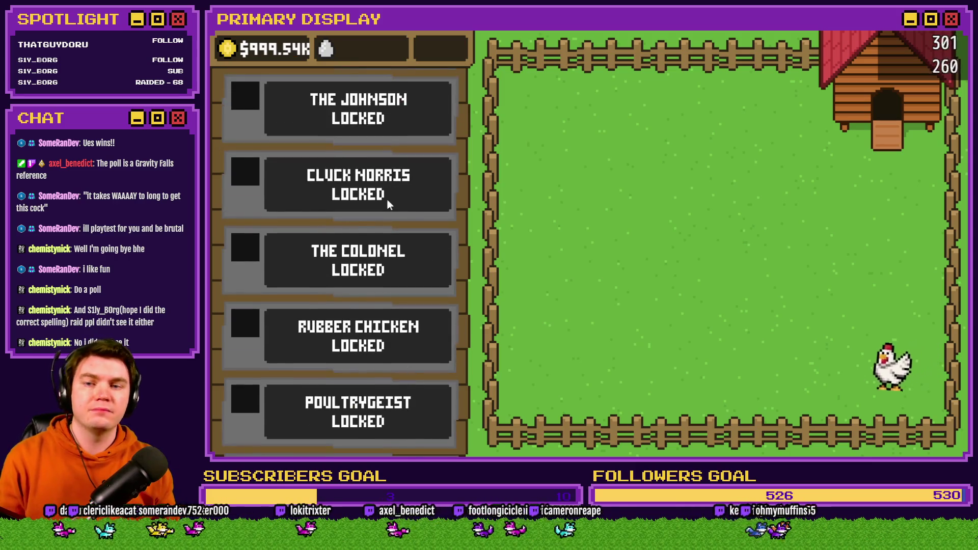
{"action": "left_click", "coordinate": [391, 210]}
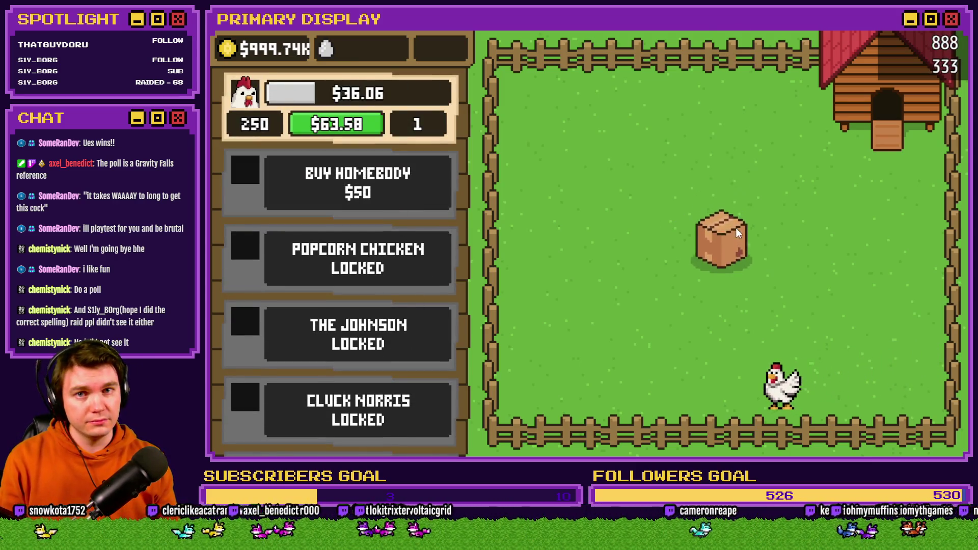
{"action": "left_click", "coordinate": [736, 227]}
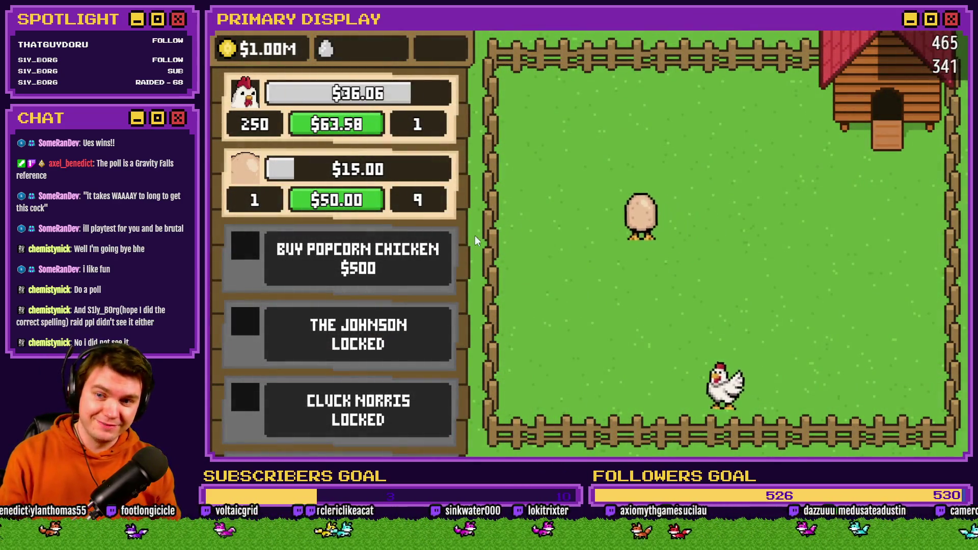
{"action": "left_click", "coordinate": [729, 246]}
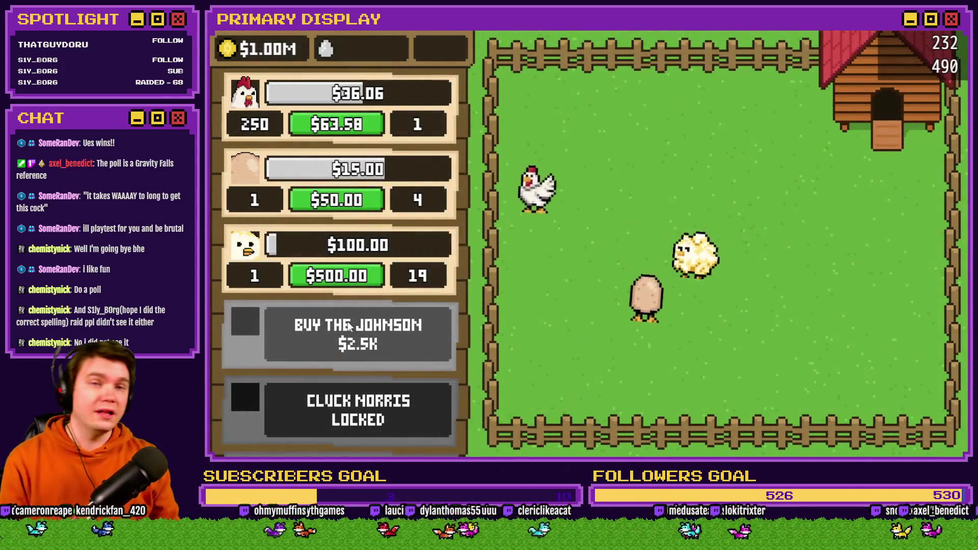
{"action": "left_click", "coordinate": [348, 322]}
{"action": "left_click", "coordinate": [721, 244]}
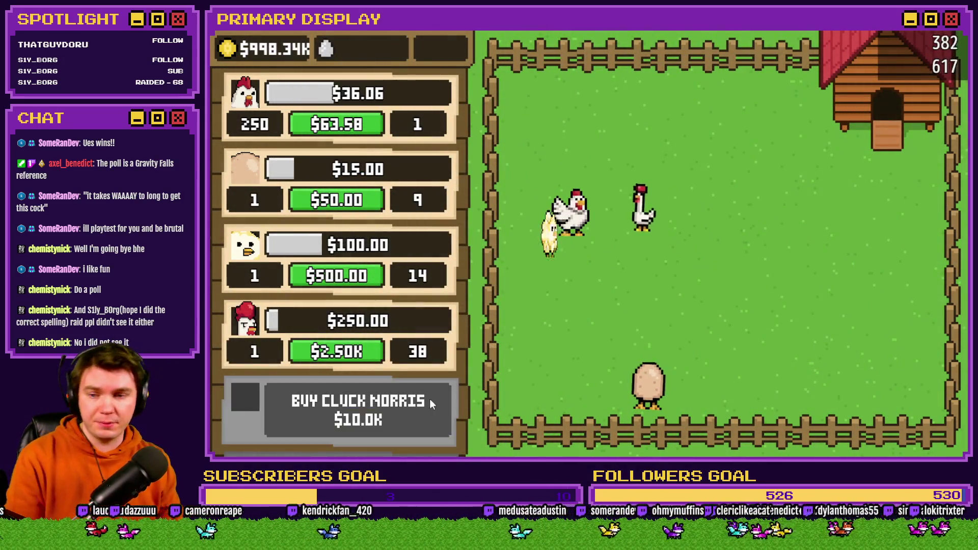
{"action": "left_click", "coordinate": [715, 243]}
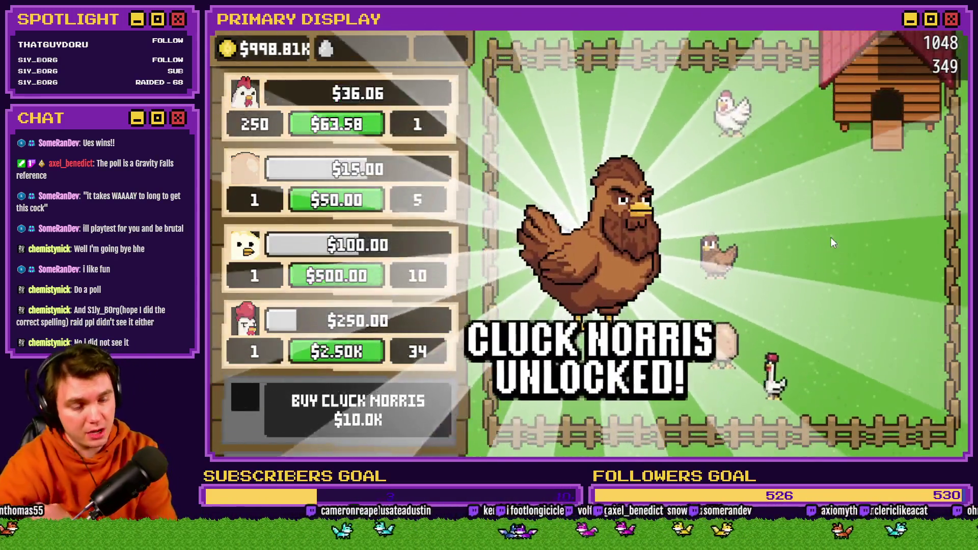